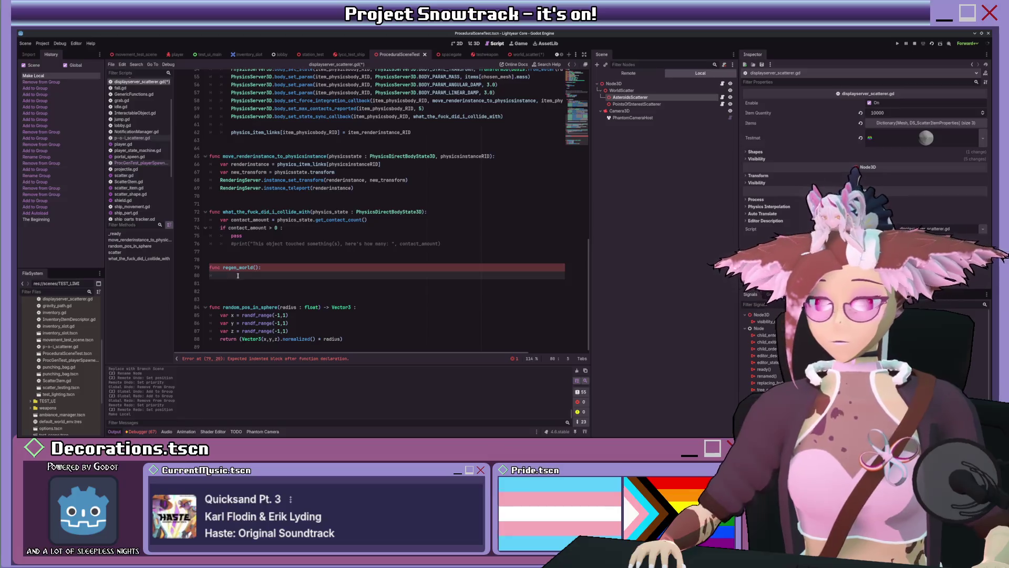
Write 'for item in physics_item_links.keys():' in regen_world with body physics_item_links[item].free_RID.
{"action": "type", "text": "for it"}
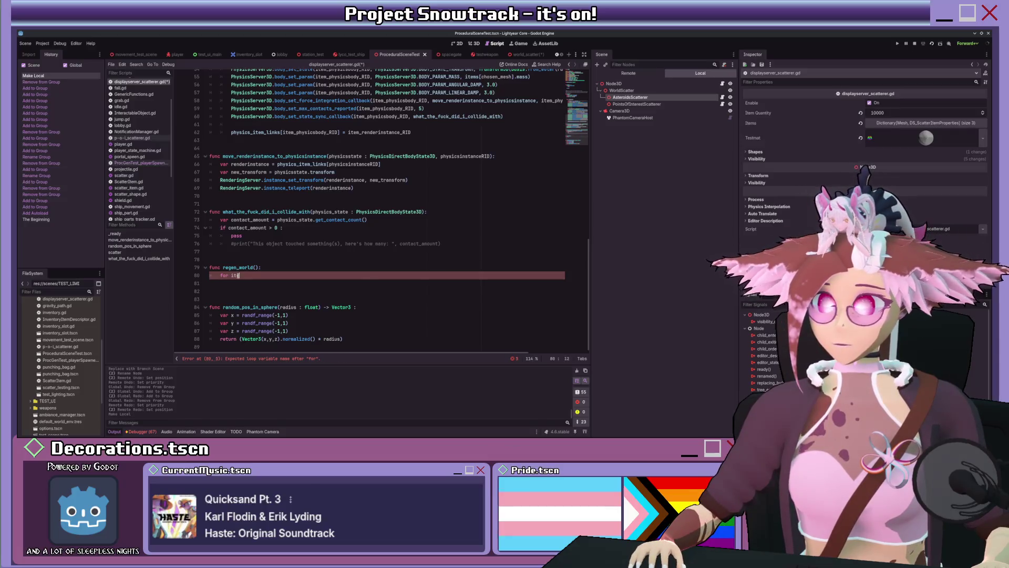
{"action": "type", "text": "em in var physics_item_links : Dictionary"}
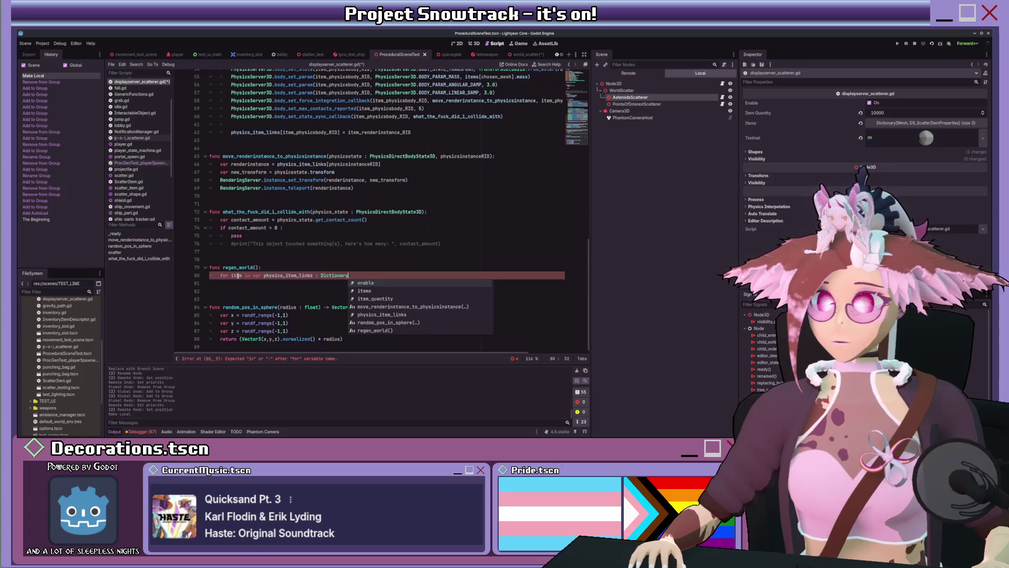
{"action": "key", "text": "ctrl+Left"}
{"action": "key", "text": "ctrl+Left"}
{"action": "key", "text": "ctrl+Left"}
{"action": "key", "text": "Delete"}
{"action": "key", "text": "Delete"}
{"action": "key", "text": "Delete"}
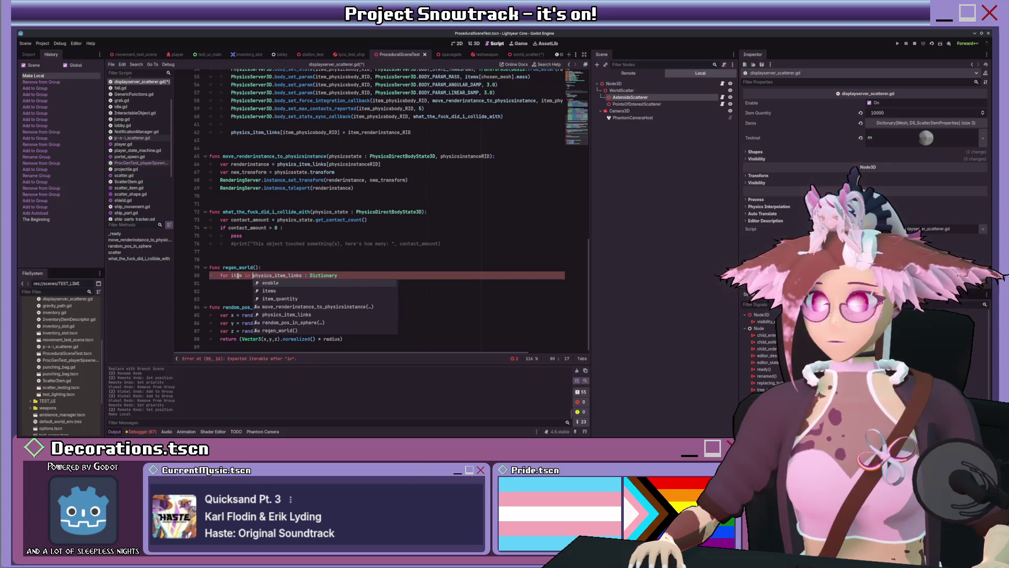
{"action": "key", "text": "End"}
{"action": "key", "text": "ctrl+BackSpace"}
{"action": "key", "text": "ctrl+BackSpace"}
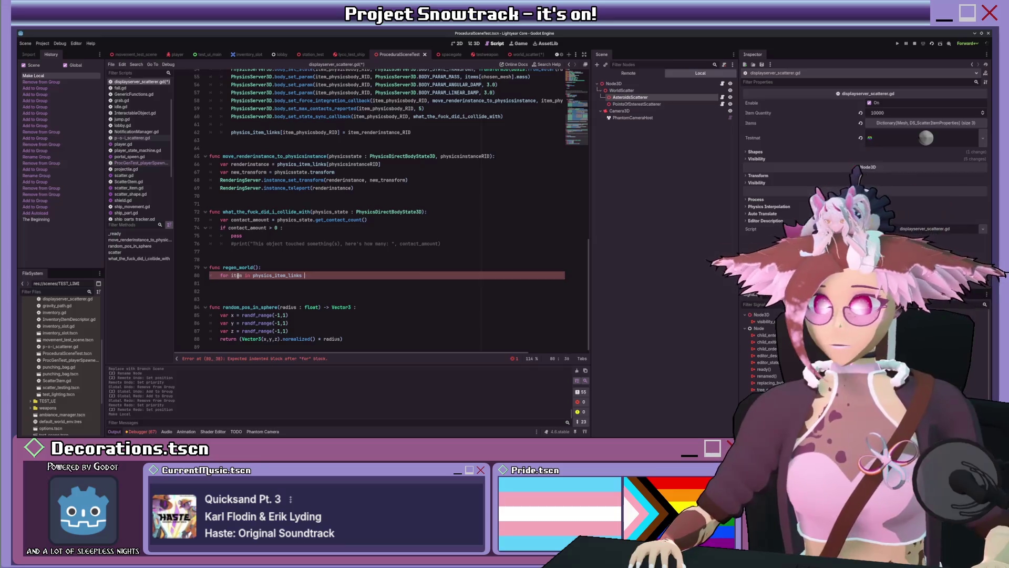
{"action": "key", "text": "BackSpace"}
{"action": "type", "text": ".keys() :"}
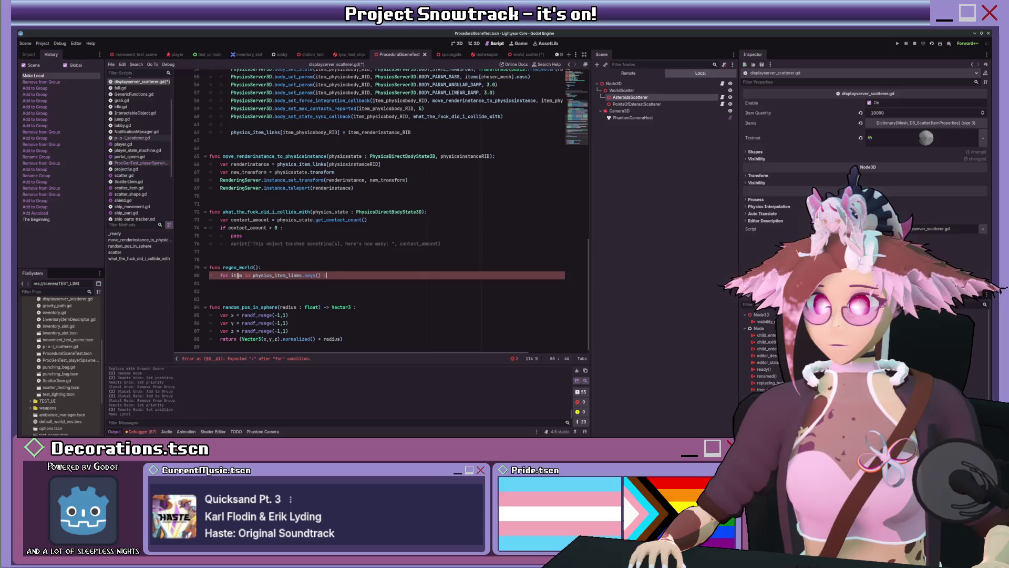
{"action": "key", "text": "Return"}
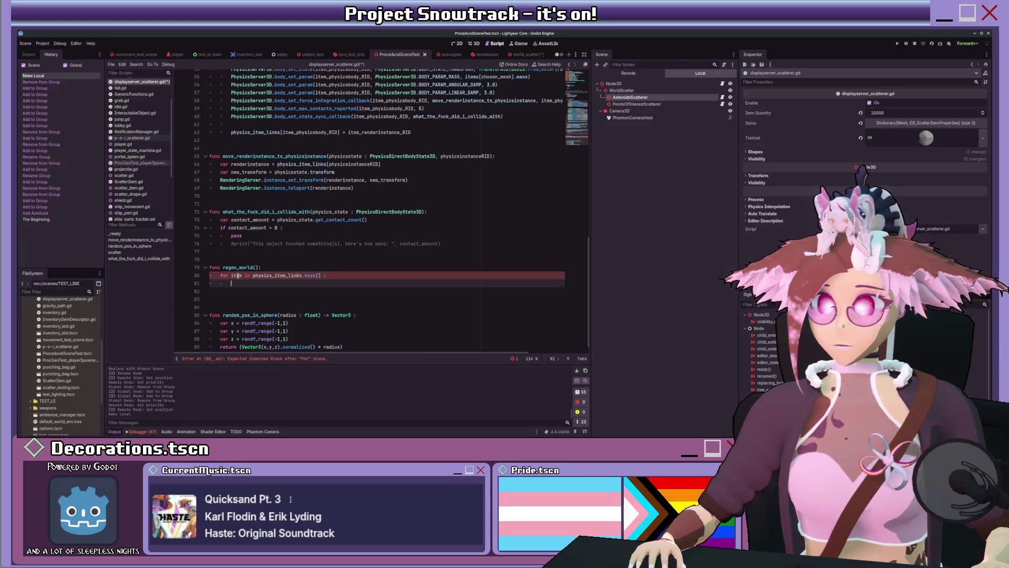
{"action": "type", "text": "physics_item_links["}
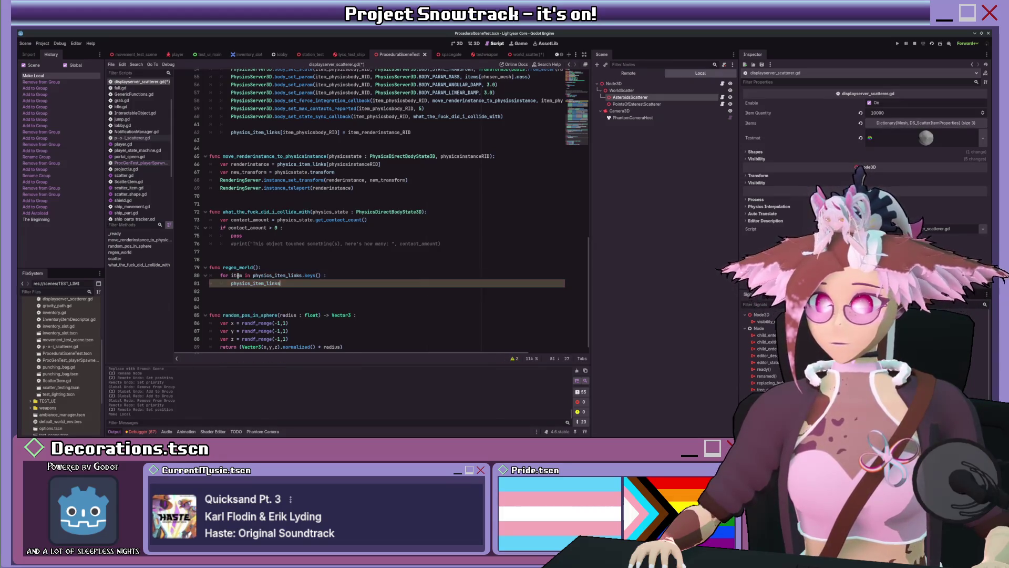
{"action": "type", "text": "it"}
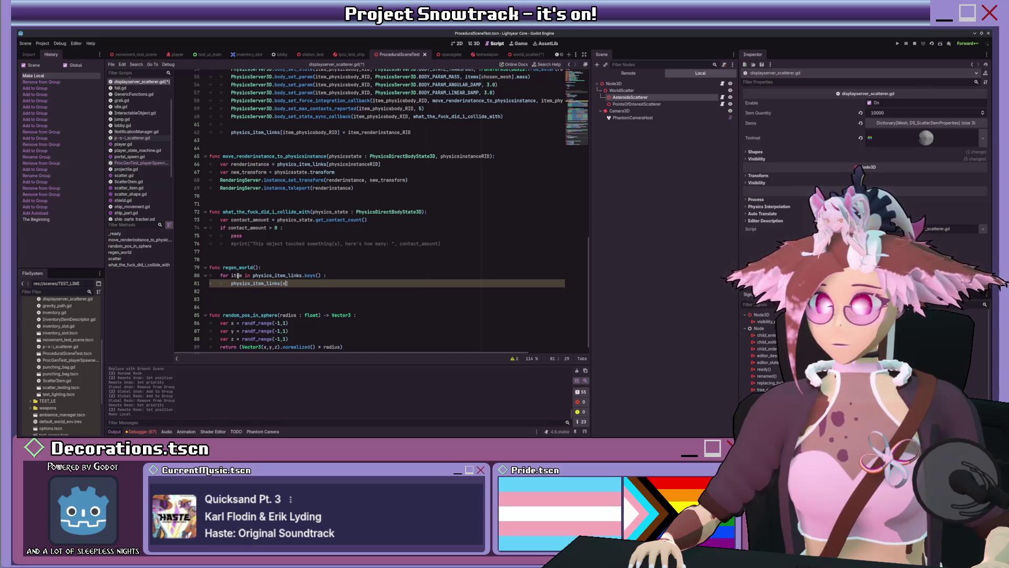
{"action": "type", "text": "em]."}
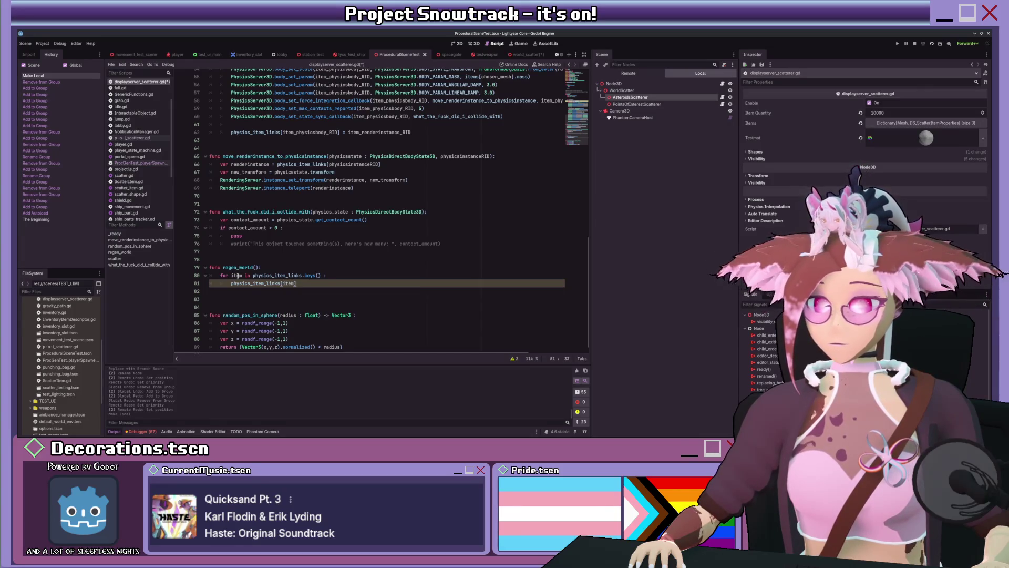
{"action": "type", "text": "fr"}
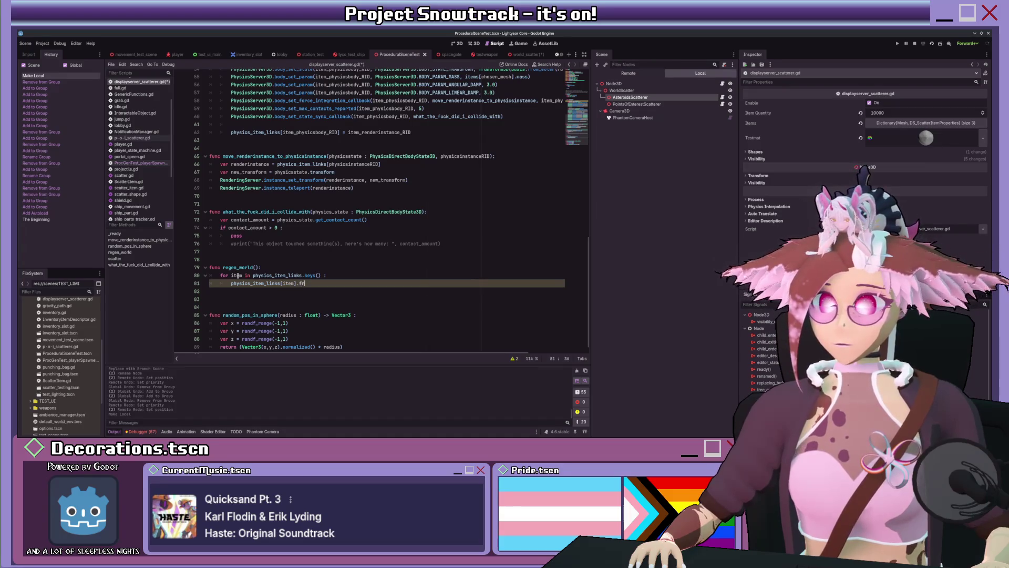
{"action": "type", "text": "ee_0"}
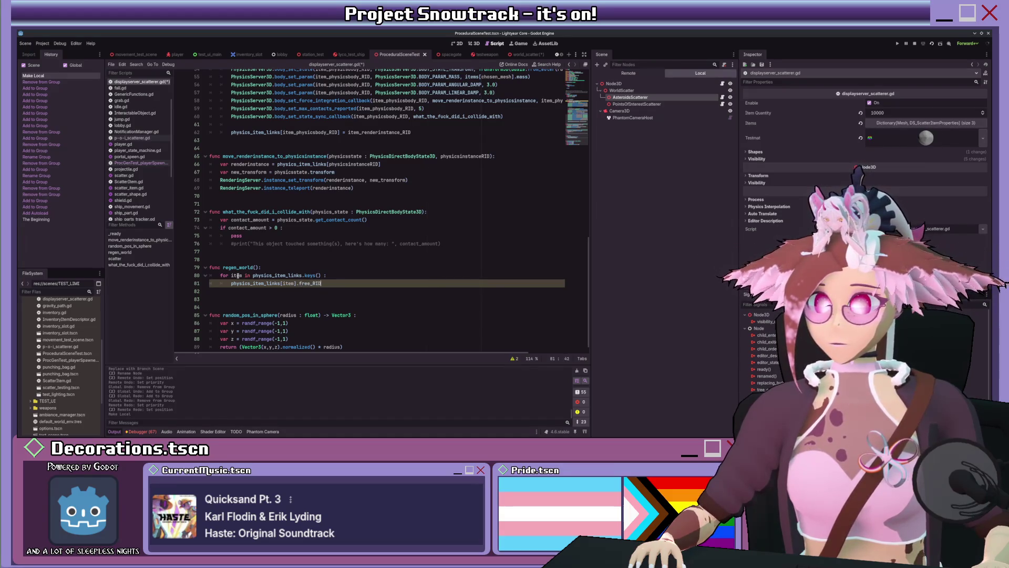
Add an item_physicsbody_RID line below the physics links assignment, then delete it again.
{"action": "left_click", "coordinate": [430, 140]}
{"action": "key", "text": "Return"}
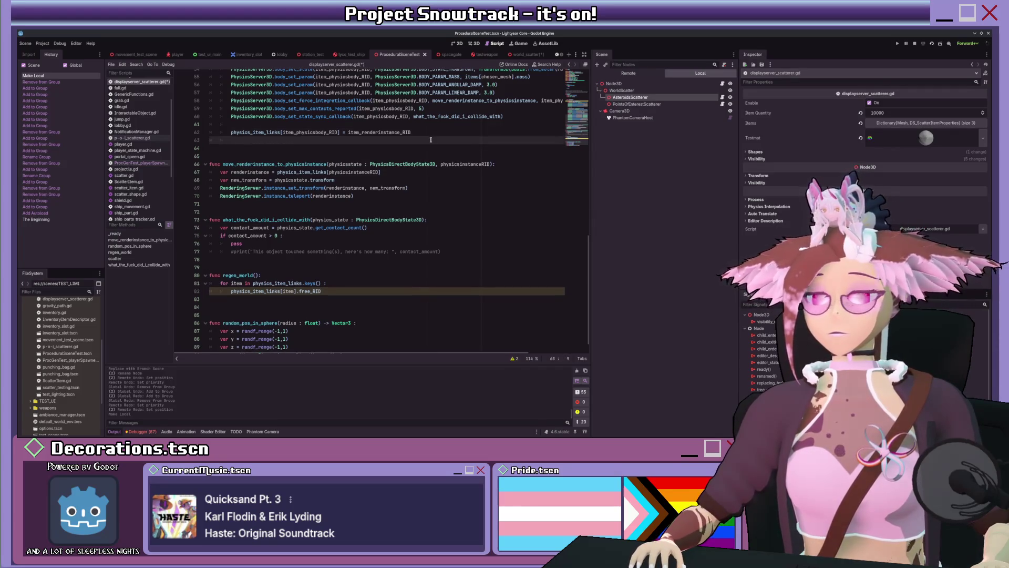
{"action": "type", "text": "ite"}
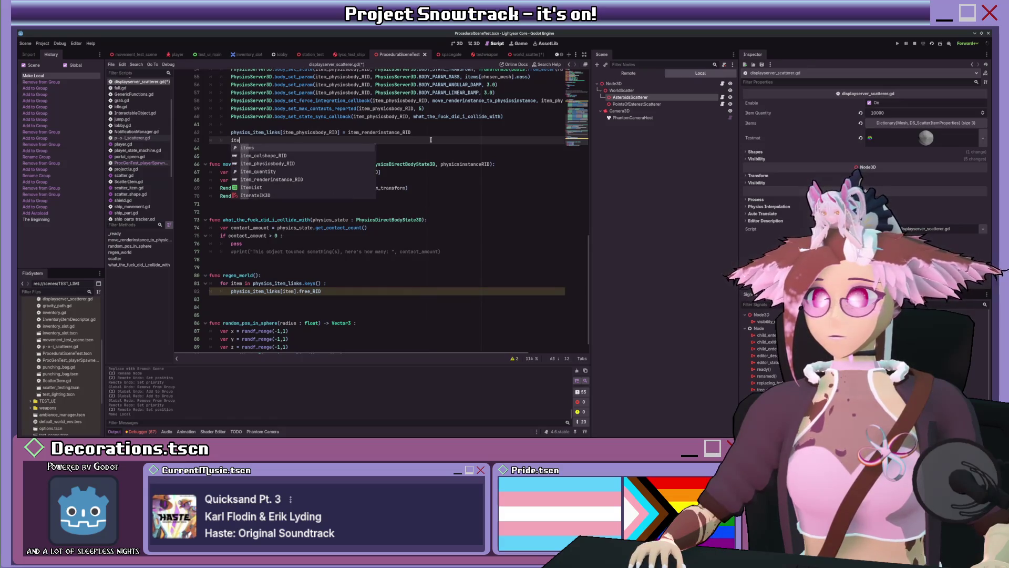
{"action": "type", "text": "m_p"}
{"action": "key", "text": "Return"}
{"action": "type", "text": ".fr"}
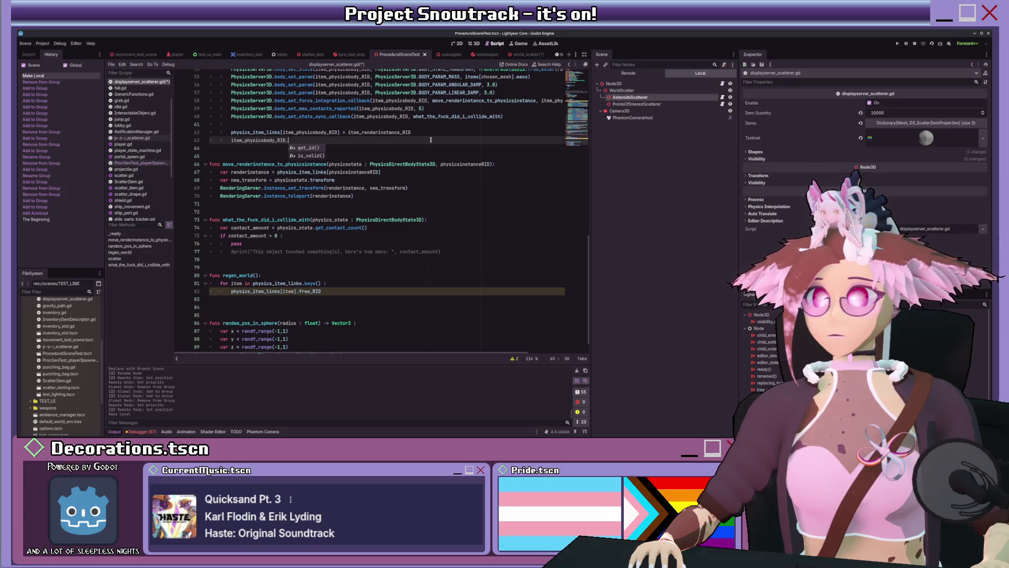
{"action": "key", "text": "ctrl+BackSpace"}
{"action": "key", "text": "ctrl+BackSpace"}
{"action": "key", "text": "ctrl+BackSpace"}
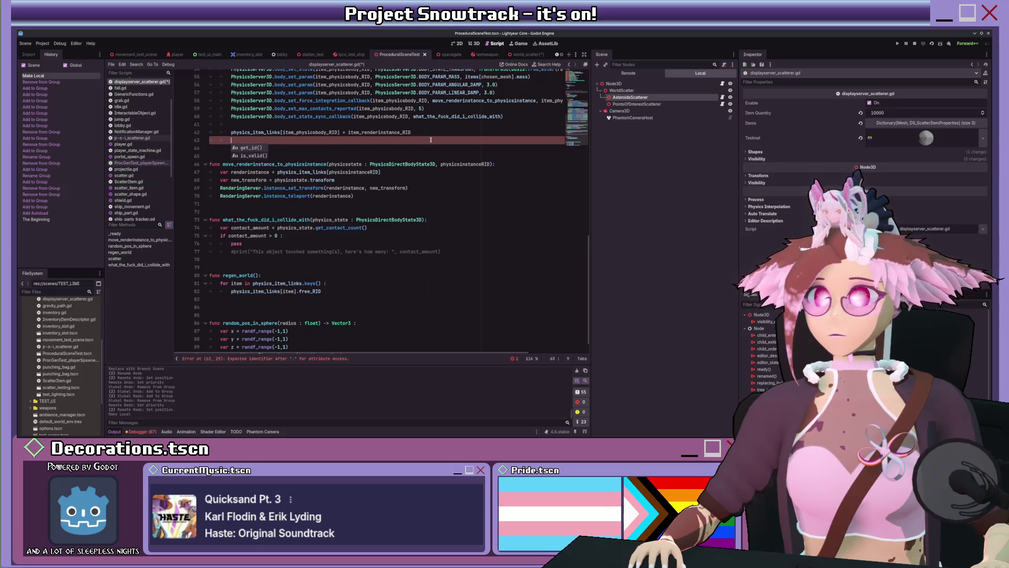
{"action": "key", "text": "BackSpace"}
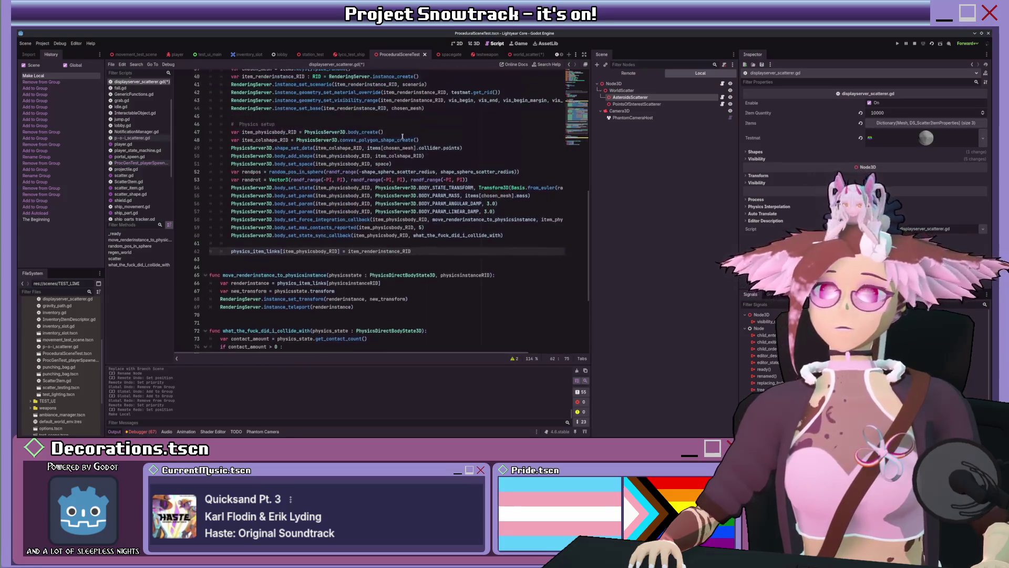
{"action": "scroll", "coordinate": [258, 180], "scroll_direction": "up", "scroll_amount": 5}
{"action": "left_click", "coordinate": [252, 188], "text": "ctrl"}
{"action": "scroll", "coordinate": [397, 205], "scroll_direction": "down", "scroll_amount": 10}
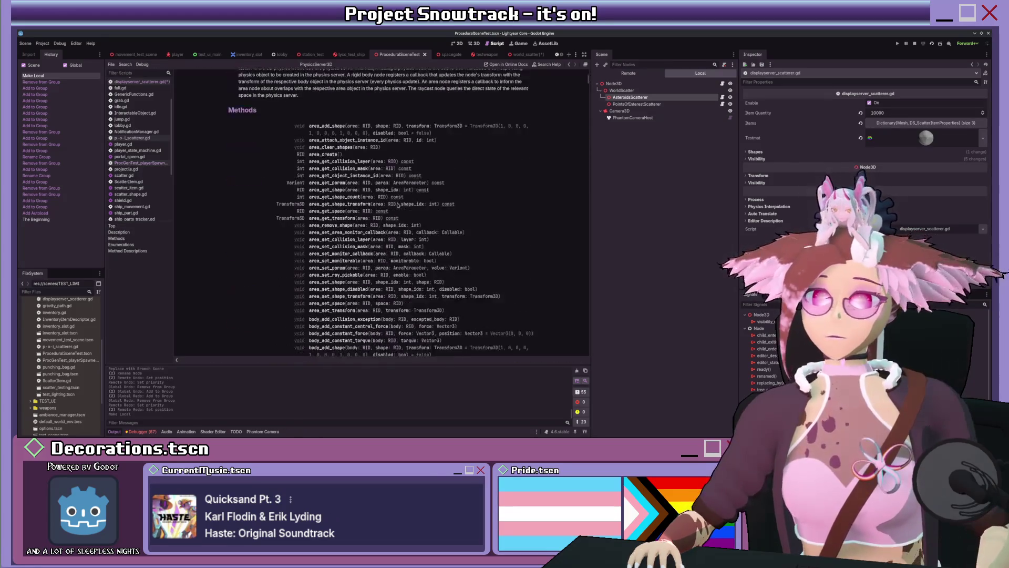
{"action": "scroll", "coordinate": [397, 205], "scroll_direction": "down", "scroll_amount": 20}
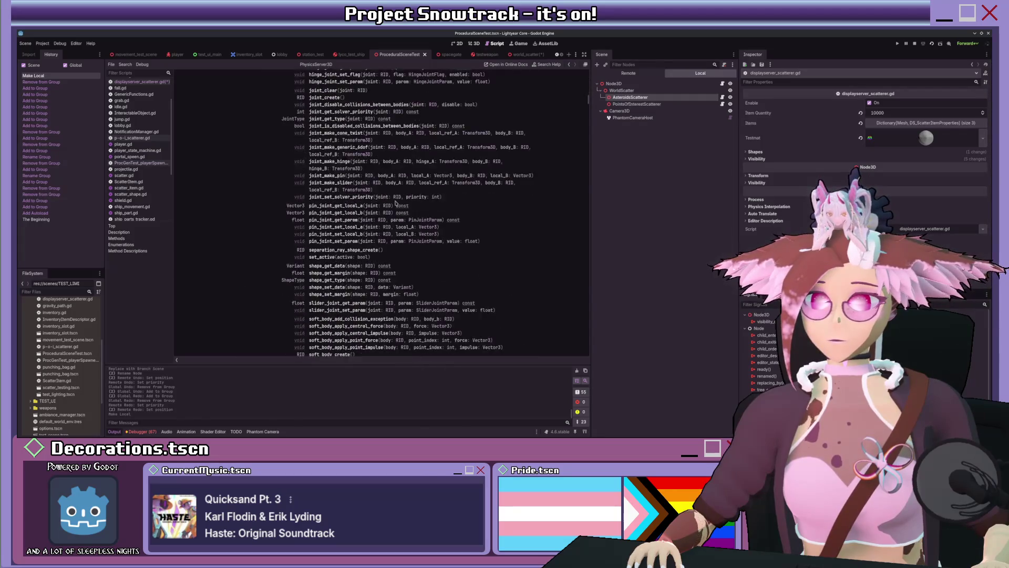
{"action": "scroll", "coordinate": [396, 203], "scroll_direction": "down", "scroll_amount": 8}
{"action": "scroll", "coordinate": [396, 203], "scroll_direction": "up", "scroll_amount": 20}
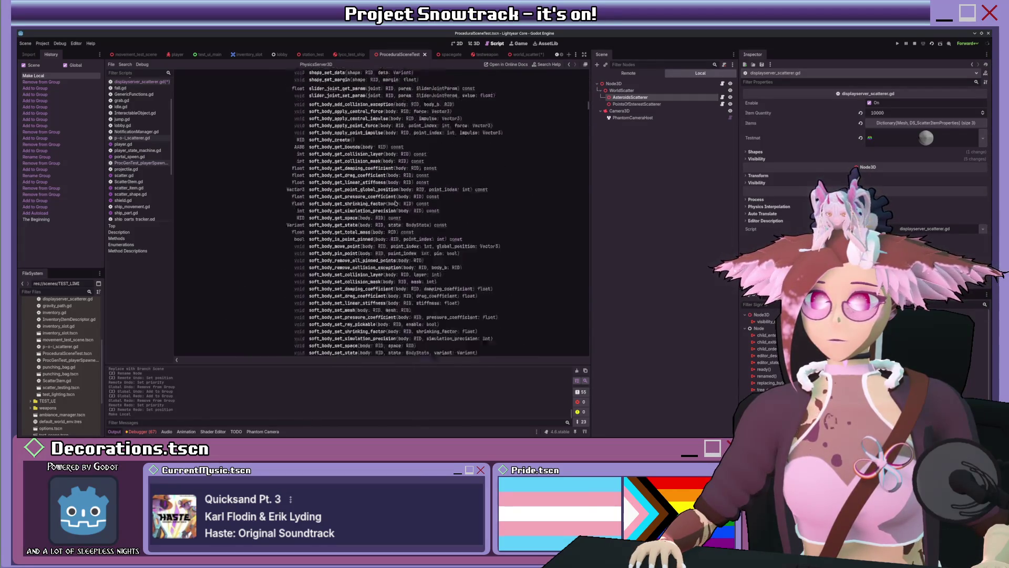
{"action": "scroll", "coordinate": [395, 202], "scroll_direction": "up", "scroll_amount": 20}
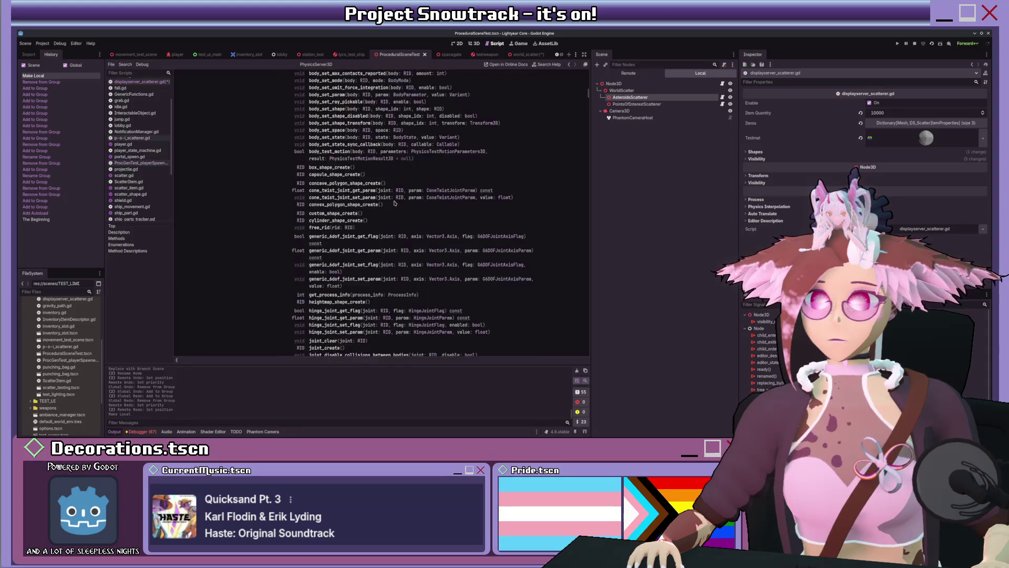
{"action": "scroll", "coordinate": [395, 202], "scroll_direction": "up", "scroll_amount": 10}
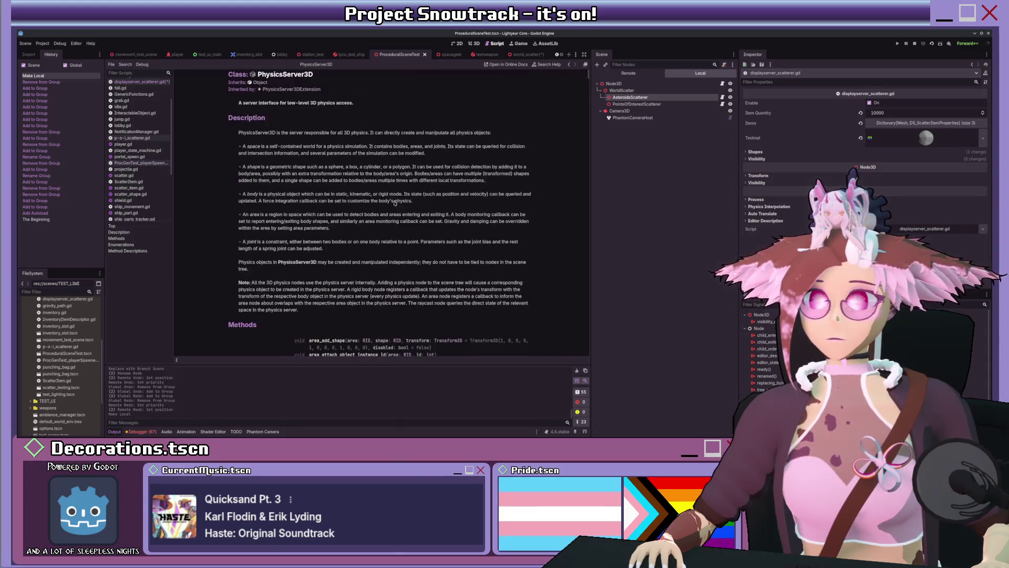
{"action": "key", "text": "alt+Left"}
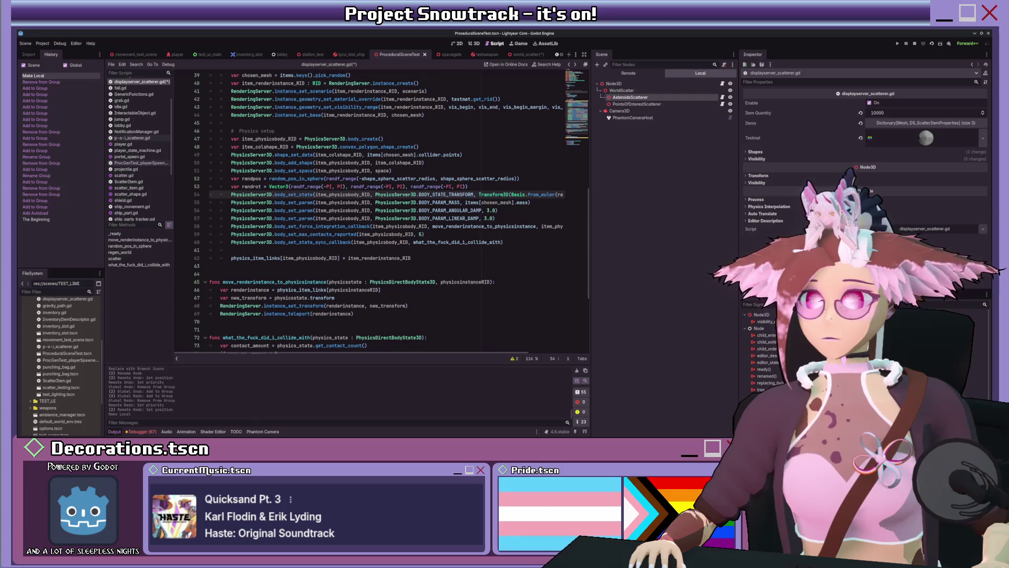
{"action": "left_click", "coordinate": [280, 218], "text": "ctrl"}
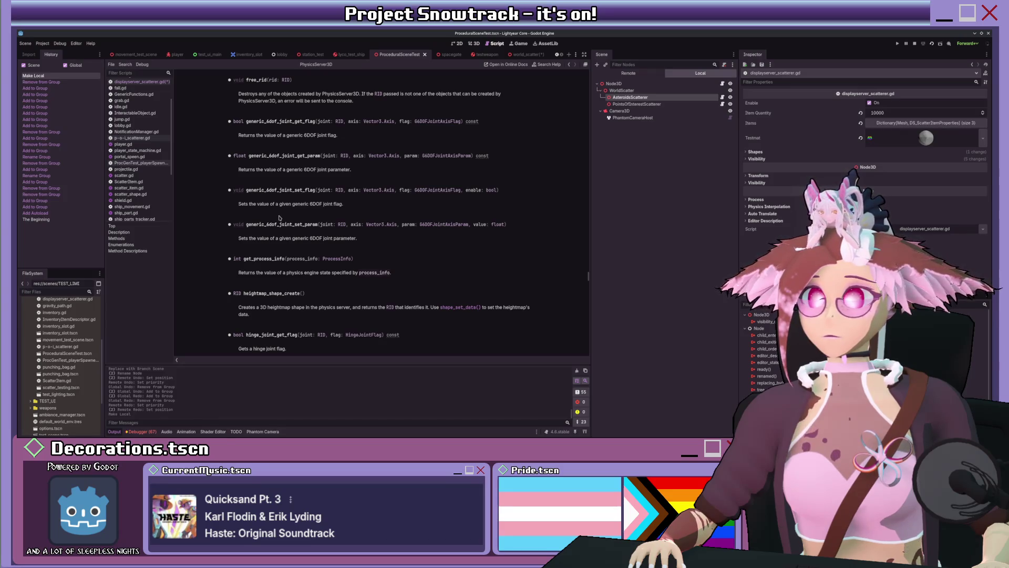
{"action": "key", "text": "alt+Left"}
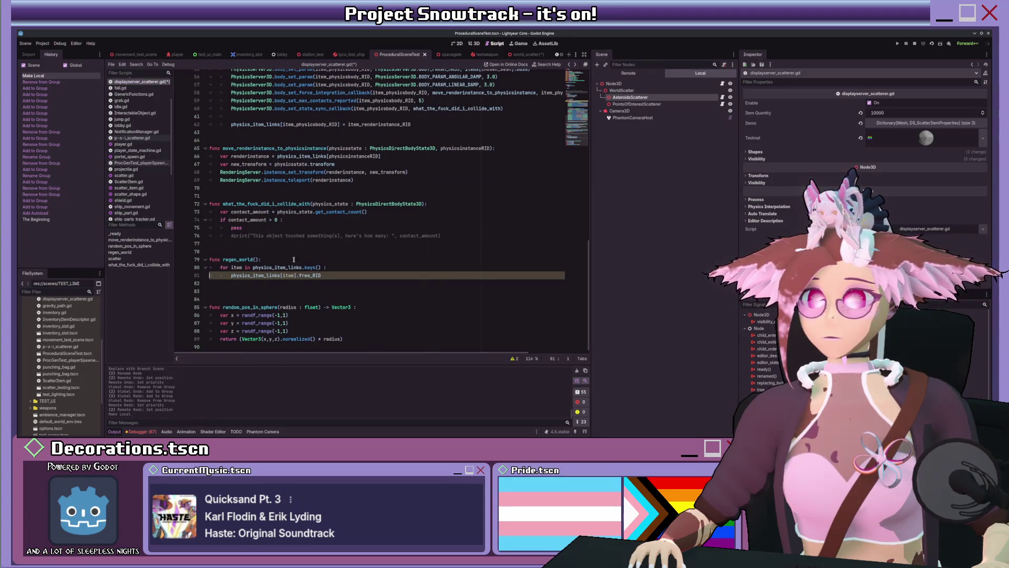
Rewrite line 81 as RenderingServer.free_rid(physics_item_links[item]).
{"action": "key", "text": "ctrl+shift+Left"}
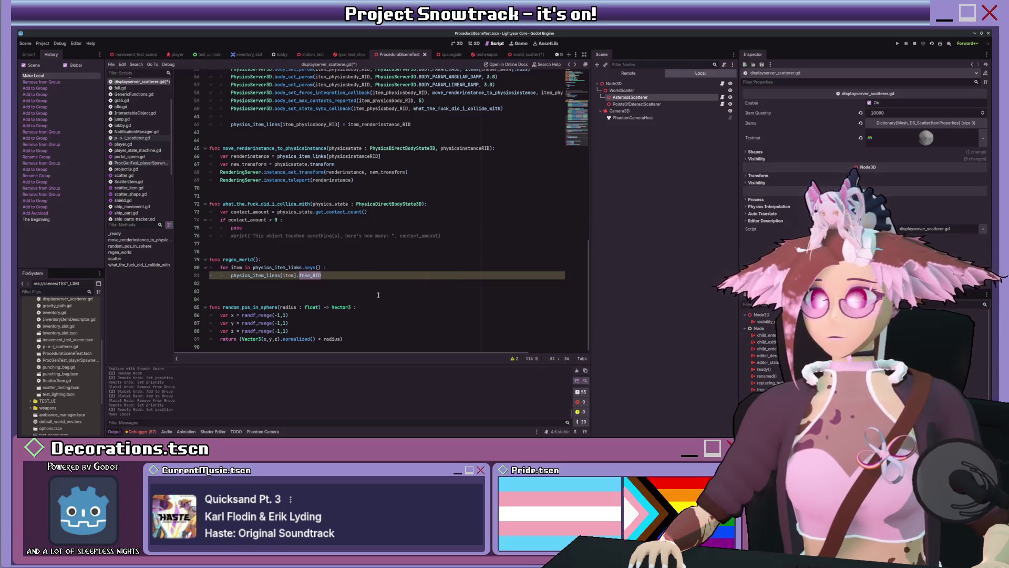
{"action": "key", "text": "BackSpace"}
{"action": "key", "text": "BackSpace"}
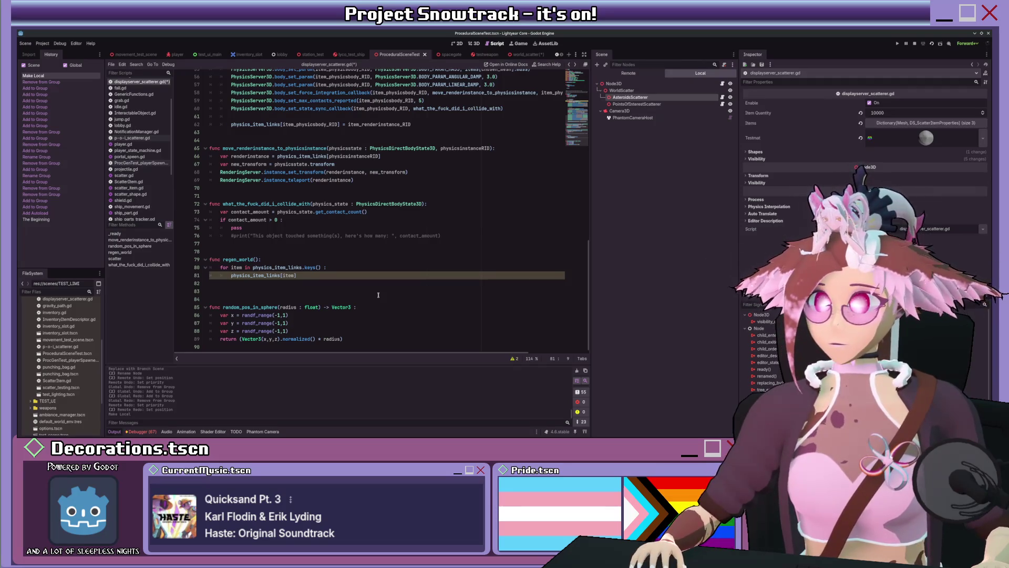
{"action": "type", "text": "Phys"}
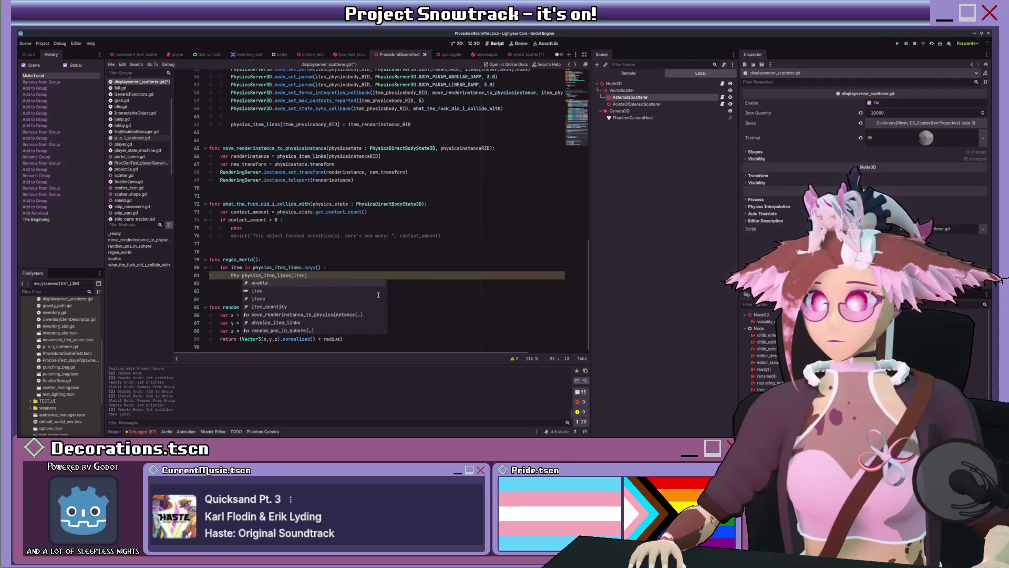
{"action": "type", "text": "icsSer"}
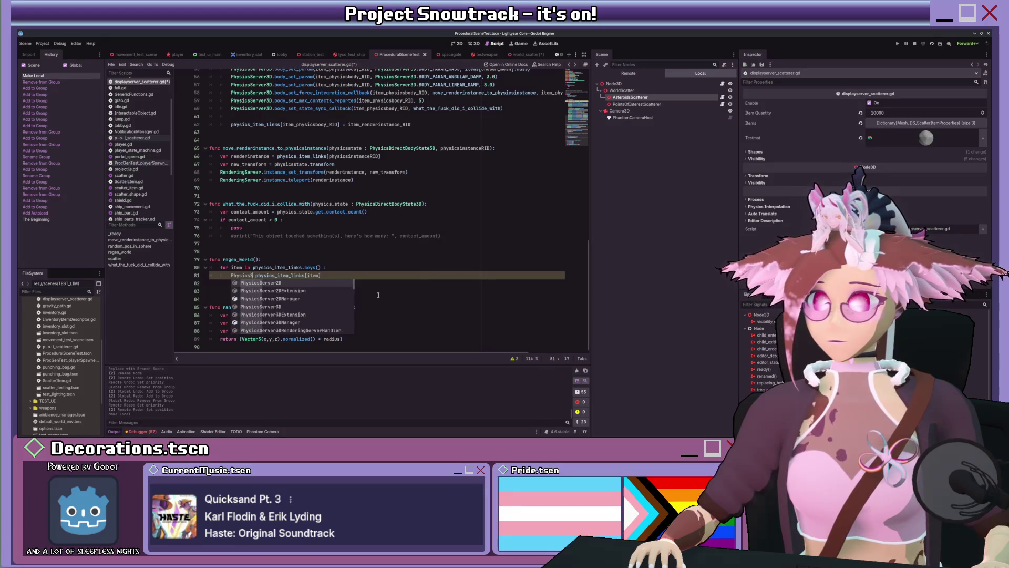
{"action": "type", "text": "ver3D.f"}
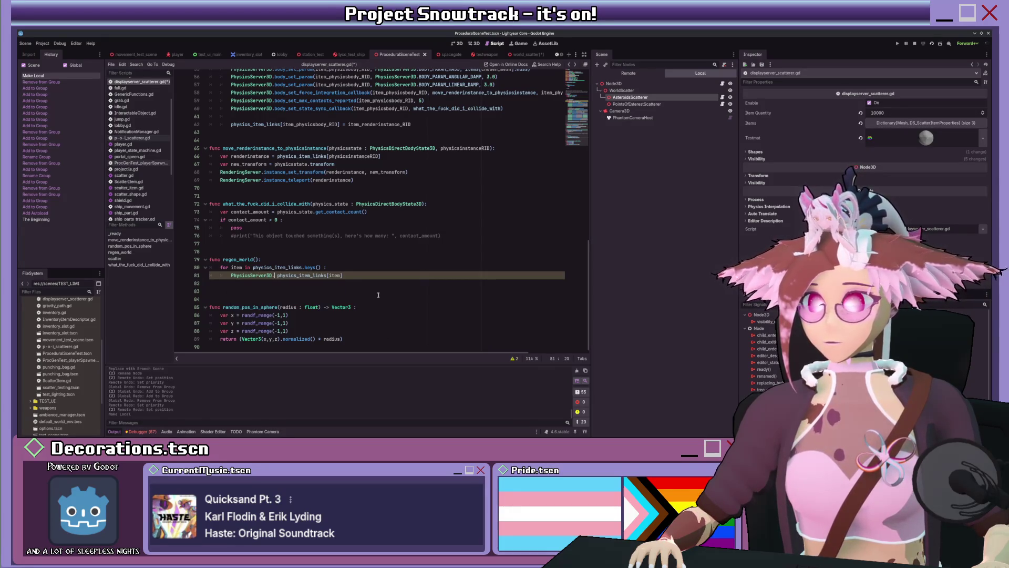
{"action": "type", "text": "e"}
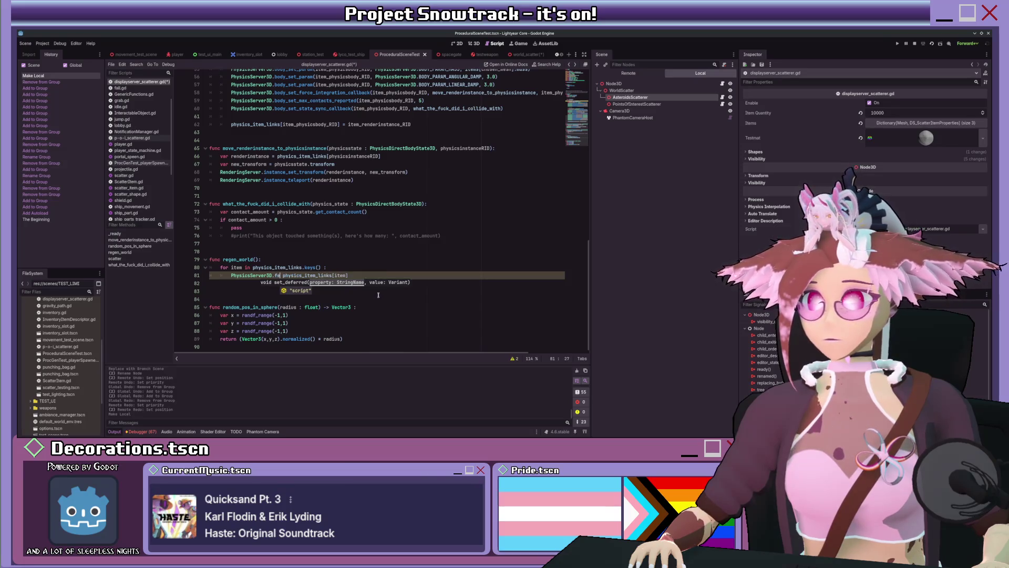
{"action": "key", "text": "BackSpace"}
{"action": "type", "text": "re"}
{"action": "key", "text": "Return"}
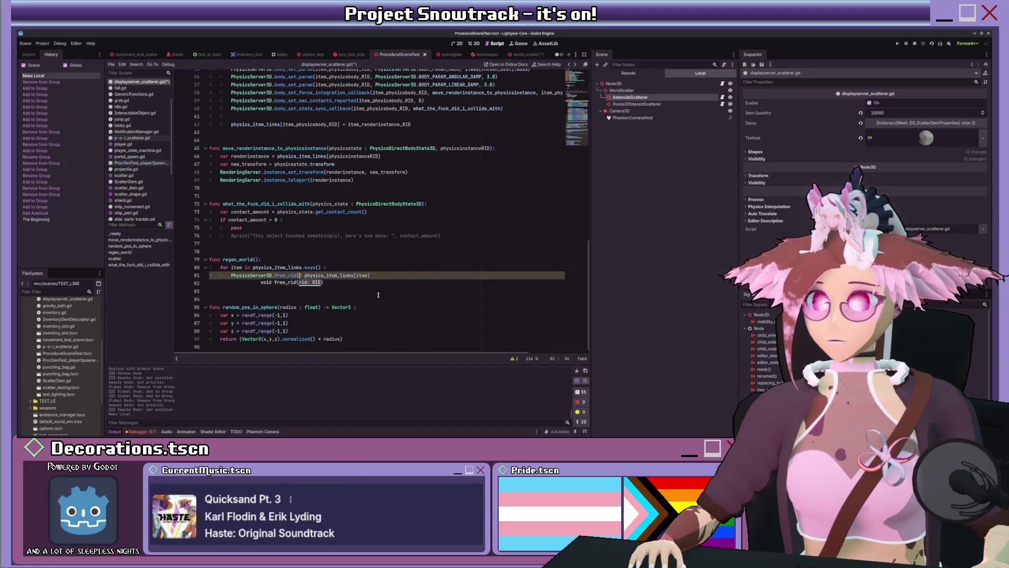
{"action": "key", "text": "Delete"}
{"action": "key", "text": "Delete"}
{"action": "key", "text": "End"}
{"action": "type", "text": ")"}
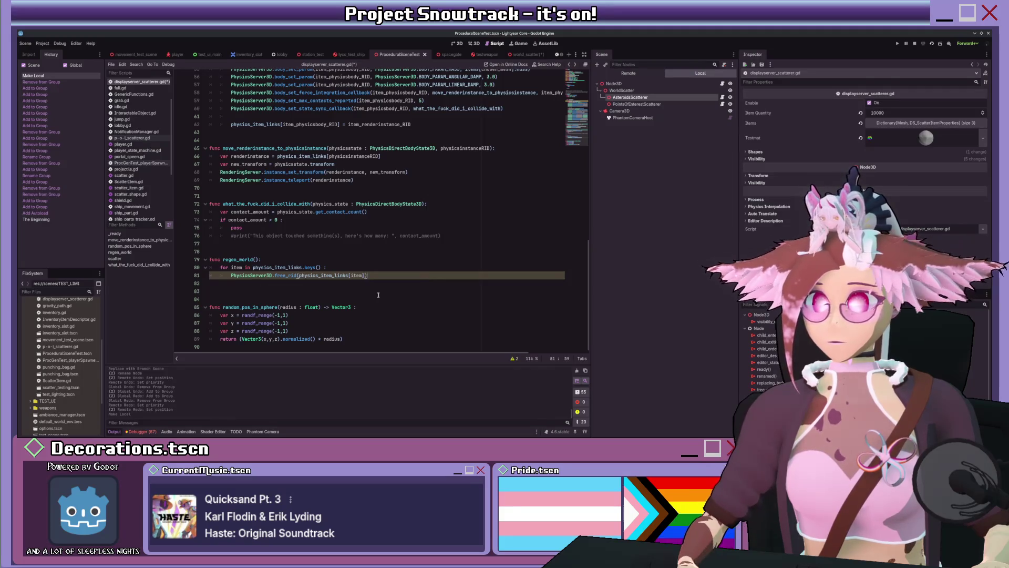
{"action": "key", "text": "ctrl+Left"}
{"action": "key", "text": "ctrl+Left"}
{"action": "key", "text": "ctrl+Left"}
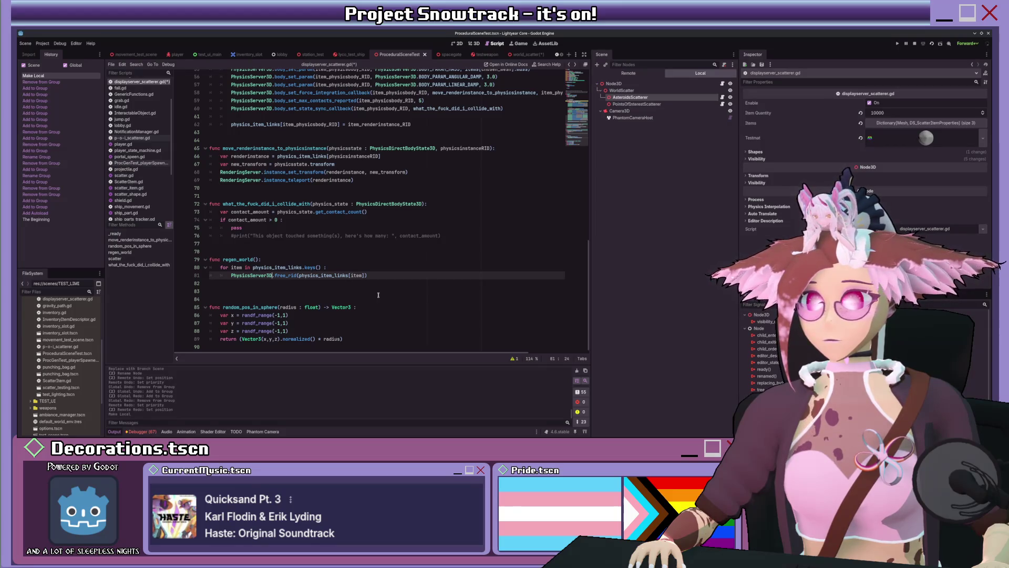
{"action": "key", "text": "ctrl+BackSpace"}
{"action": "type", "text": "RenderingS"}
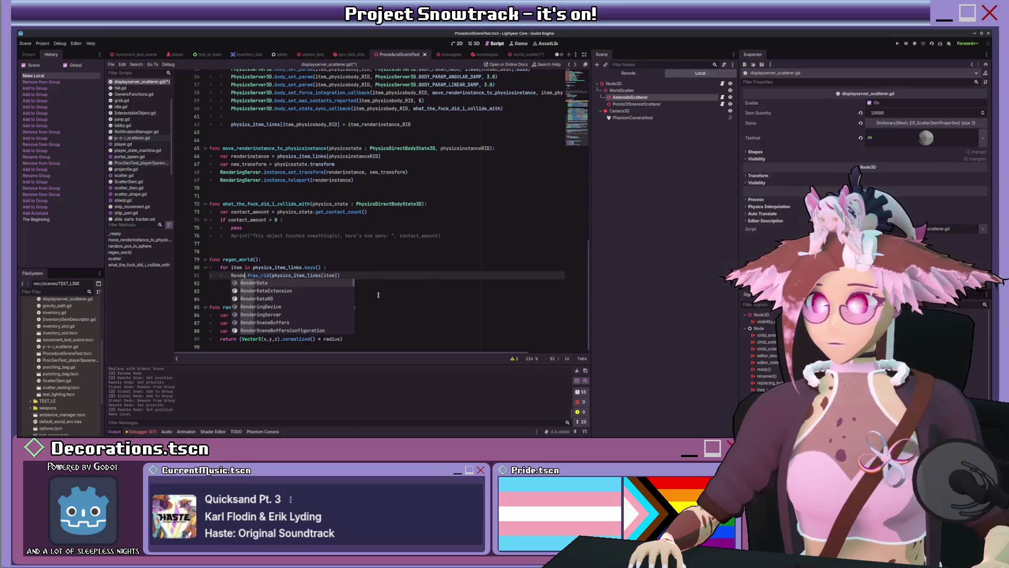
{"action": "key", "text": "Return"}
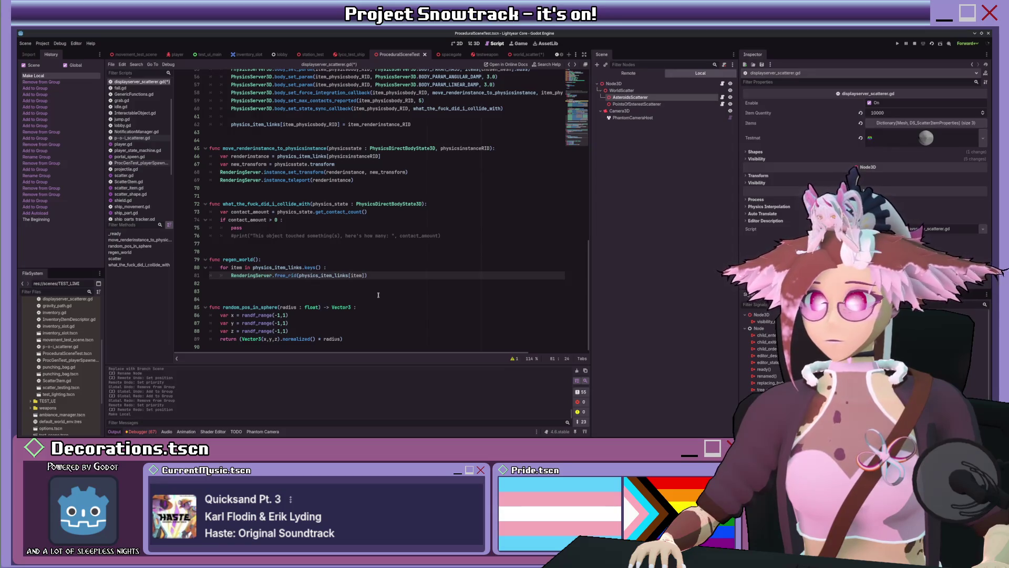
Start line 82 with a PhysicsServer3D.free_rid( call.
{"action": "key", "text": "End"}
{"action": "key", "text": "Return"}
{"action": "type", "text": "PhysicsServer3D"}
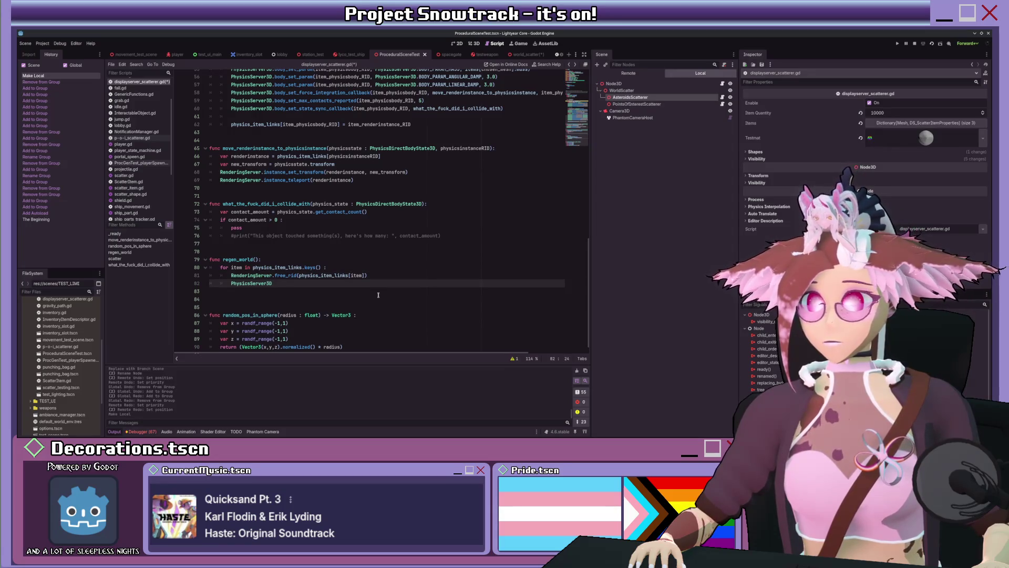
{"action": "type", "text": ".free"}
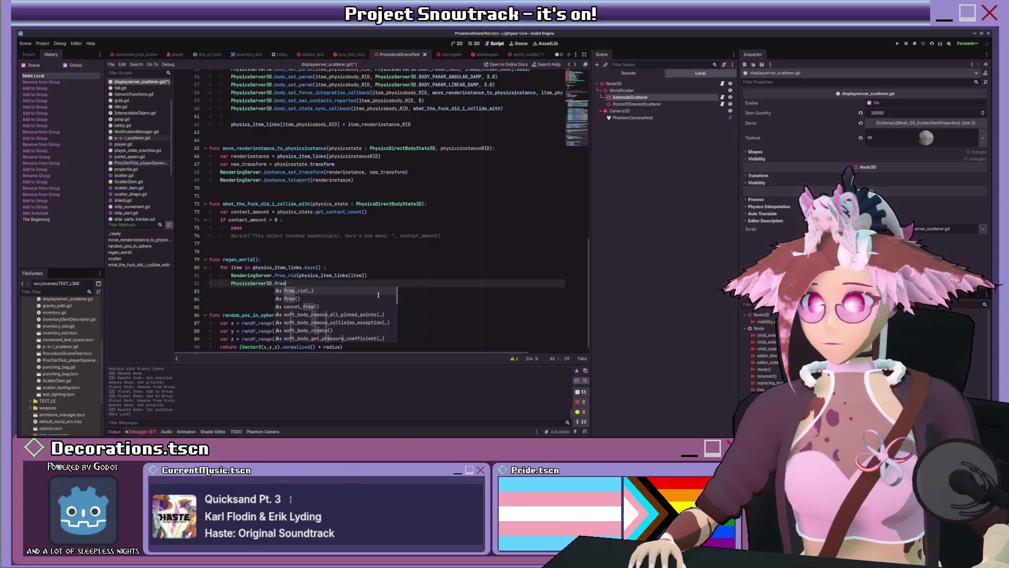
{"action": "key", "text": "Return"}
{"action": "key", "text": "BackSpace"}
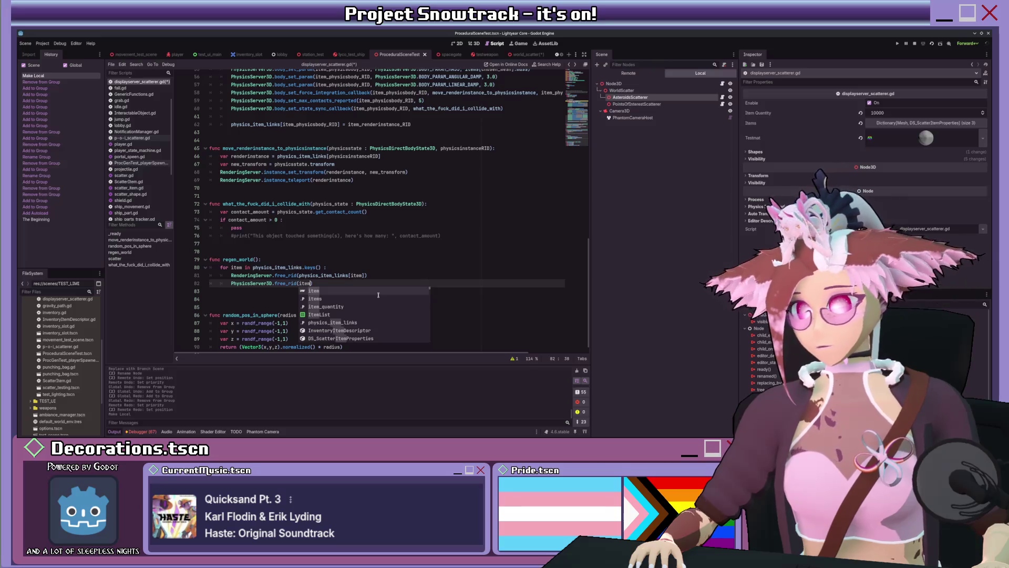
Change the physics_item_links declaration on line 16 to Dictionary[RID, RID].
{"action": "left_click", "coordinate": [363, 259]}
{"action": "scroll", "coordinate": [362, 257], "scroll_direction": "up", "scroll_amount": 15}
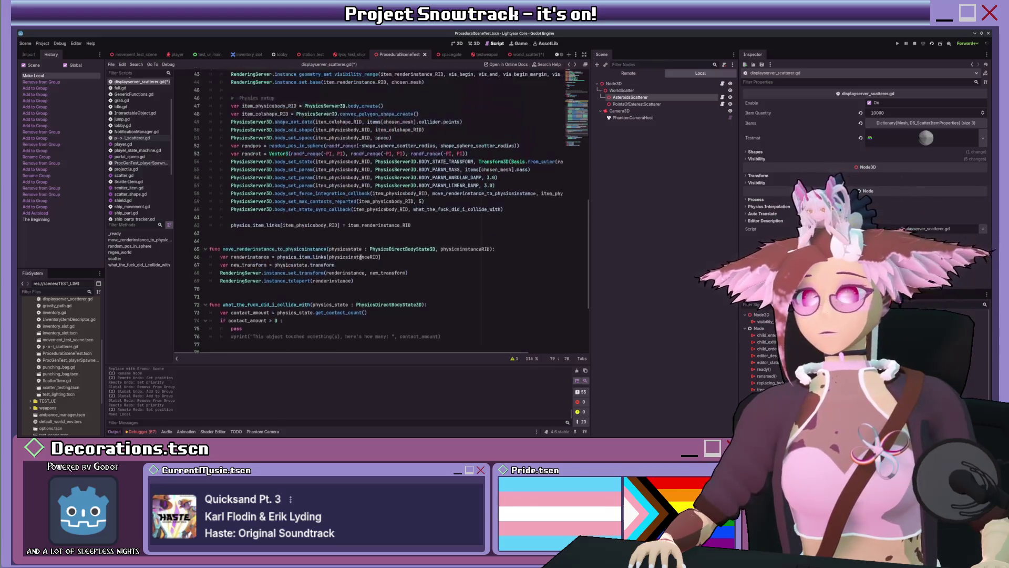
{"action": "scroll", "coordinate": [363, 258], "scroll_direction": "down", "scroll_amount": 4}
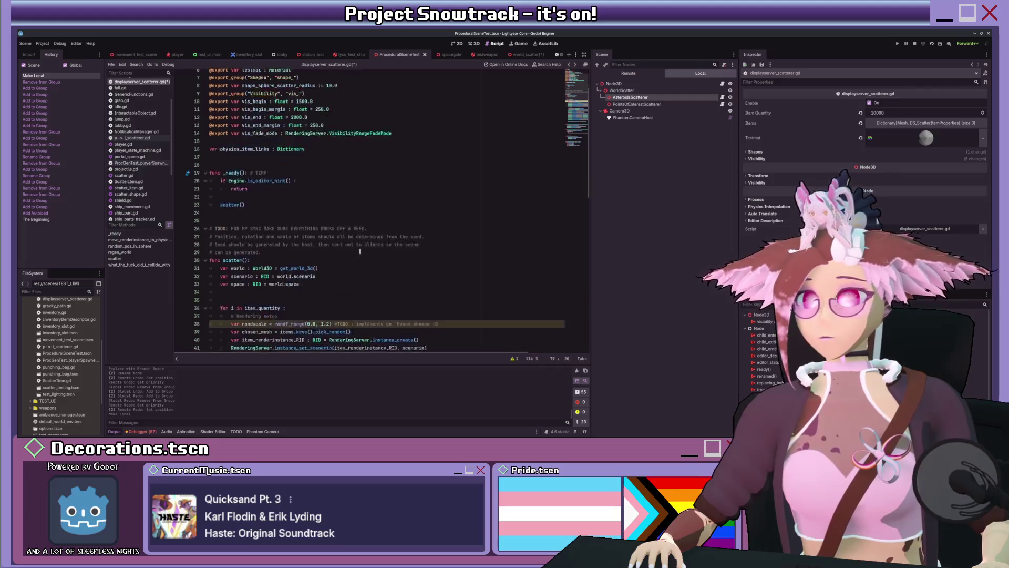
{"action": "scroll", "coordinate": [359, 251], "scroll_direction": "down", "scroll_amount": 2}
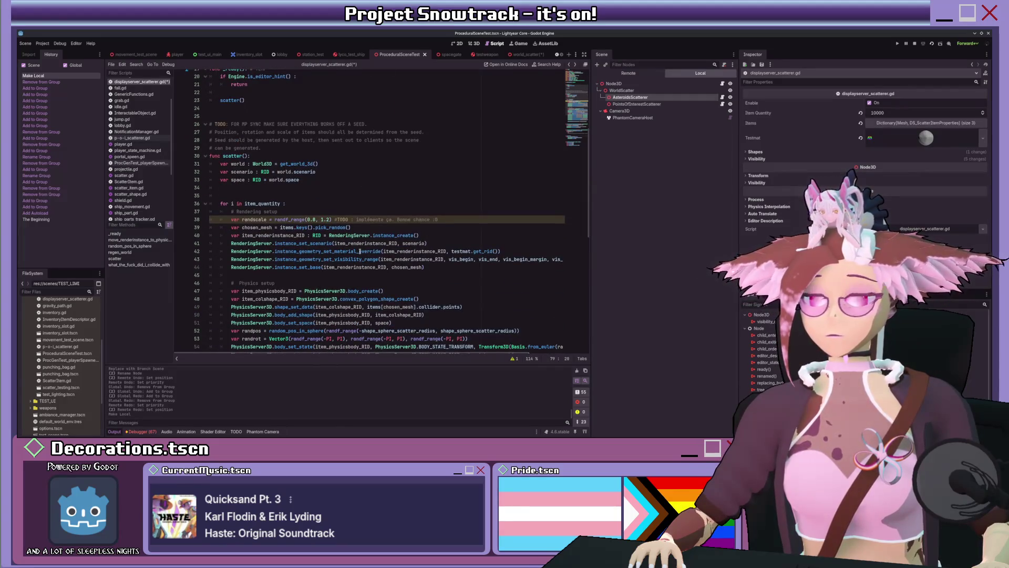
{"action": "scroll", "coordinate": [360, 251], "scroll_direction": "down", "scroll_amount": 1}
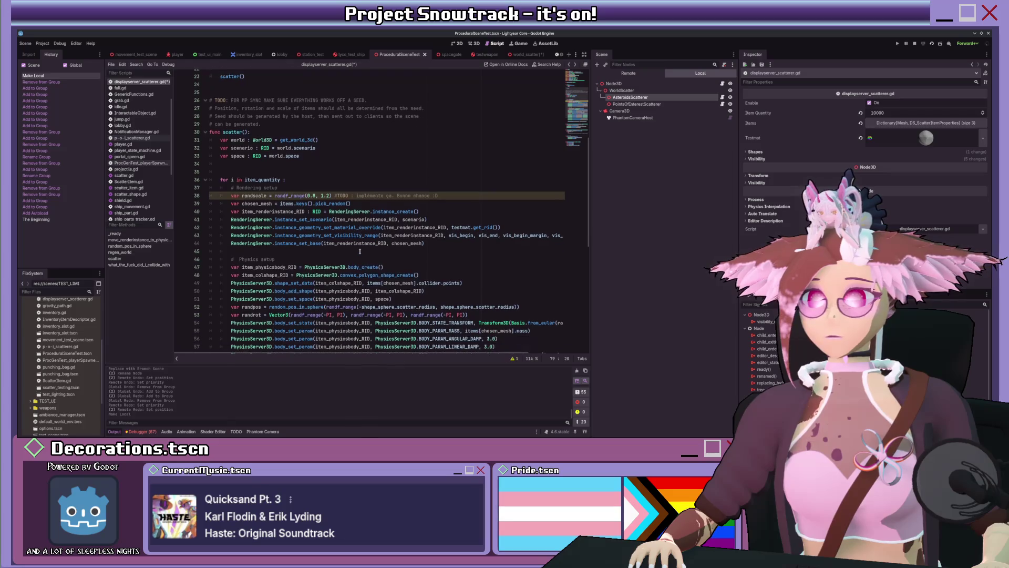
{"action": "scroll", "coordinate": [360, 251], "scroll_direction": "down", "scroll_amount": 6}
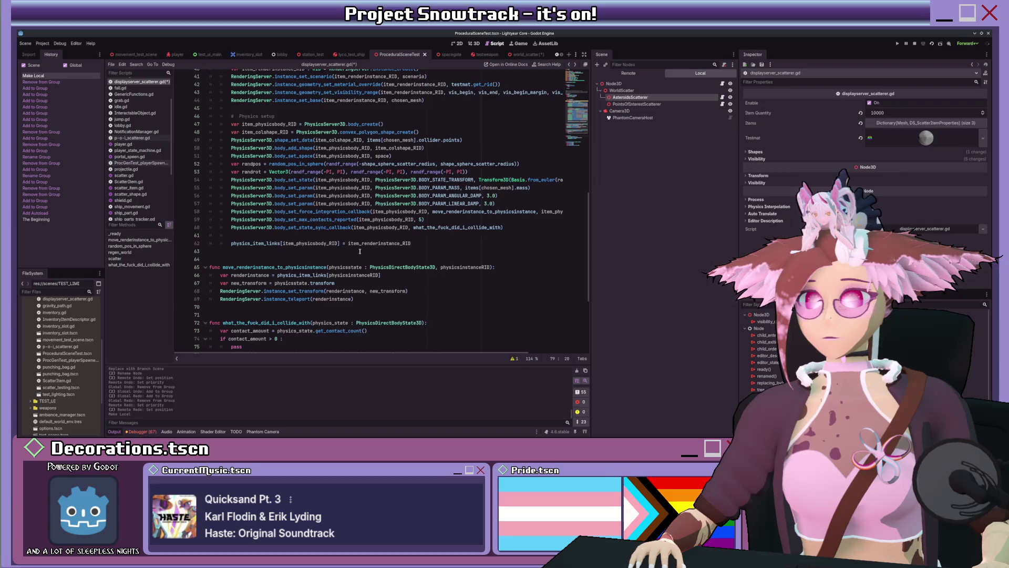
{"action": "scroll", "coordinate": [360, 251], "scroll_direction": "up", "scroll_amount": 11}
{"action": "left_click", "coordinate": [317, 144]}
{"action": "type", "text": "["}
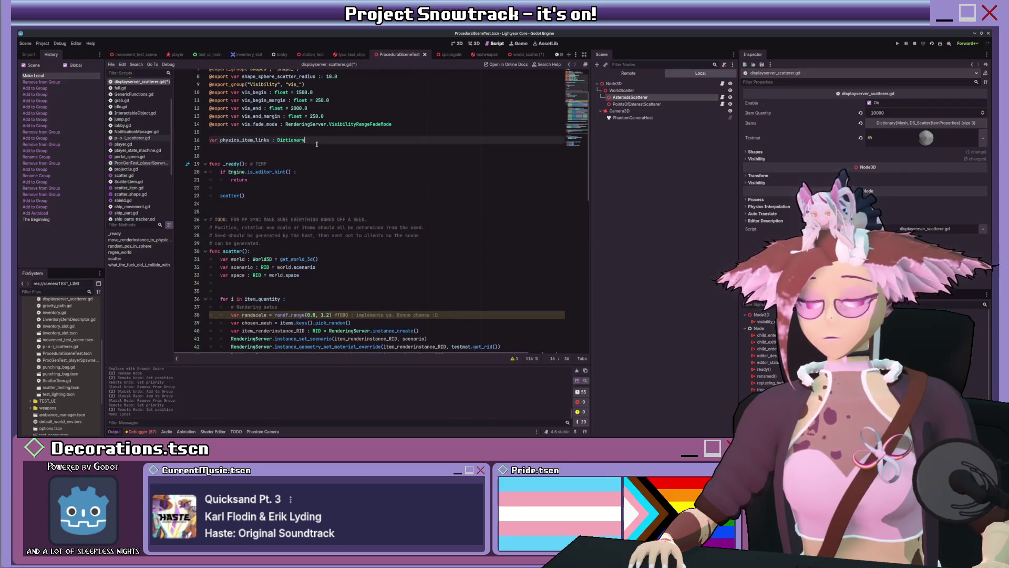
{"action": "type", "text": "RID, RID"}
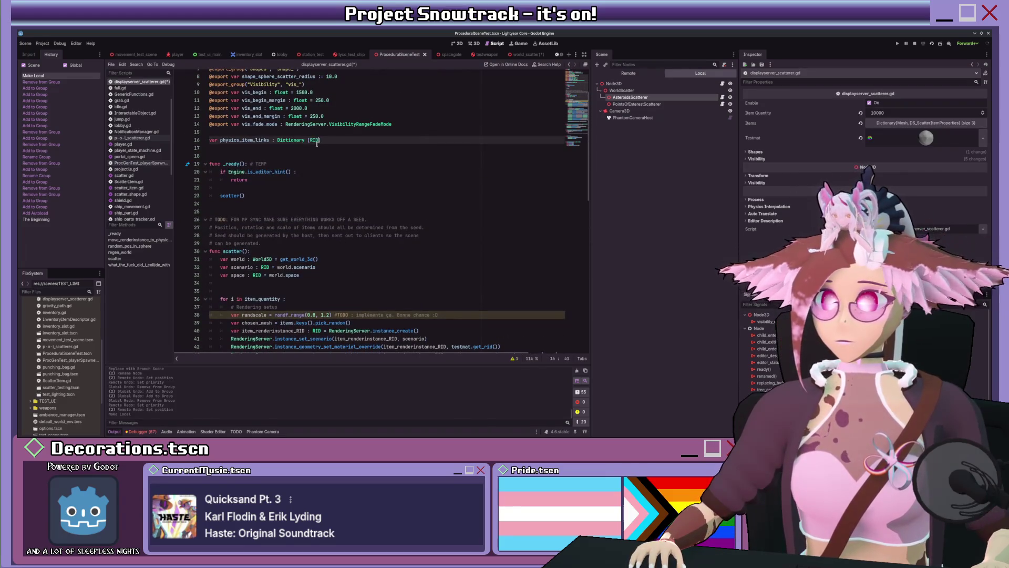
{"action": "type", "text": "]"}
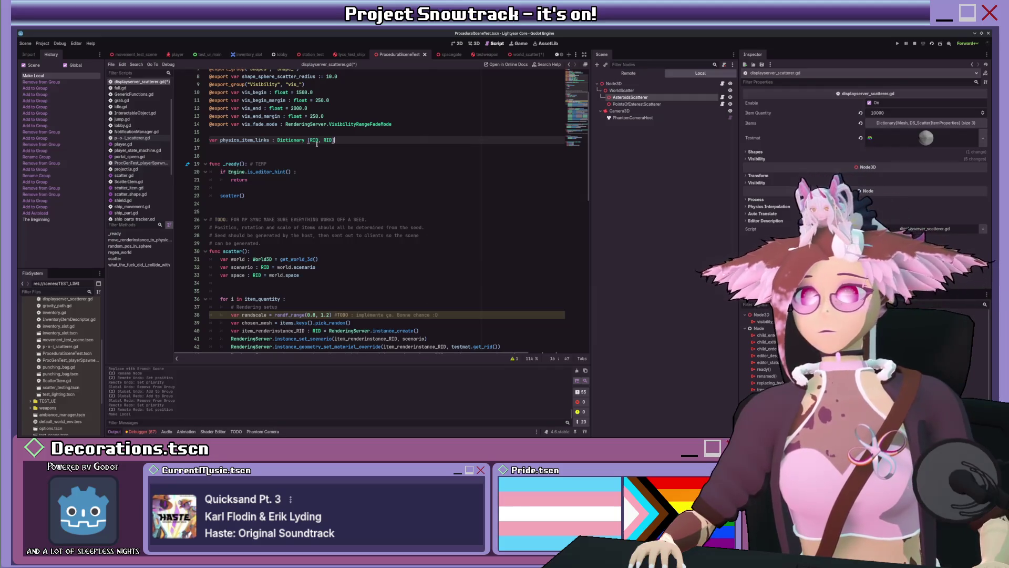
{"action": "scroll", "coordinate": [377, 231], "scroll_direction": "down", "scroll_amount": 7}
Save the script with line 82 reading PhysicsServer3D.free_rid(item).
{"action": "scroll", "coordinate": [376, 231], "scroll_direction": "down", "scroll_amount": 6}
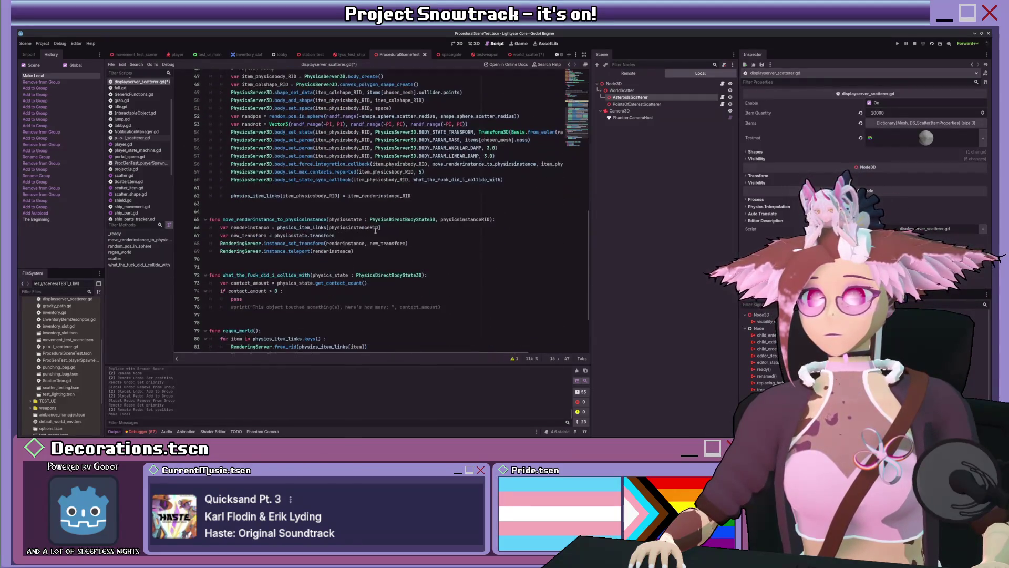
{"action": "scroll", "coordinate": [375, 230], "scroll_direction": "down", "scroll_amount": 3}
{"action": "left_click", "coordinate": [313, 275]}
{"action": "key", "text": "ctrl+s"}
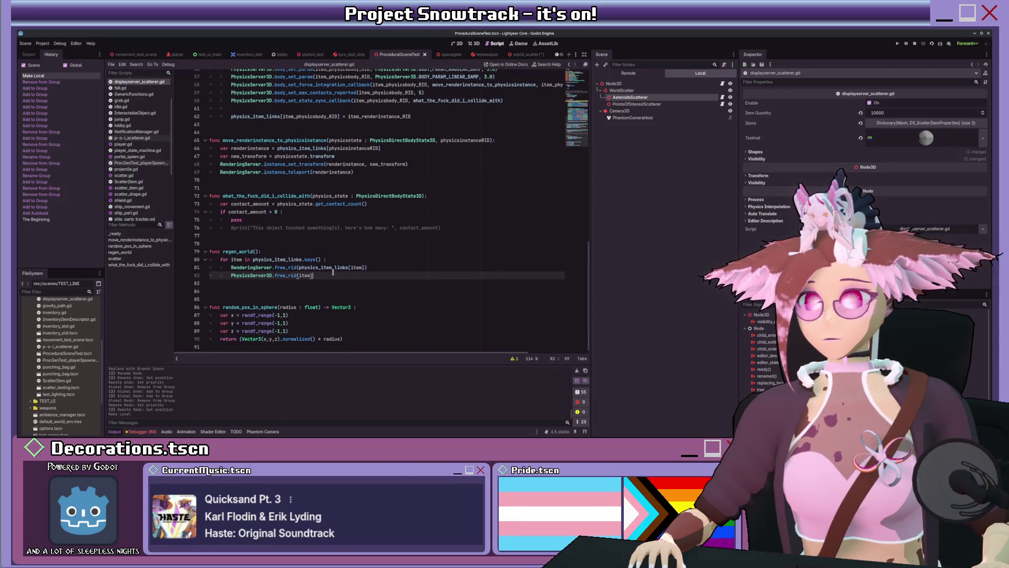
Select keys in the line 80 loop header to replace it.
{"action": "left_click", "coordinate": [286, 277]}
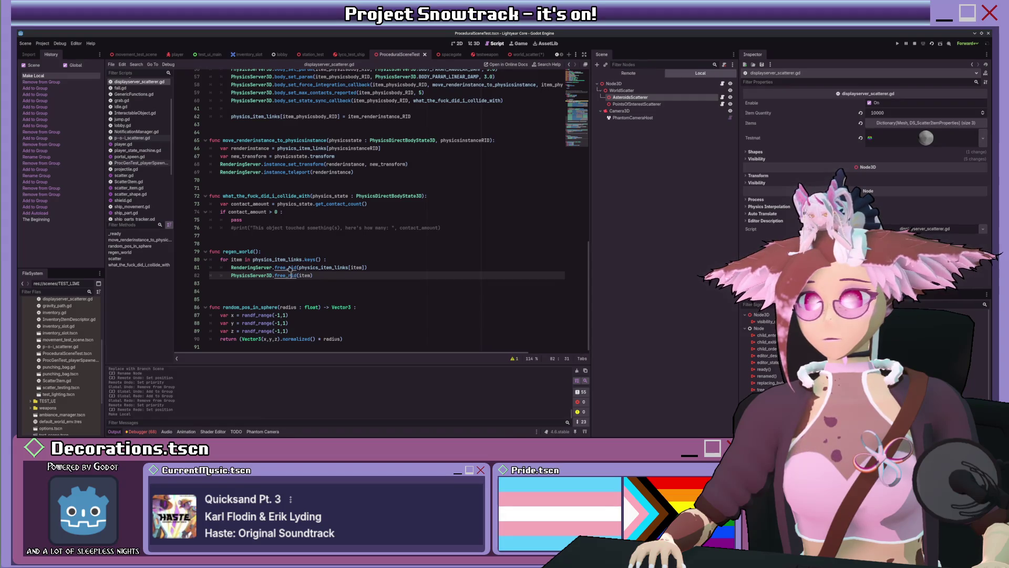
{"action": "left_click", "coordinate": [373, 278]}
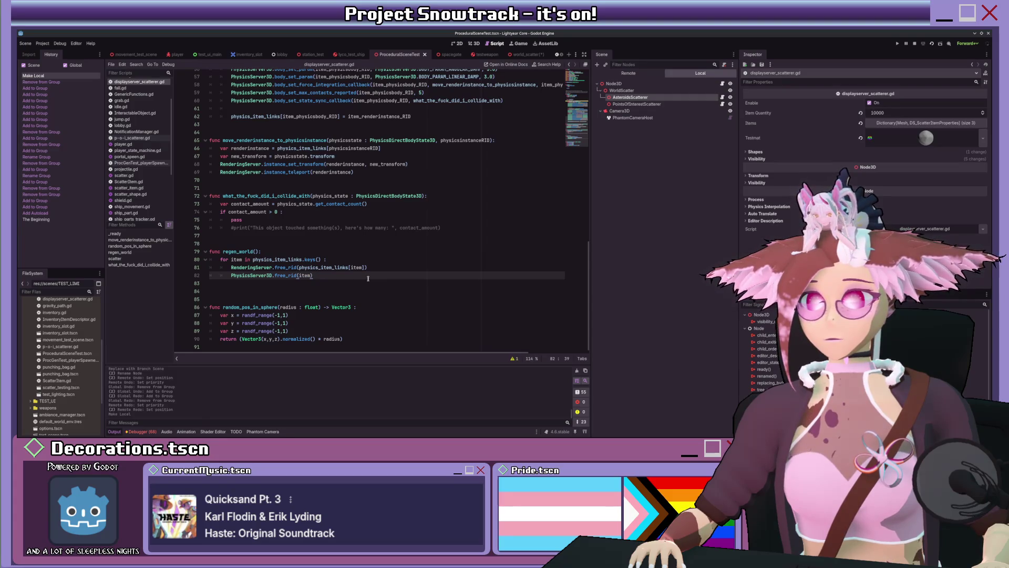
{"action": "left_click_drag", "start_coordinate": [303, 260], "coordinate": [316, 260]}
{"action": "type", "text": "val"}
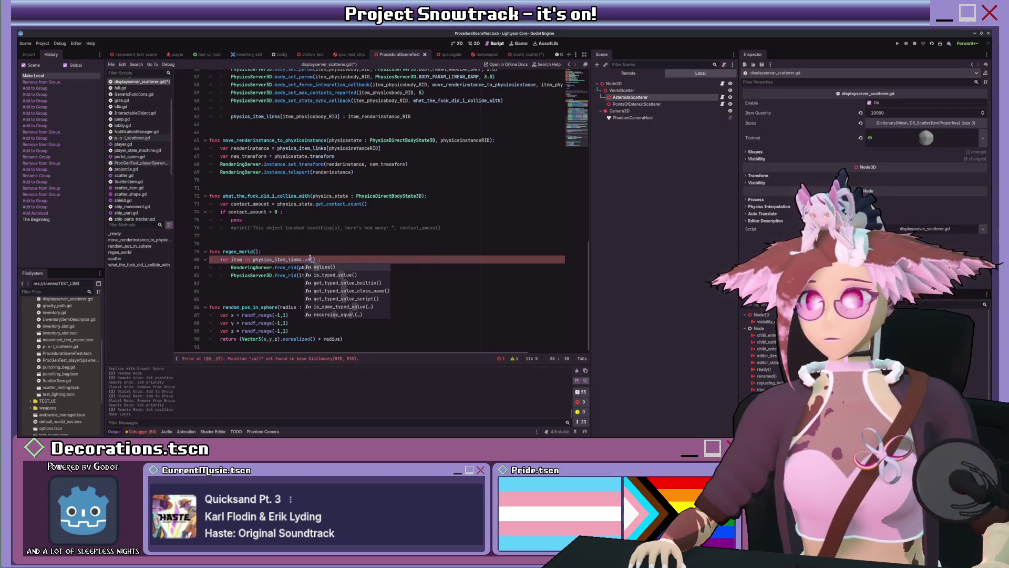
Make the first loop iterate value over physics_item_links.values() and free value with RenderingServer.
{"action": "key", "text": "Return"}
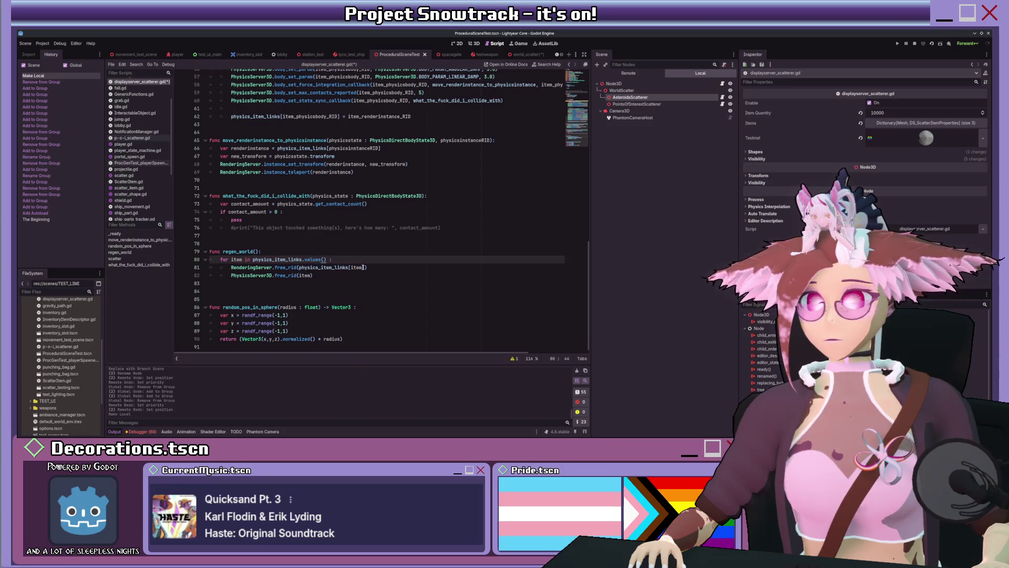
{"action": "left_click_drag", "start_coordinate": [364, 268], "coordinate": [299, 268]}
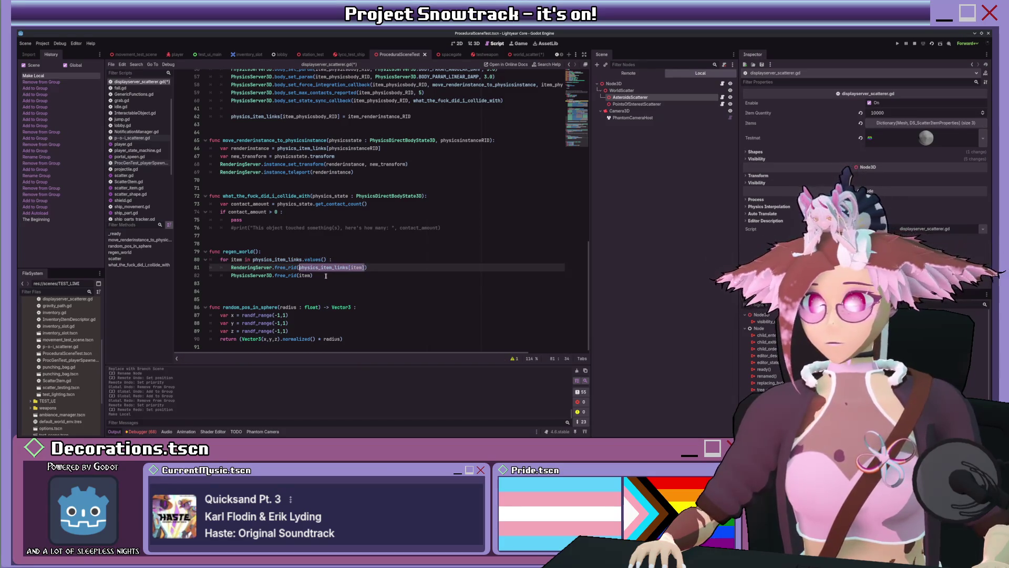
{"action": "double_click", "coordinate": [236, 259]}
{"action": "type", "text": "v"}
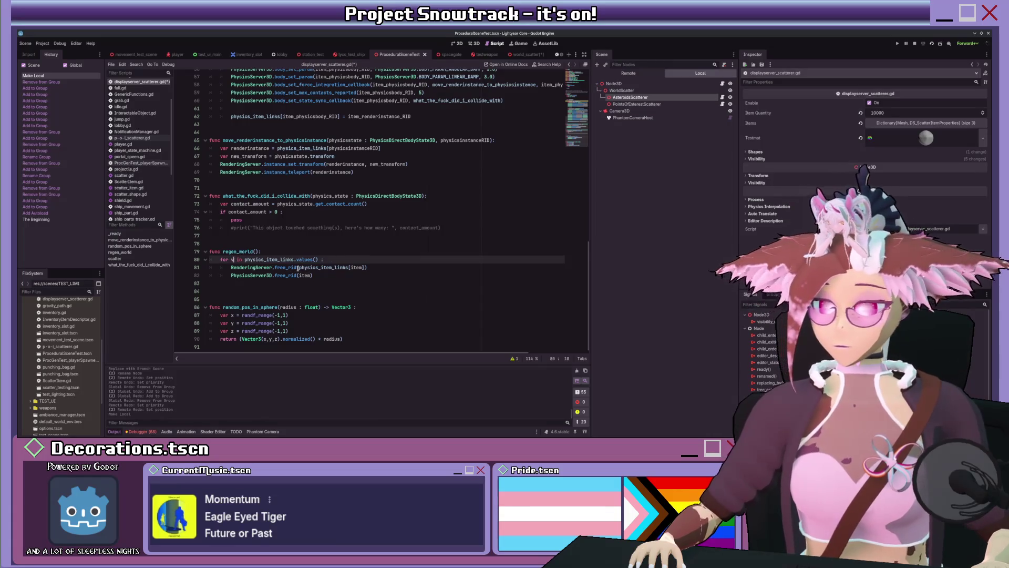
{"action": "type", "text": "alue"}
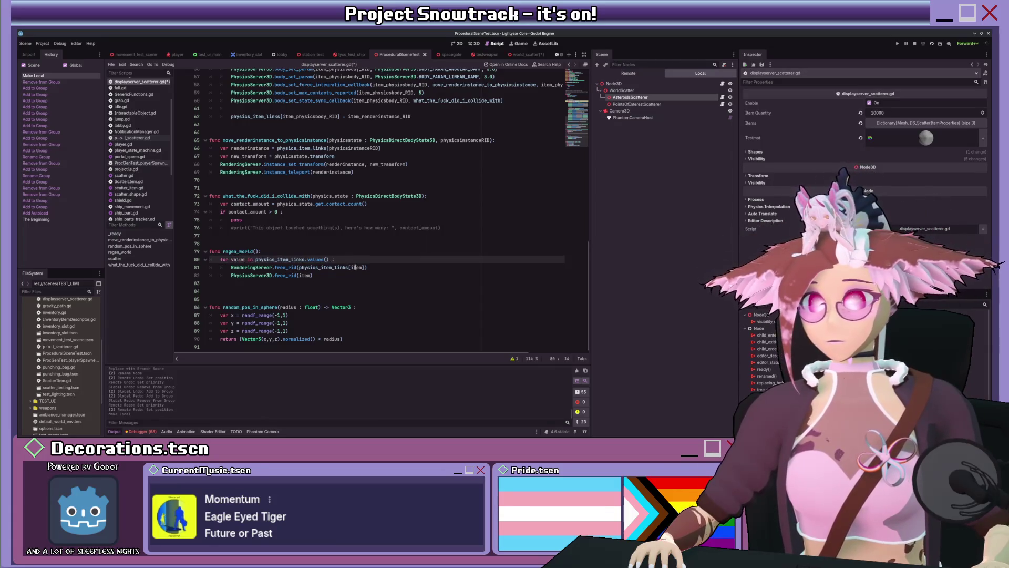
{"action": "left_click_drag", "start_coordinate": [364, 268], "coordinate": [299, 267]}
{"action": "type", "text": "valu"}
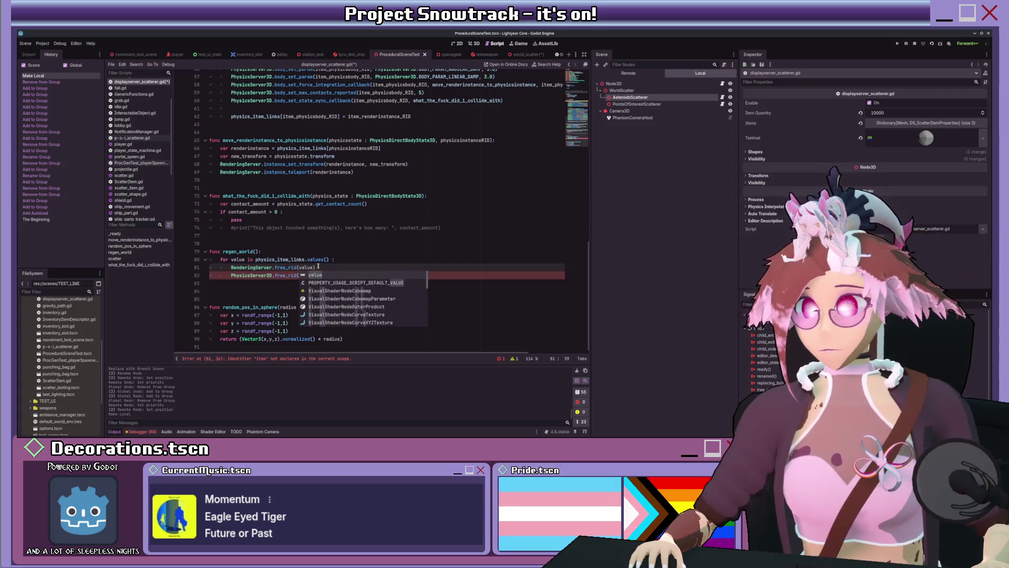
{"action": "key", "text": "End"}
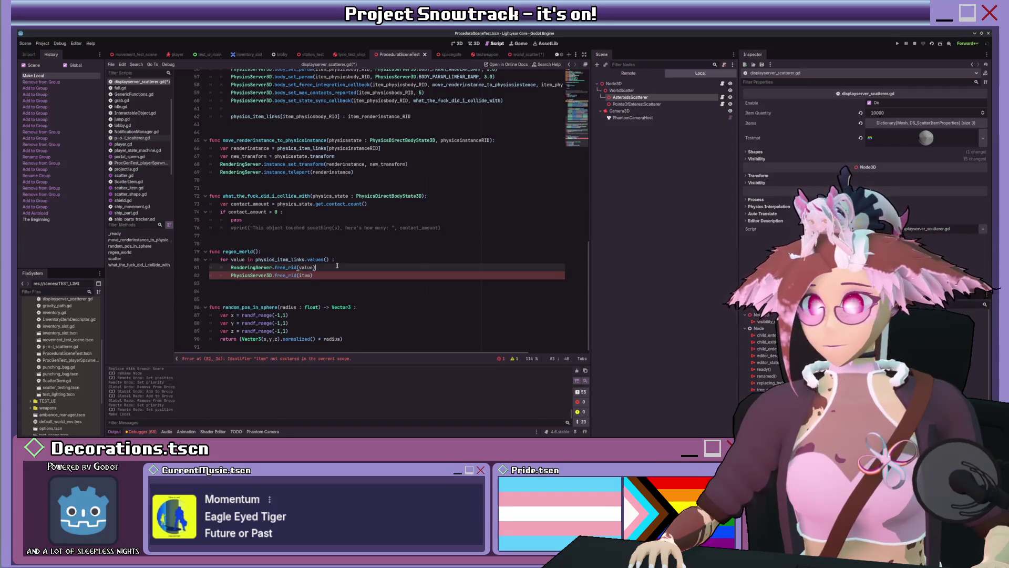
Add a second loop 'for key in physics_item_links.keys():' calling PhysicsServer3D.free_rid(key).
{"action": "key", "text": "Return"}
{"action": "type", "text": "for ite"}
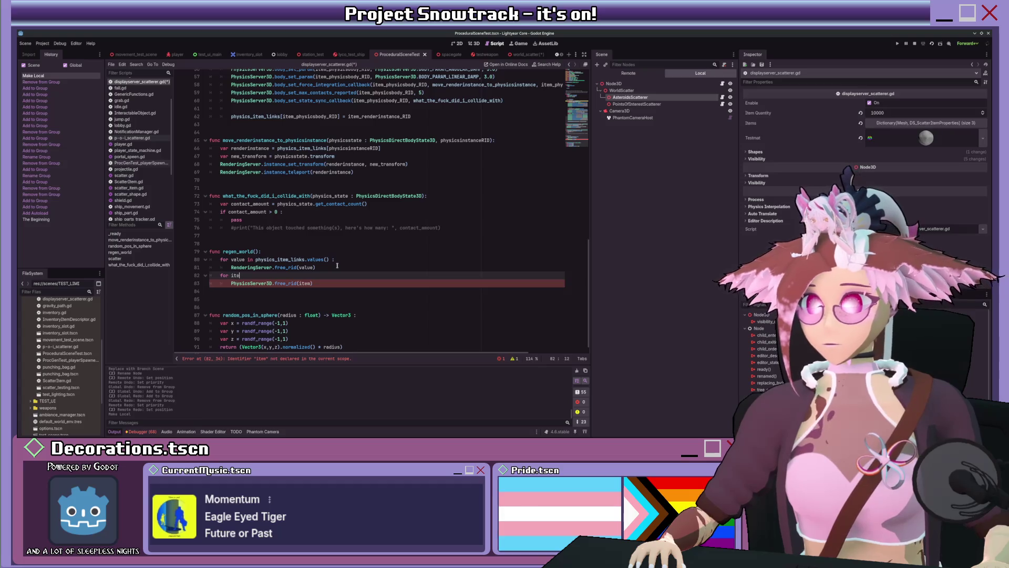
{"action": "type", "text": "m in physics_item_links.k"}
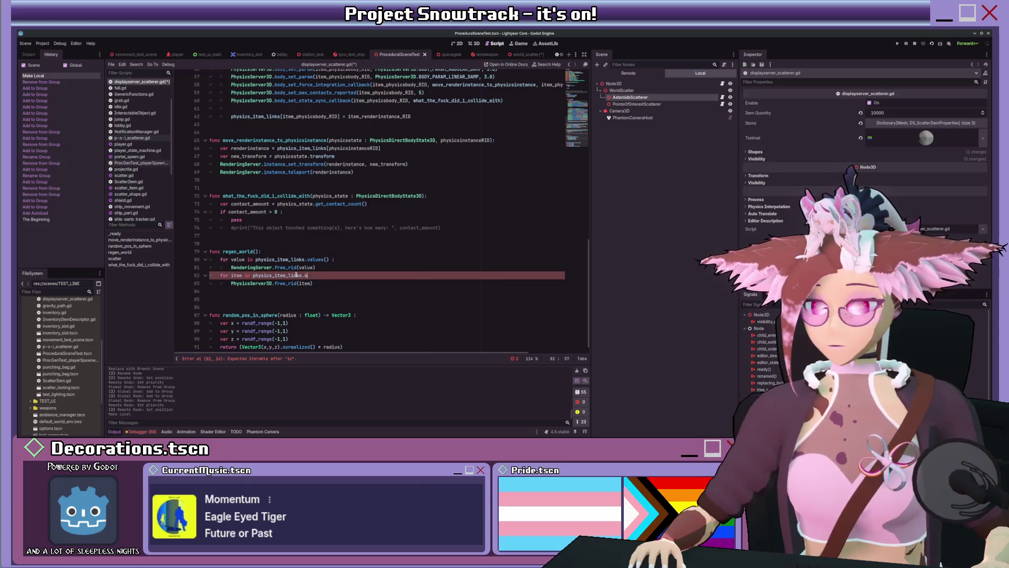
{"action": "type", "text": "eys():"}
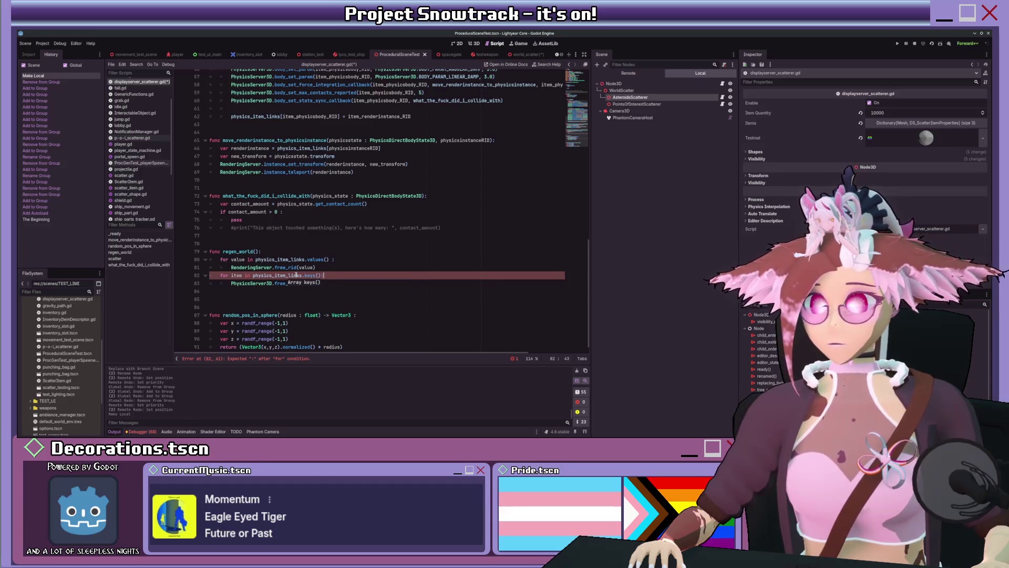
{"action": "key", "text": "Down"}
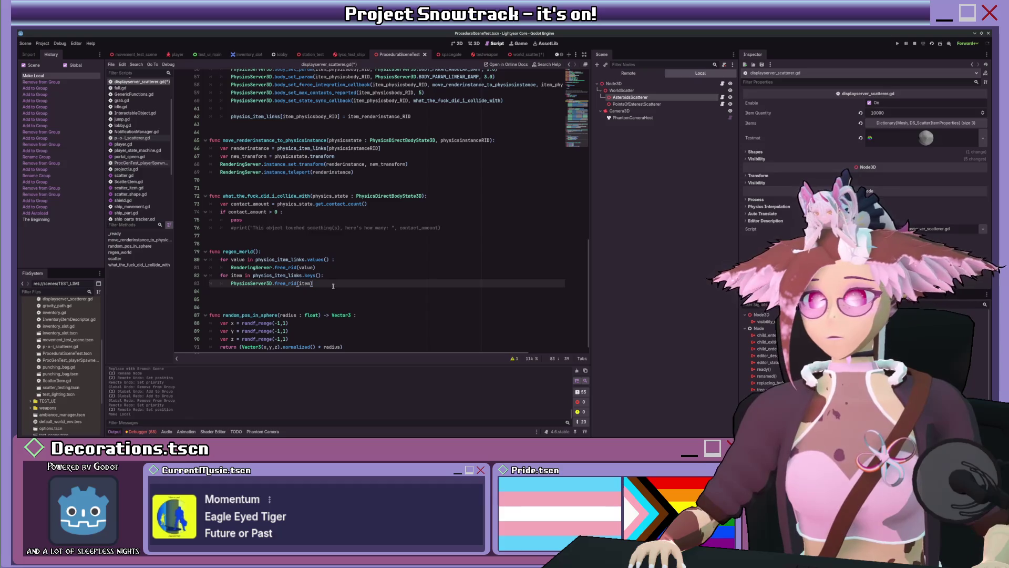
{"action": "left_click", "coordinate": [331, 259]}
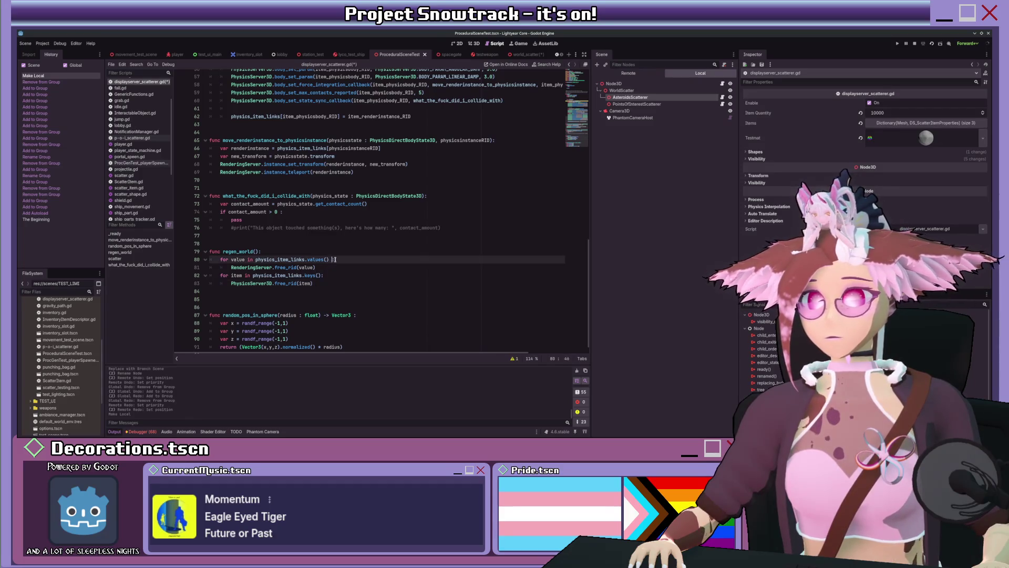
{"action": "key", "text": "BackSpace"}
{"action": "left_click", "coordinate": [238, 275]}
{"action": "double_click", "coordinate": [238, 275]}
{"action": "type", "text": "key"}
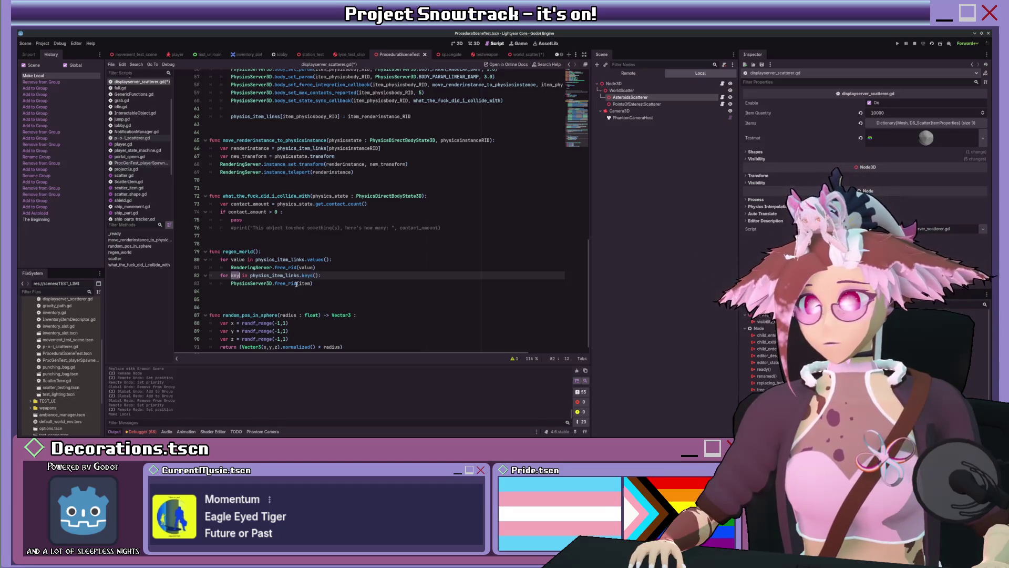
{"action": "left_click", "coordinate": [333, 284]}
{"action": "key", "text": "BackSpace"}
{"action": "key", "text": "BackSpace"}
{"action": "key", "text": "BackSpace"}
{"action": "type", "text": "key)"}
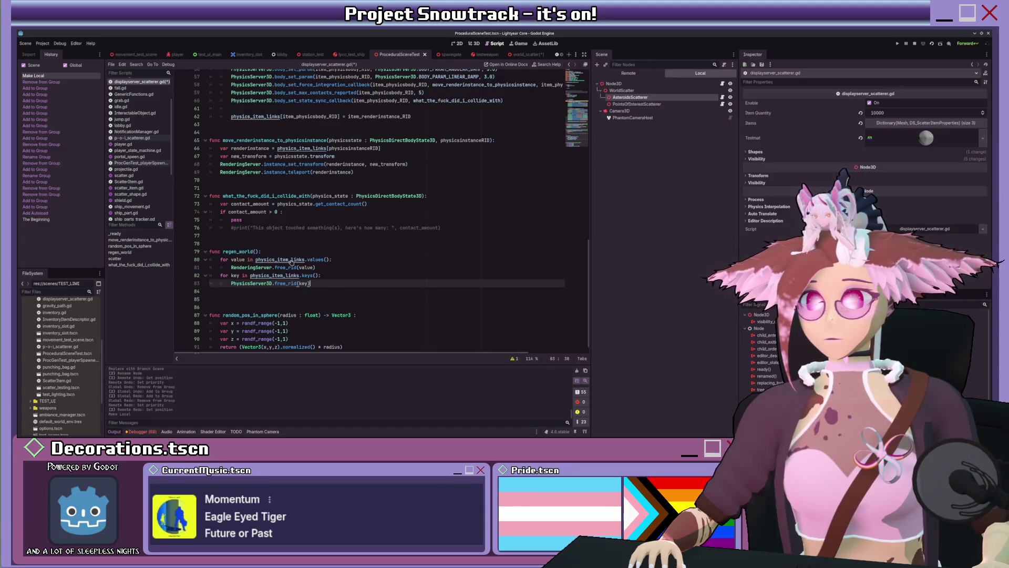
{"action": "left_click", "coordinate": [290, 261], "text": "ctrl"}
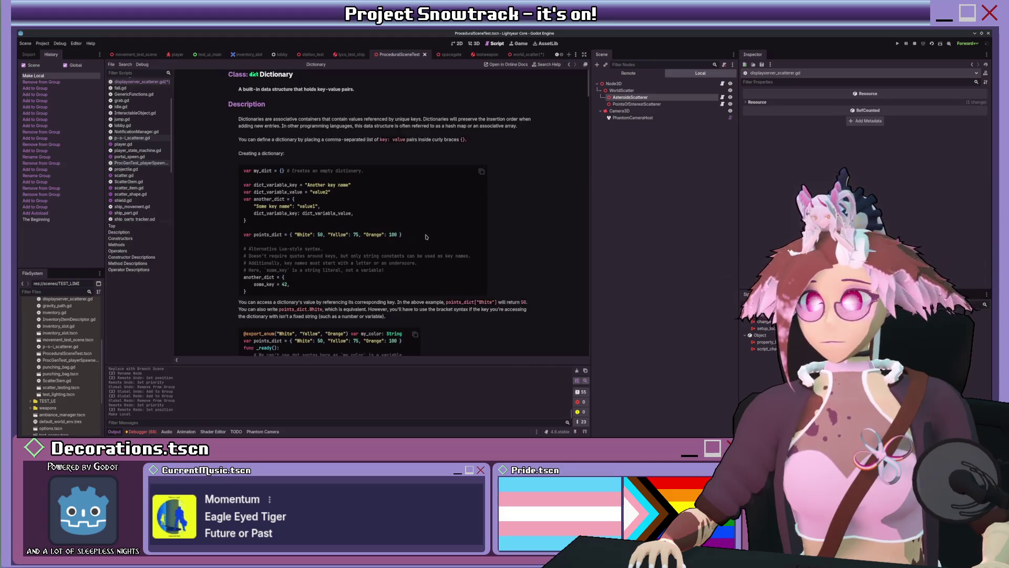
{"action": "scroll", "coordinate": [426, 237], "scroll_direction": "down", "scroll_amount": 5}
{"action": "scroll", "coordinate": [426, 237], "scroll_direction": "up", "scroll_amount": 5}
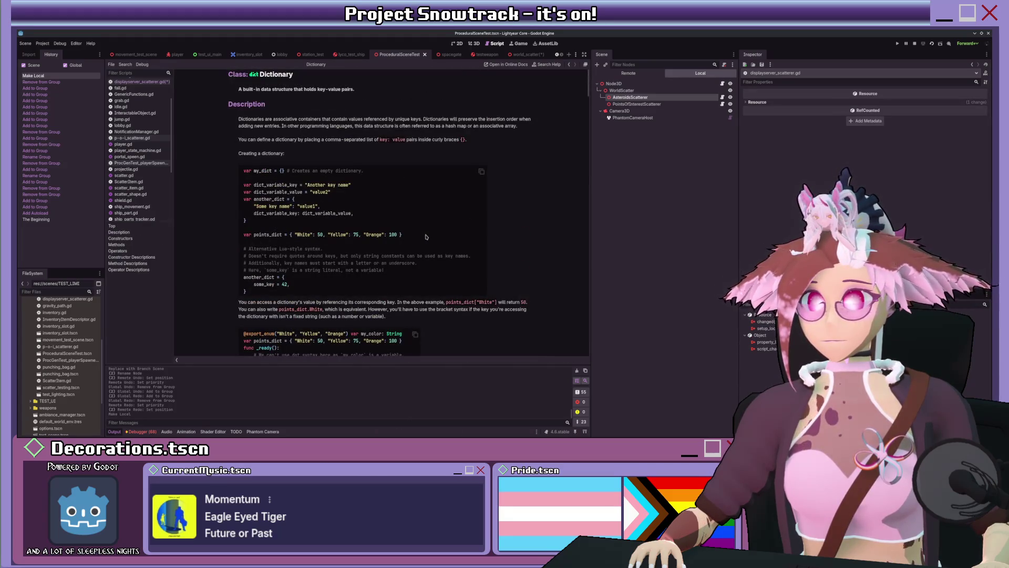
{"action": "scroll", "coordinate": [426, 237], "scroll_direction": "down", "scroll_amount": 10}
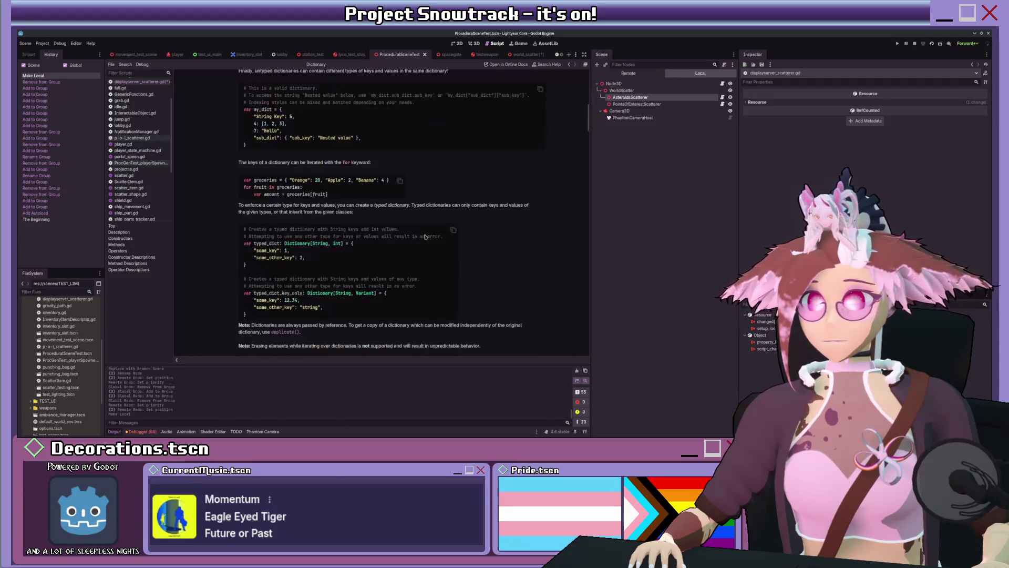
{"action": "scroll", "coordinate": [426, 237], "scroll_direction": "down", "scroll_amount": 5}
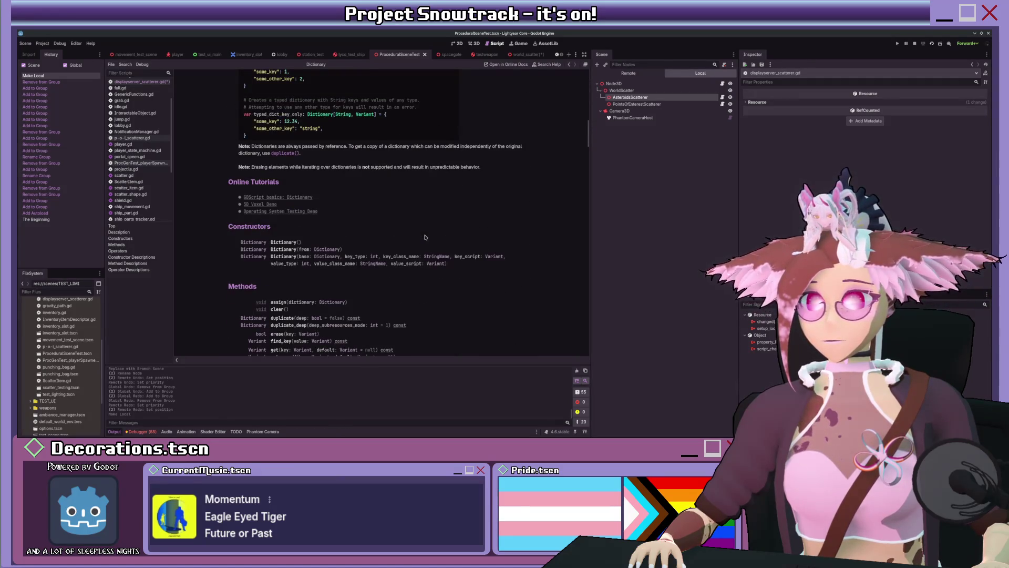
{"action": "scroll", "coordinate": [426, 237], "scroll_direction": "down", "scroll_amount": 5}
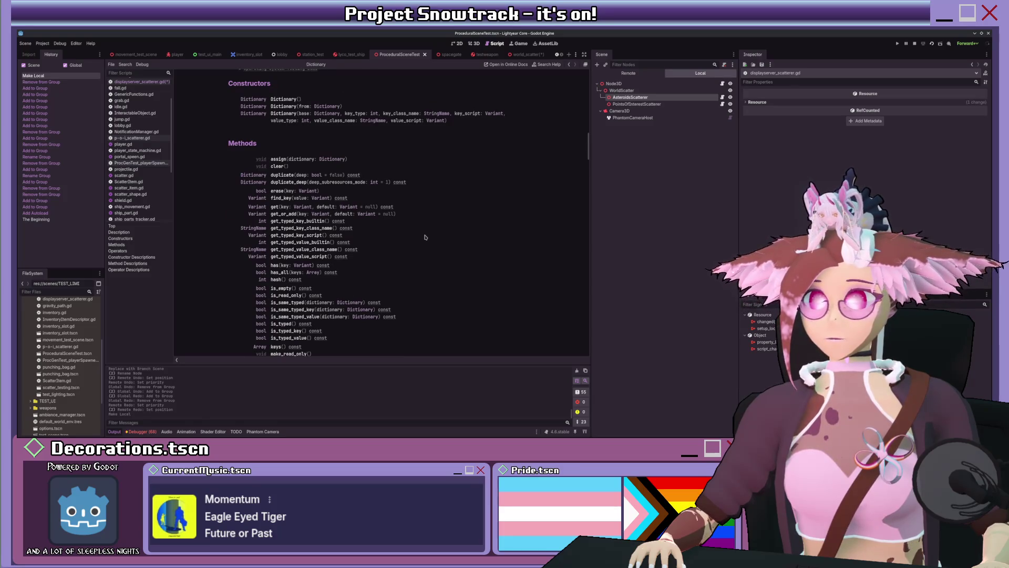
{"action": "scroll", "coordinate": [426, 237], "scroll_direction": "down", "scroll_amount": 3}
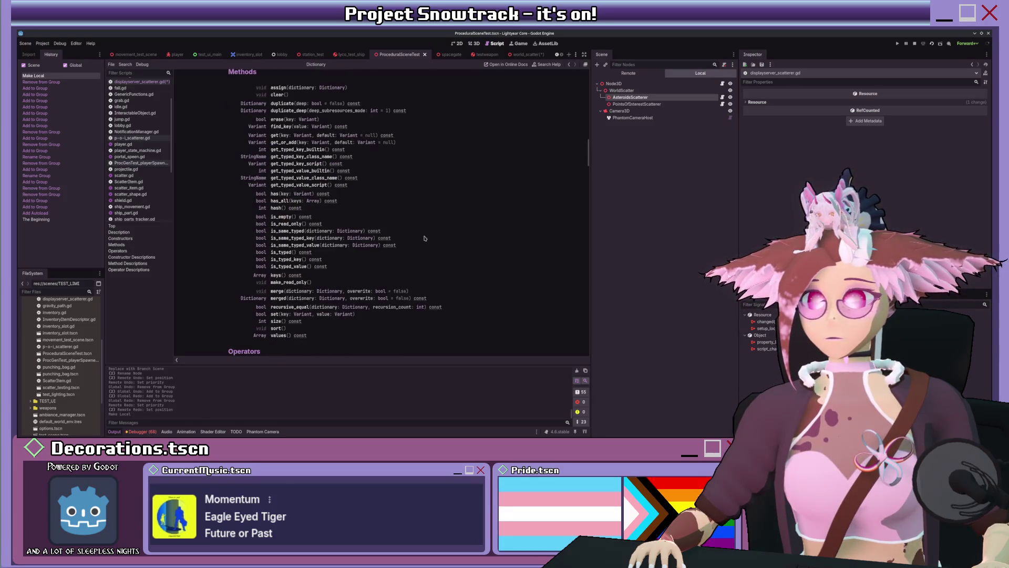
{"action": "key", "text": "alt+Left"}
Add a scatter() call at the end of regen_world.
{"action": "scroll", "coordinate": [423, 237], "scroll_direction": "down", "scroll_amount": 10}
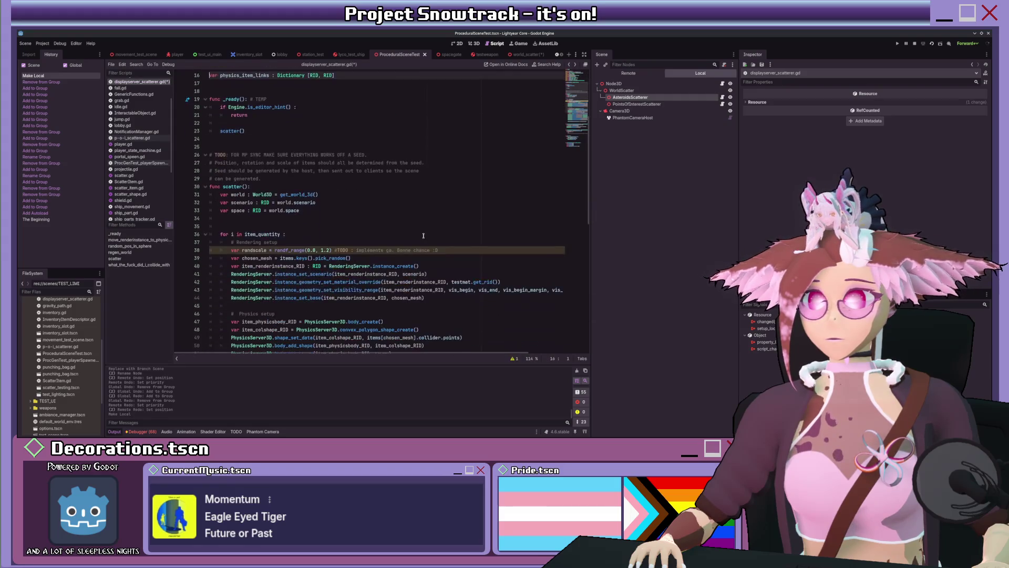
{"action": "left_click", "coordinate": [373, 260]}
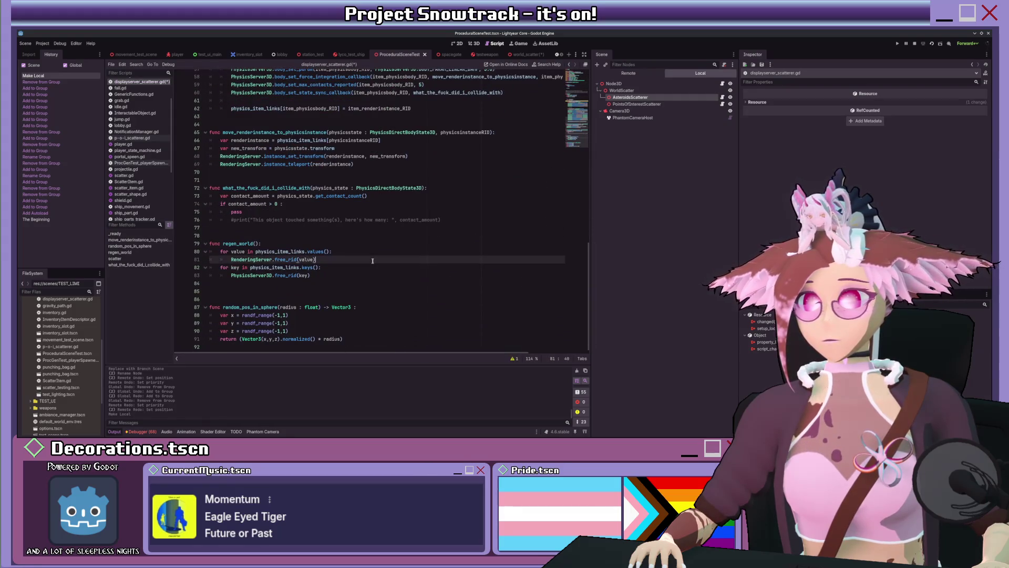
{"action": "left_click", "coordinate": [371, 275]}
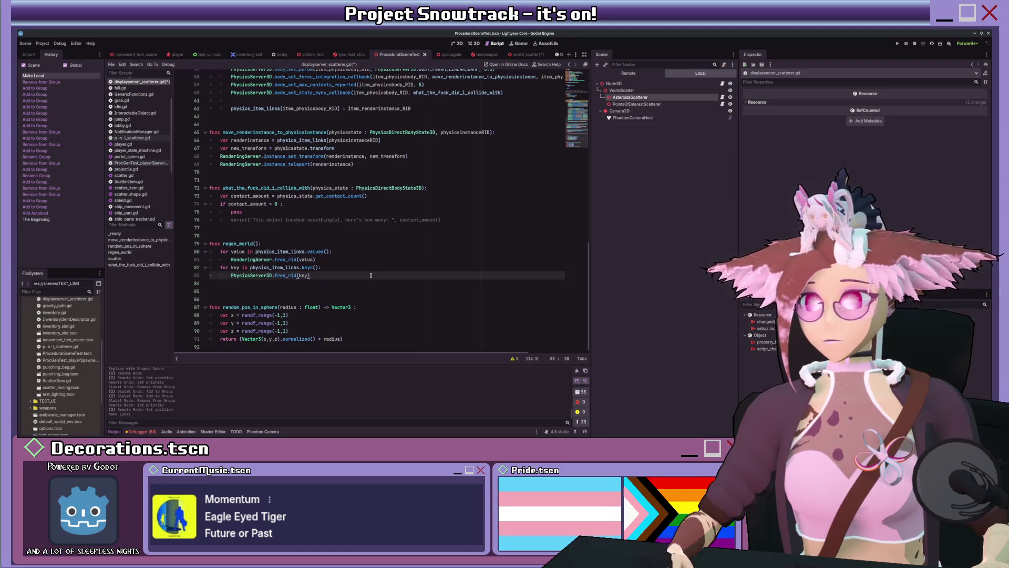
{"action": "key", "text": "Return"}
{"action": "key", "text": "BackSpace"}
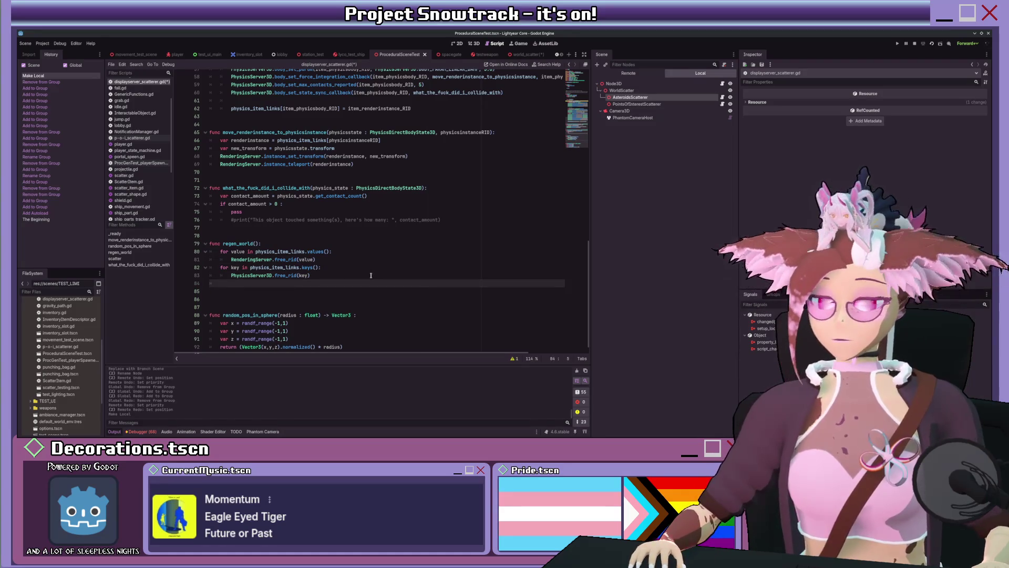
{"action": "key", "text": "Return"}
{"action": "type", "text": "scatter"}
{"action": "key", "text": "Return"}
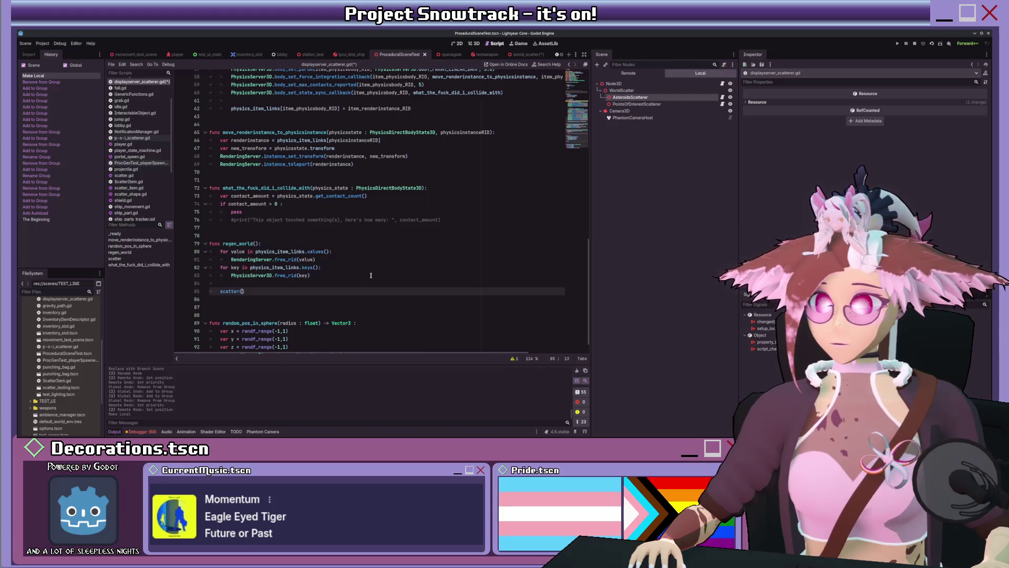
Insert 'await get_tree().process_frame' after each freeing loop, then view the free_rid documentation.
{"action": "key", "text": "ctrl+shift+Return"}
{"action": "type", "text": "await "}
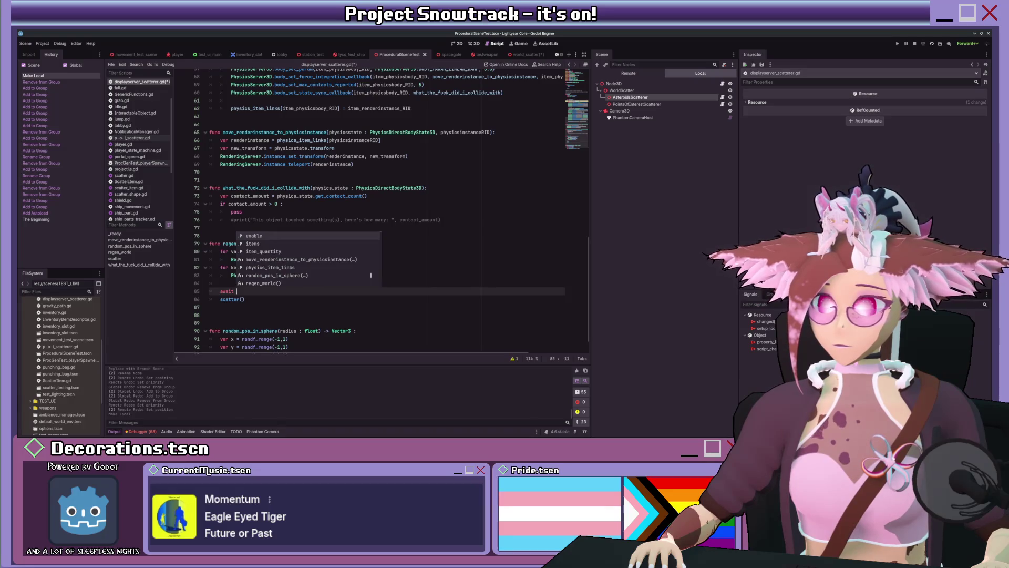
{"action": "type", "text": "get_tree"}
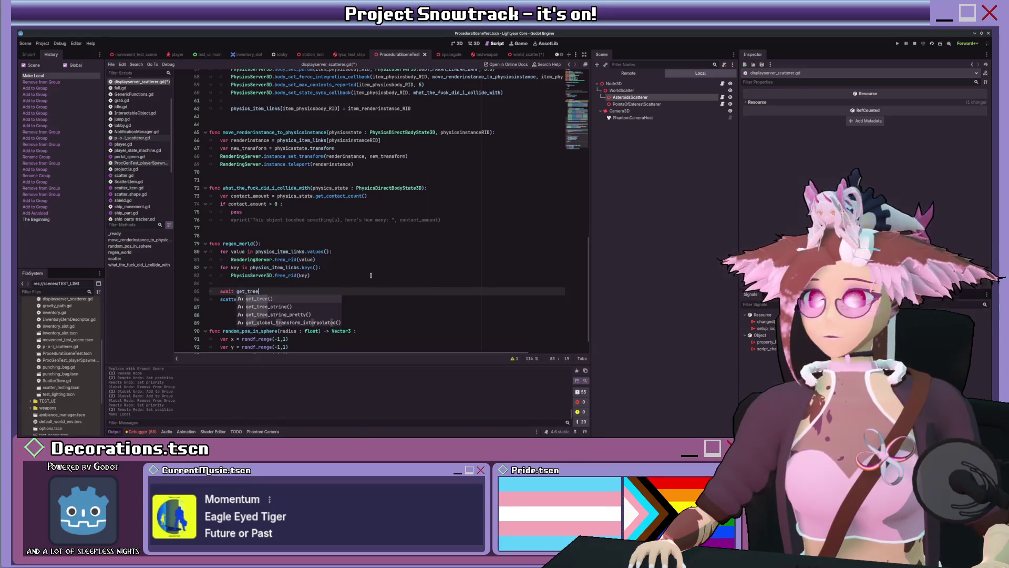
{"action": "type", "text": "().proce"}
{"action": "key", "text": "Return"}
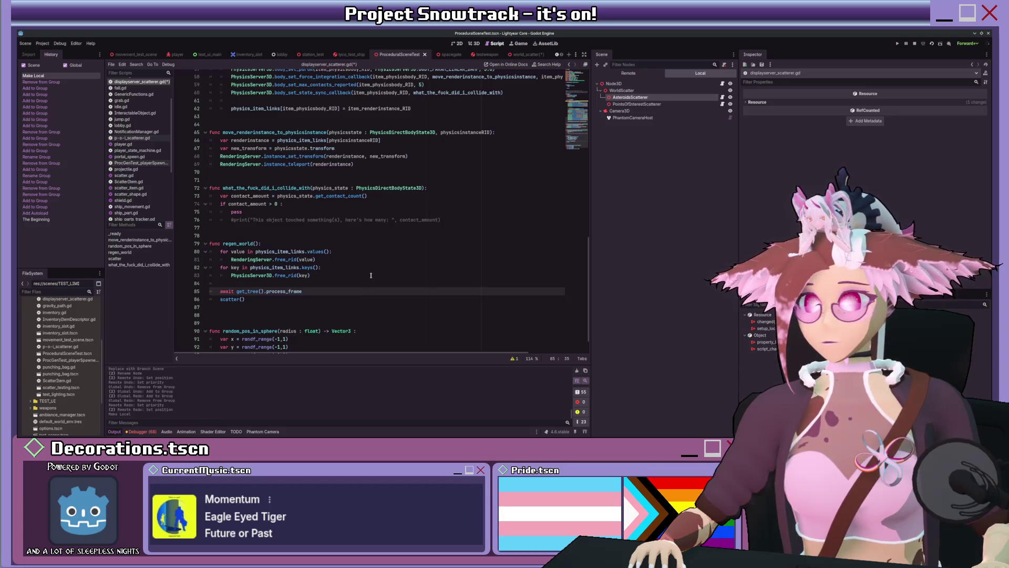
{"action": "key", "text": "Return"}
{"action": "key", "text": "Up"}
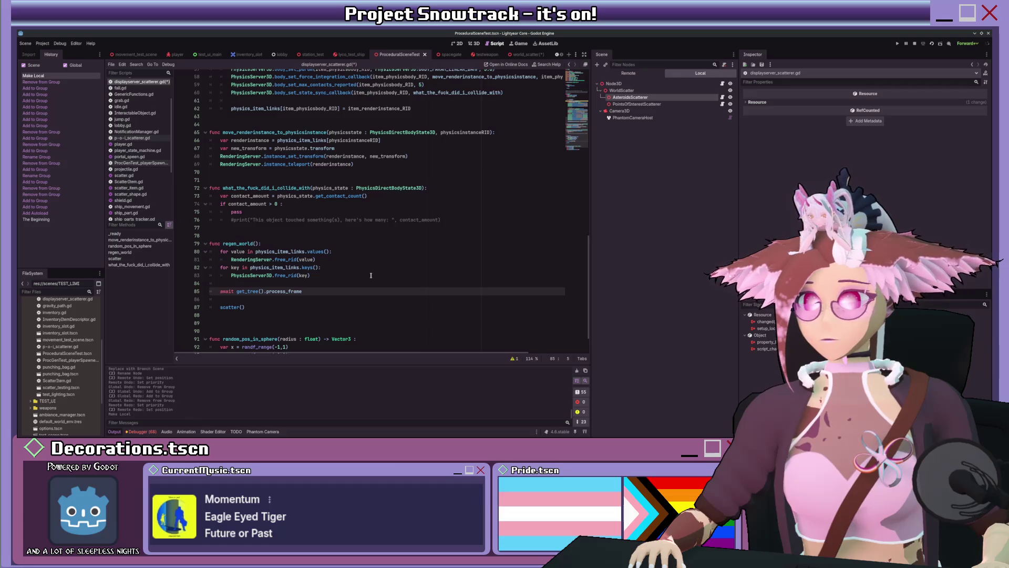
{"action": "key", "text": "alt+Up"}
{"action": "key", "text": "alt+Up"}
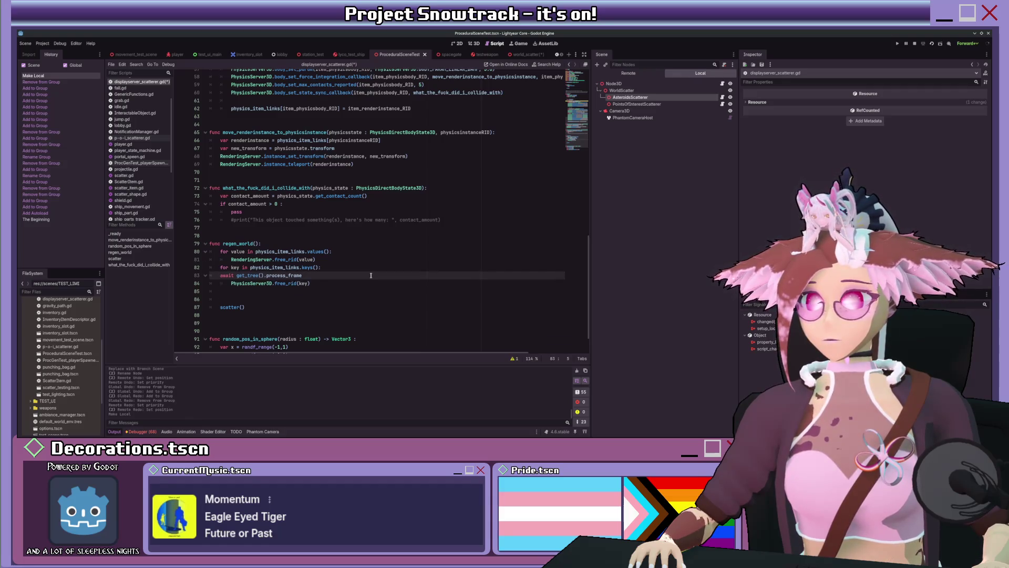
{"action": "key", "text": "shift+End"}
{"action": "key", "text": "alt+Up"}
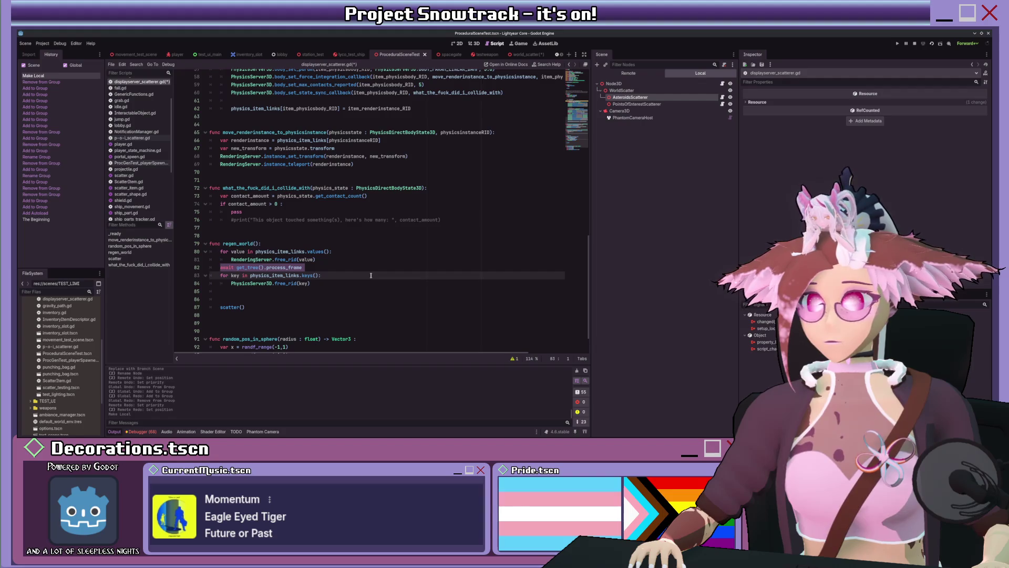
{"action": "key", "text": "shift+Left"}
{"action": "key", "text": "ctrl+c"}
{"action": "key", "text": "Home"}
{"action": "key", "text": "Return"}
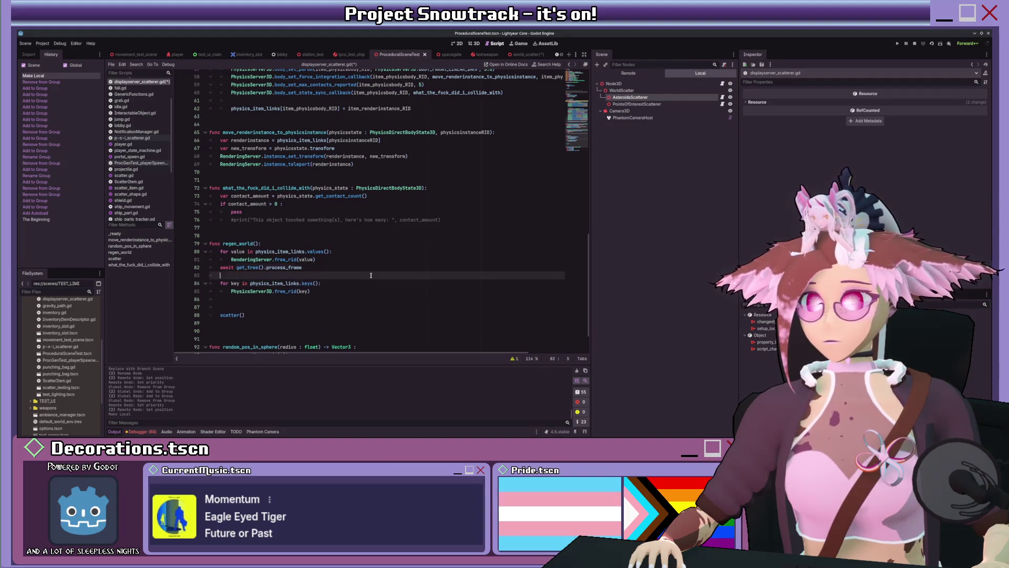
{"action": "key", "text": "End"}
{"action": "key", "text": "Return"}
{"action": "key", "text": "Down"}
{"action": "key", "text": "Down"}
{"action": "key", "text": "Down"}
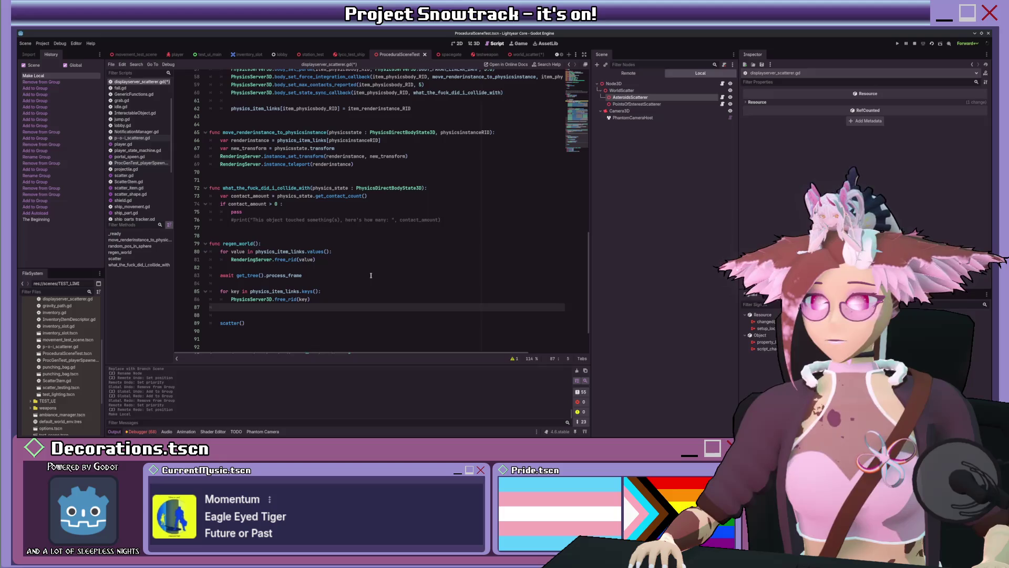
{"action": "key", "text": "Return"}
{"action": "key", "text": "ctrl+v"}
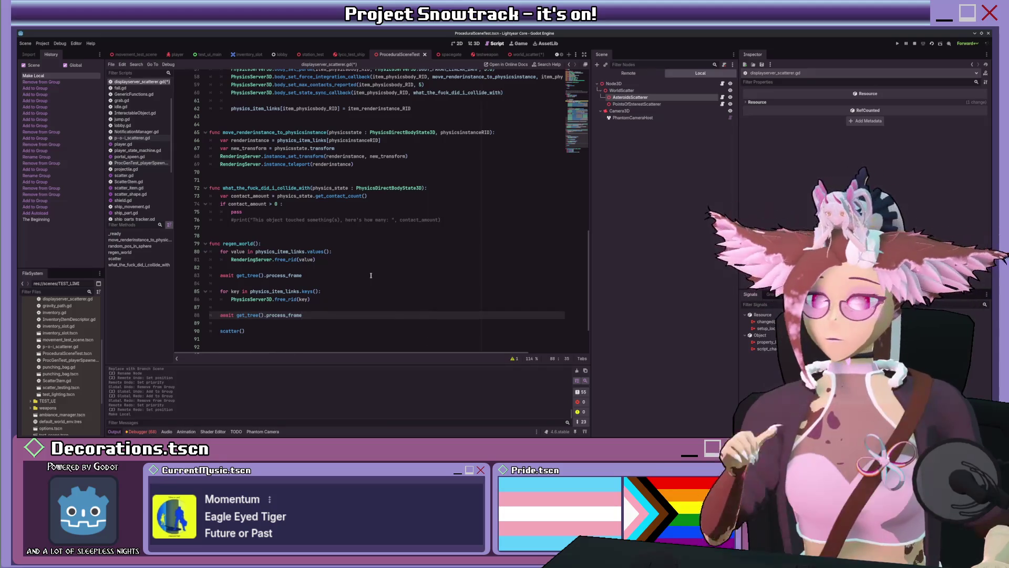
{"action": "left_click", "coordinate": [295, 259], "text": "ctrl"}
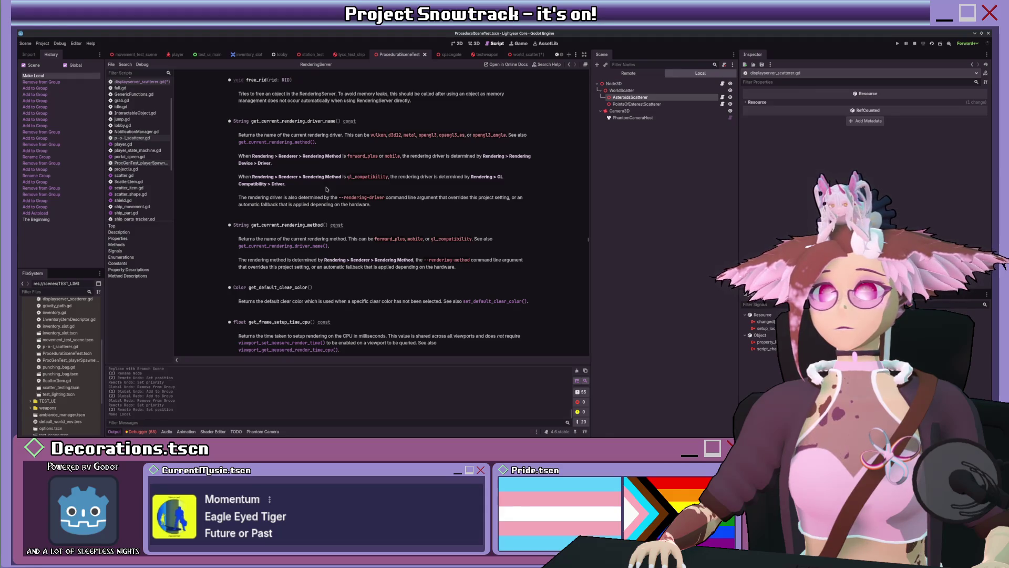
Return to displayserver_scatterer.gd and save it with the finished regen_world.
{"action": "key", "text": "alt+Left"}
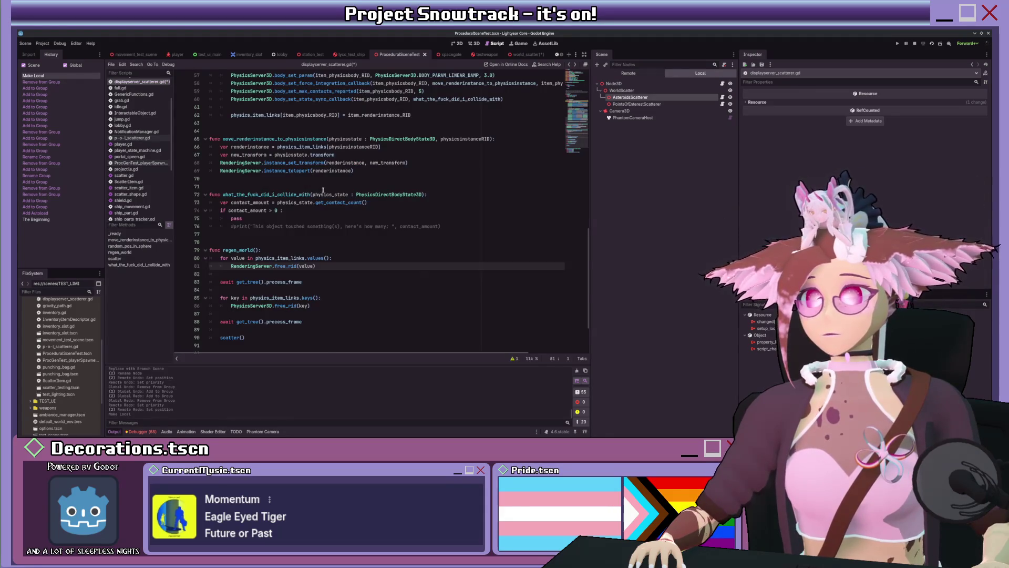
{"action": "scroll", "coordinate": [323, 190], "scroll_direction": "up", "scroll_amount": 8}
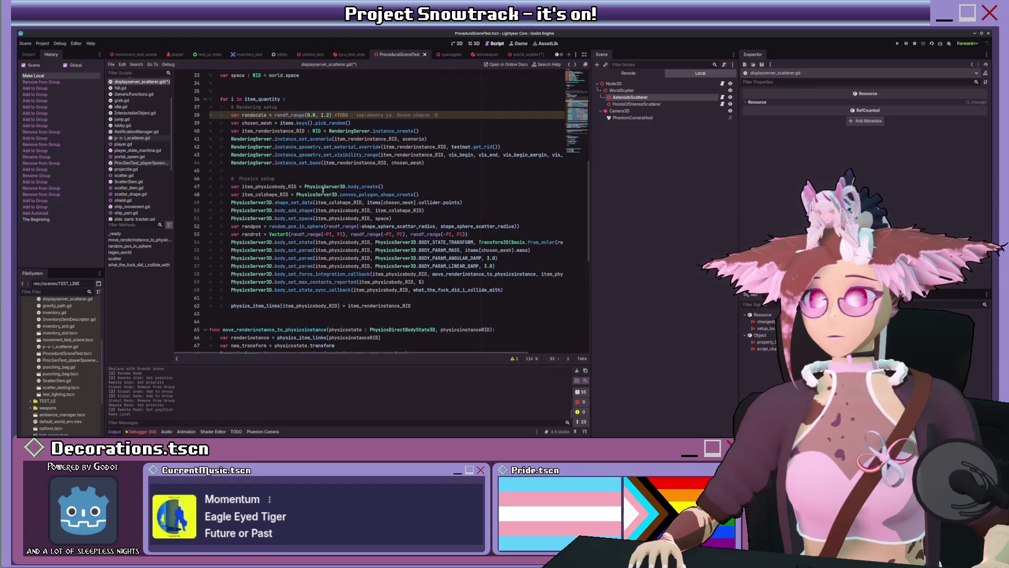
{"action": "scroll", "coordinate": [256, 210], "scroll_direction": "down", "scroll_amount": 7}
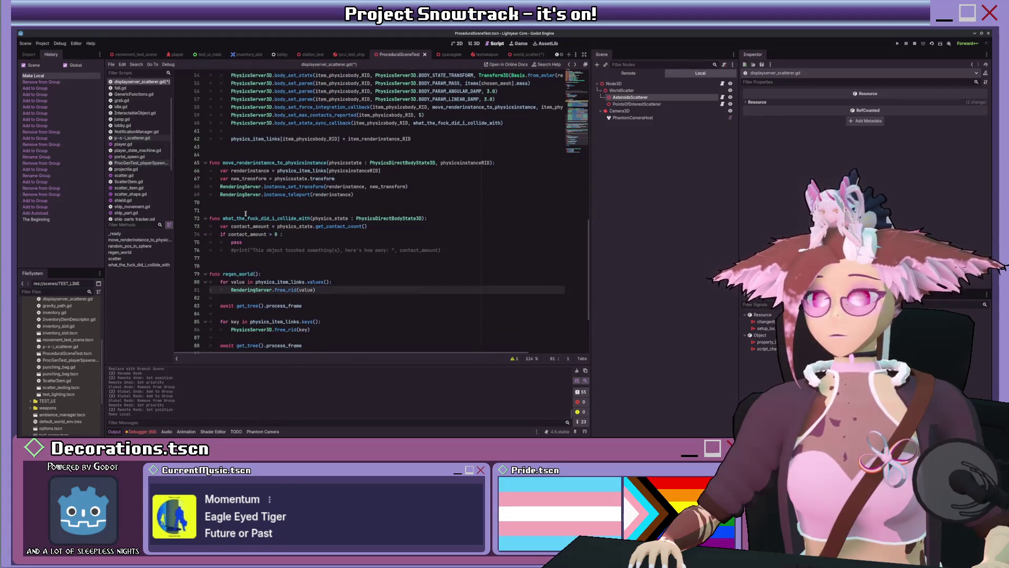
{"action": "scroll", "coordinate": [246, 214], "scroll_direction": "down", "scroll_amount": 4}
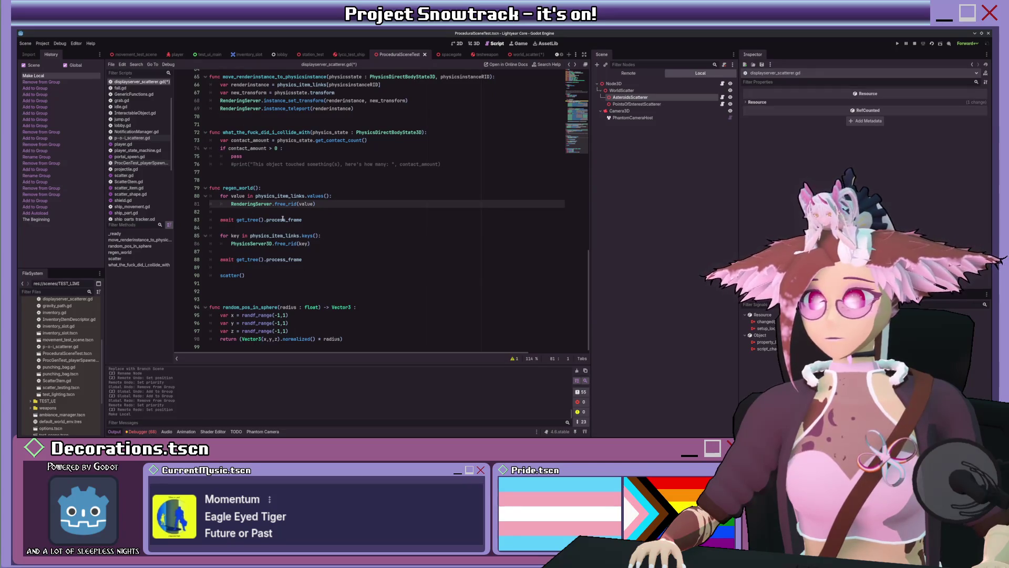
{"action": "left_click", "coordinate": [308, 274]}
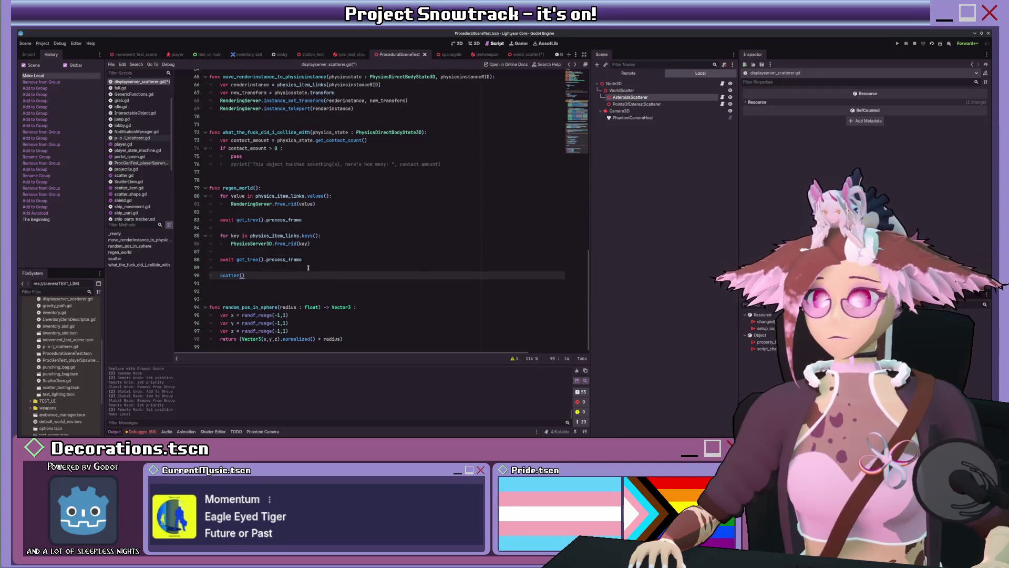
{"action": "key", "text": "ctrl+s"}
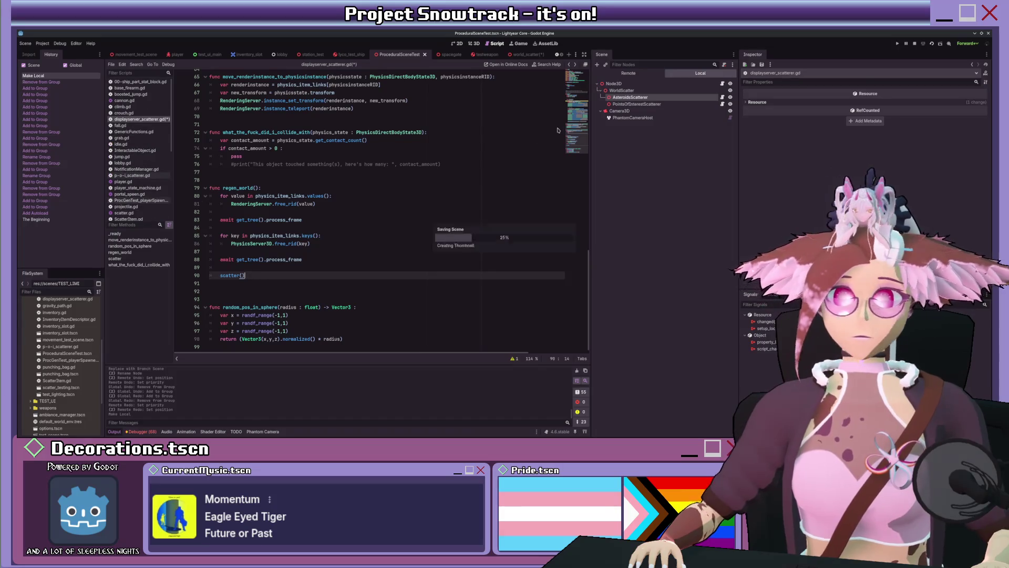
Open the PointsOfInterestScatter node's script and add blank lines below scatter().
{"action": "left_click", "coordinate": [718, 104]}
{"action": "left_click", "coordinate": [723, 104]}
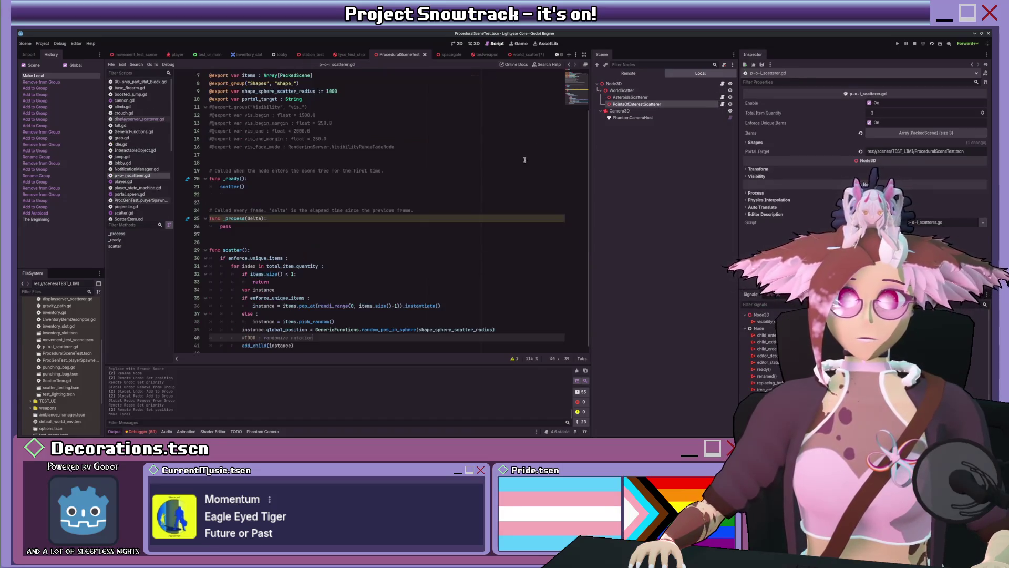
{"action": "left_click", "coordinate": [318, 342]}
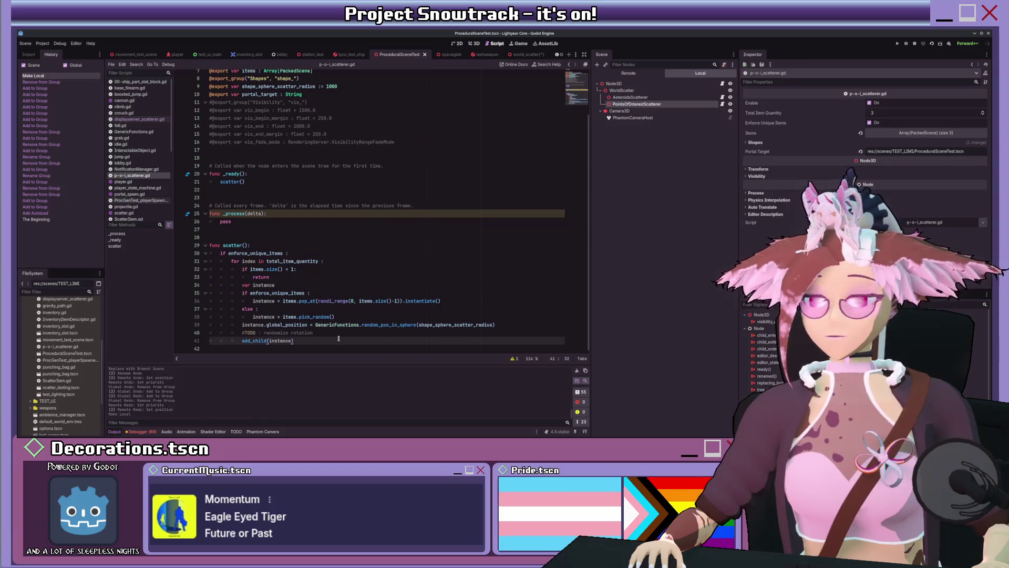
{"action": "key", "text": "Down"}
{"action": "key", "text": "Return"}
{"action": "key", "text": "Return"}
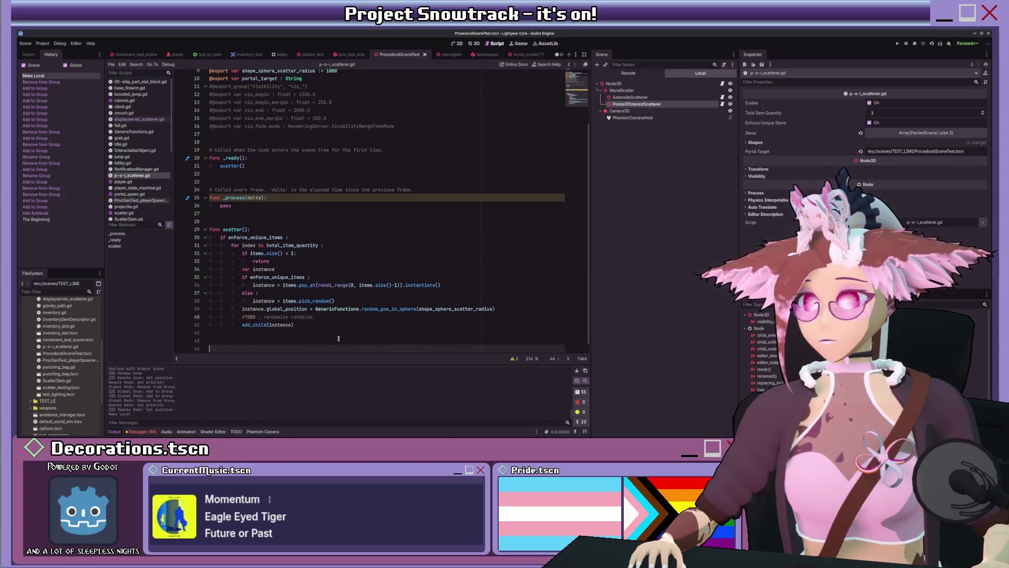
Declare func regen_world() with a 'for node in get_children():' loop.
{"action": "type", "text": "func re"}
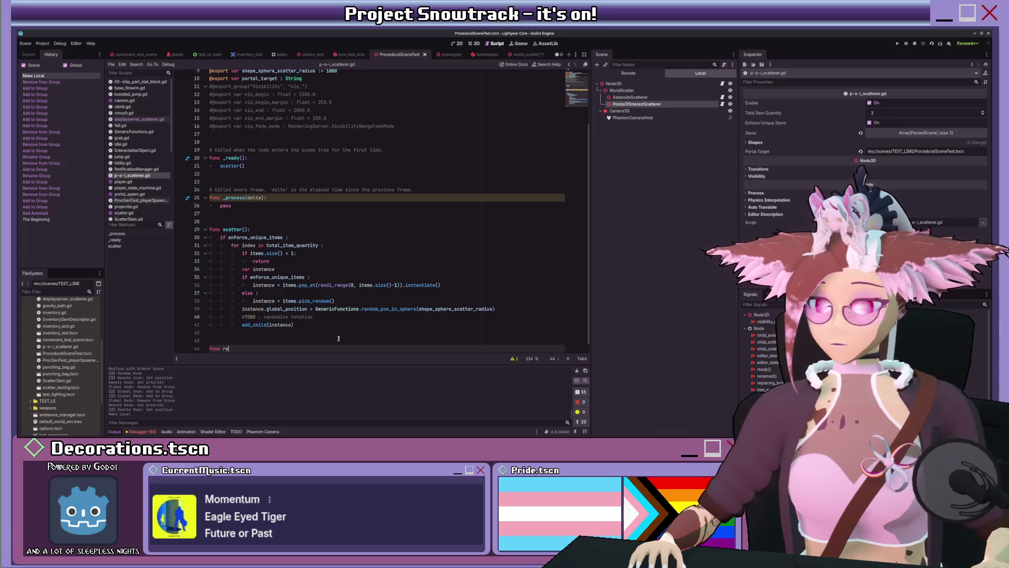
{"action": "type", "text": "gen_world():"}
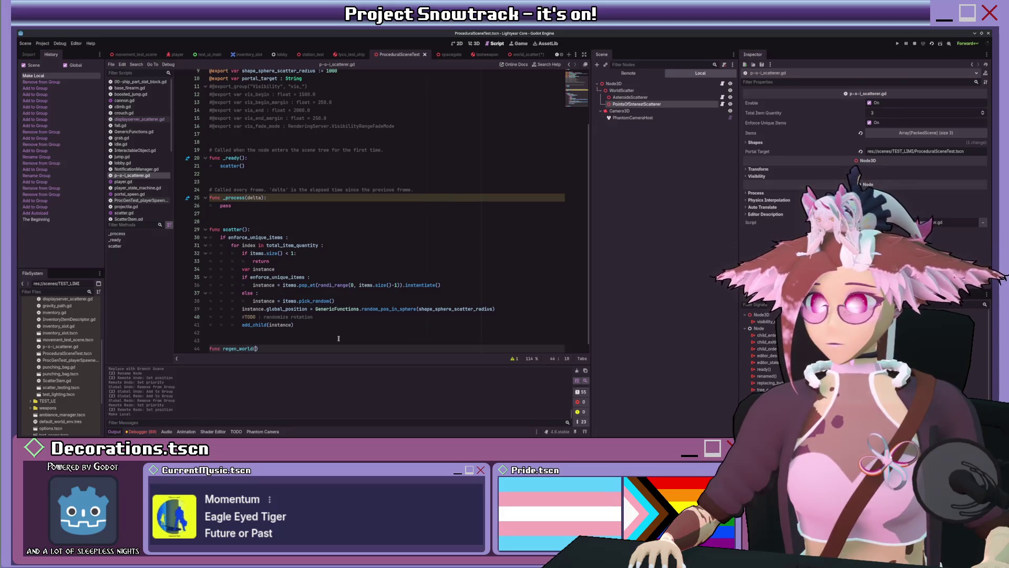
{"action": "key", "text": "Return"}
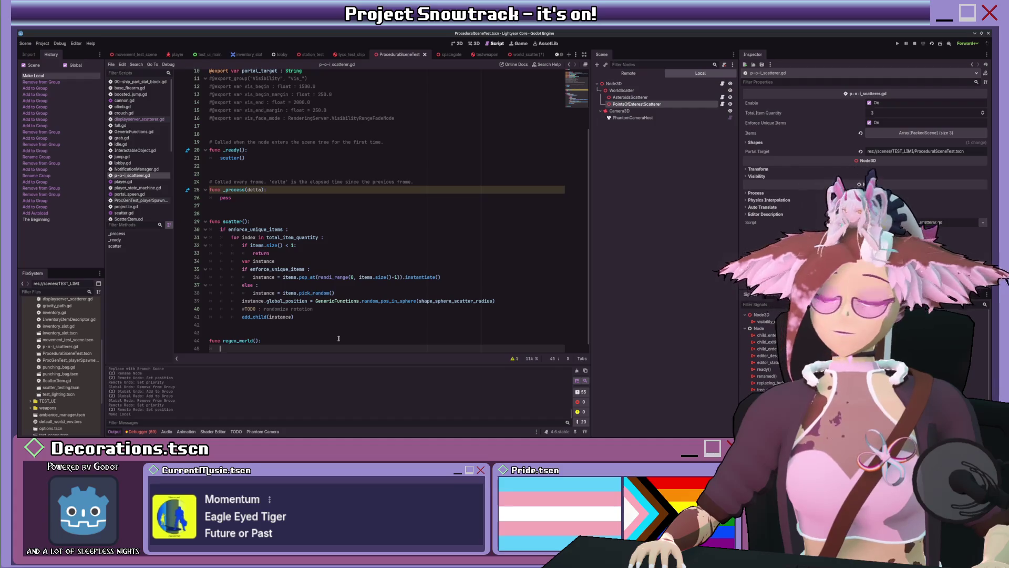
{"action": "type", "text": "for"}
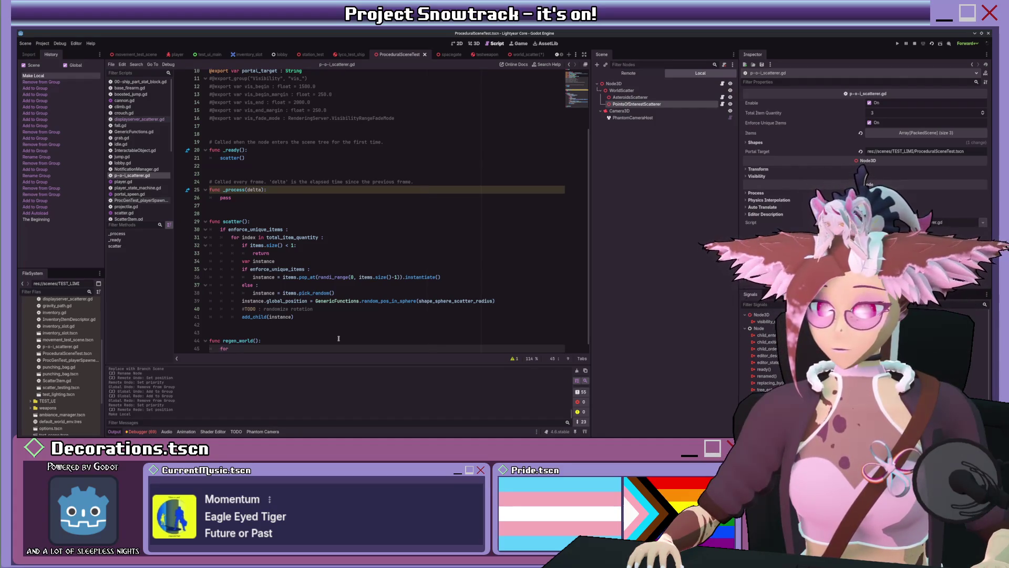
{"action": "type", "text": " node in "}
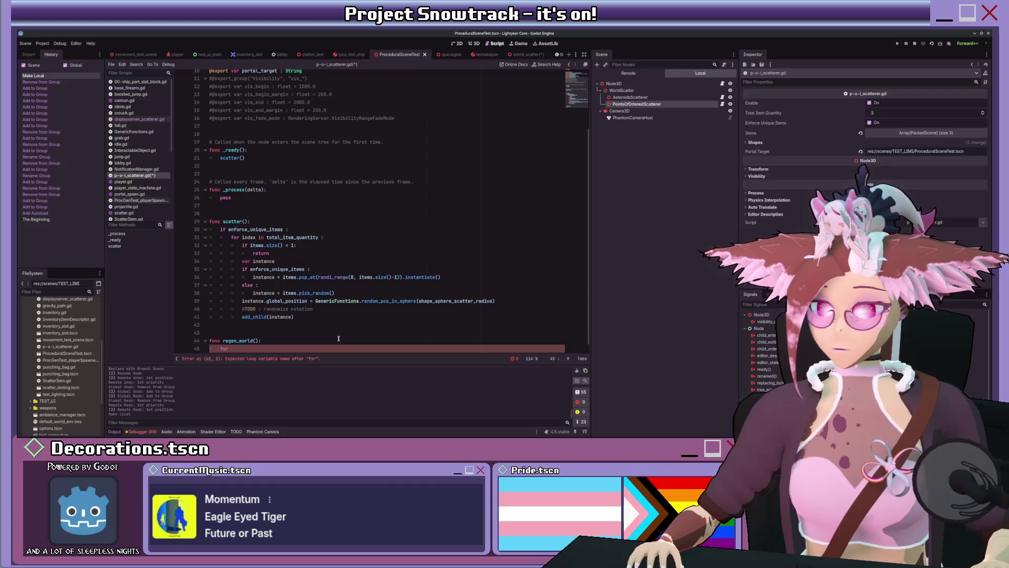
{"action": "type", "text": "get_c"}
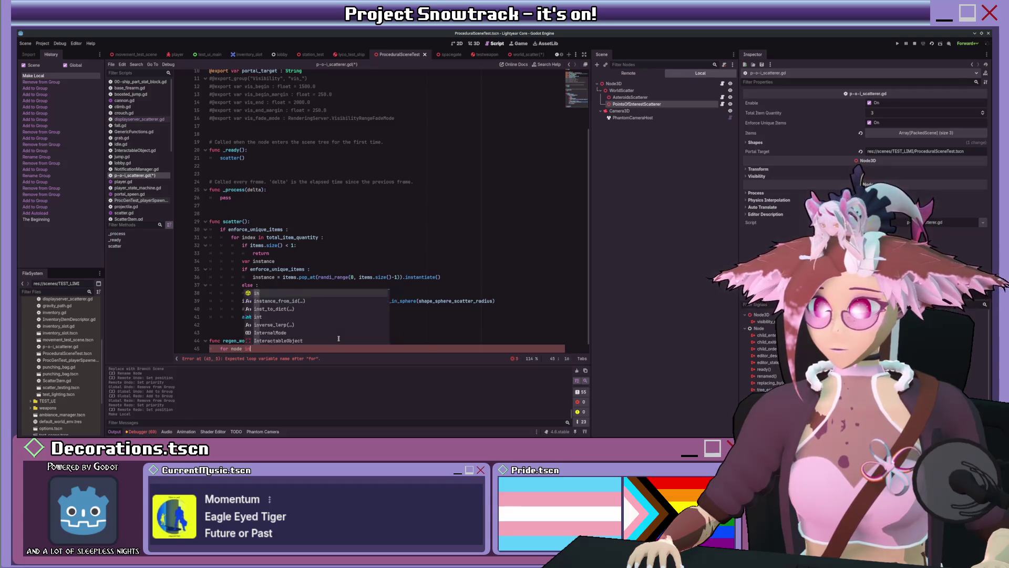
{"action": "type", "text": "hildren"}
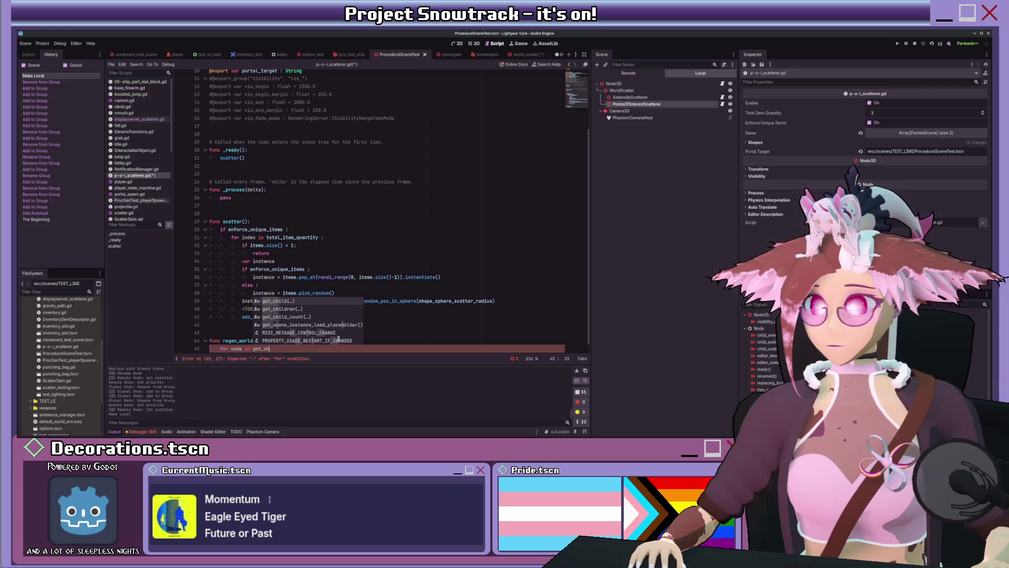
{"action": "key", "text": "Return"}
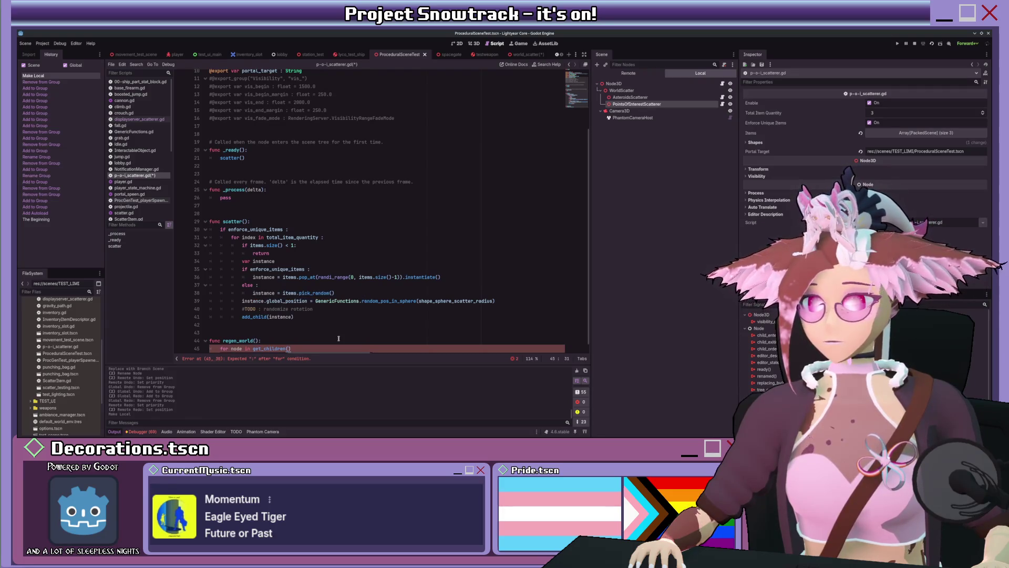
{"action": "key", "text": "shift+Home"}
{"action": "type", "text": "e"}
{"action": "key", "text": "BackSpace"}
{"action": "key", "text": "BackSpace"}
{"action": "key", "text": "BackSpace"}
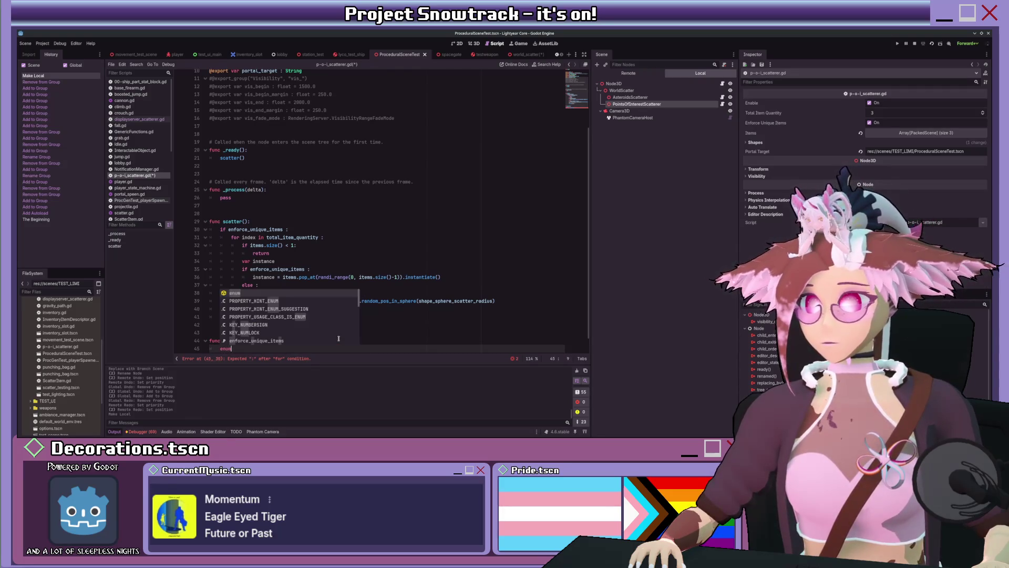
{"action": "type", "text": "children"}
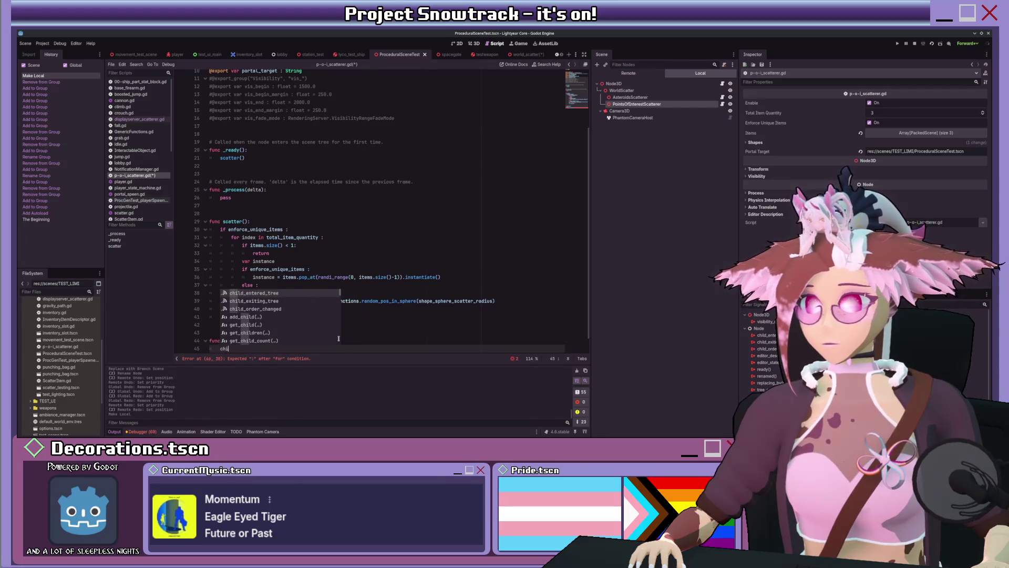
{"action": "key", "text": "Down"}
{"action": "key", "text": "Down"}
{"action": "key", "text": "Down"}
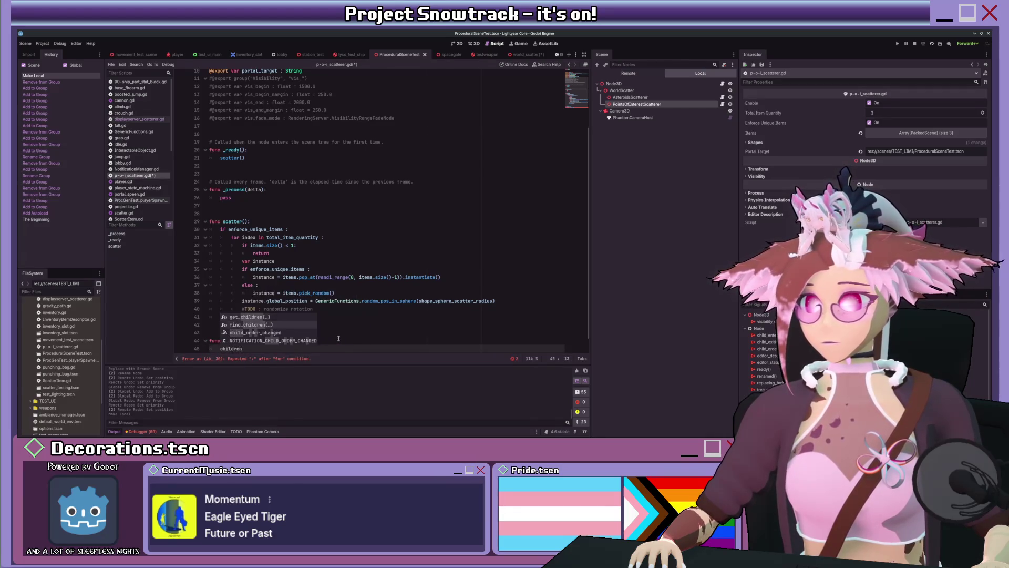
{"action": "key", "text": "Up"}
{"action": "key", "text": "Up"}
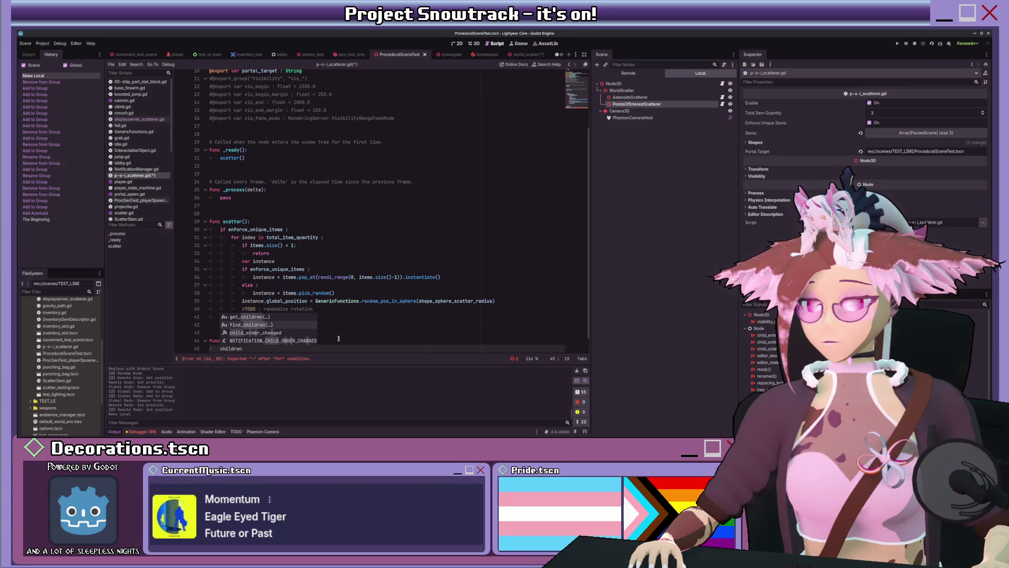
{"action": "key", "text": "Escape"}
{"action": "key", "text": "ctrl+shift+k"}
{"action": "key", "text": "End"}
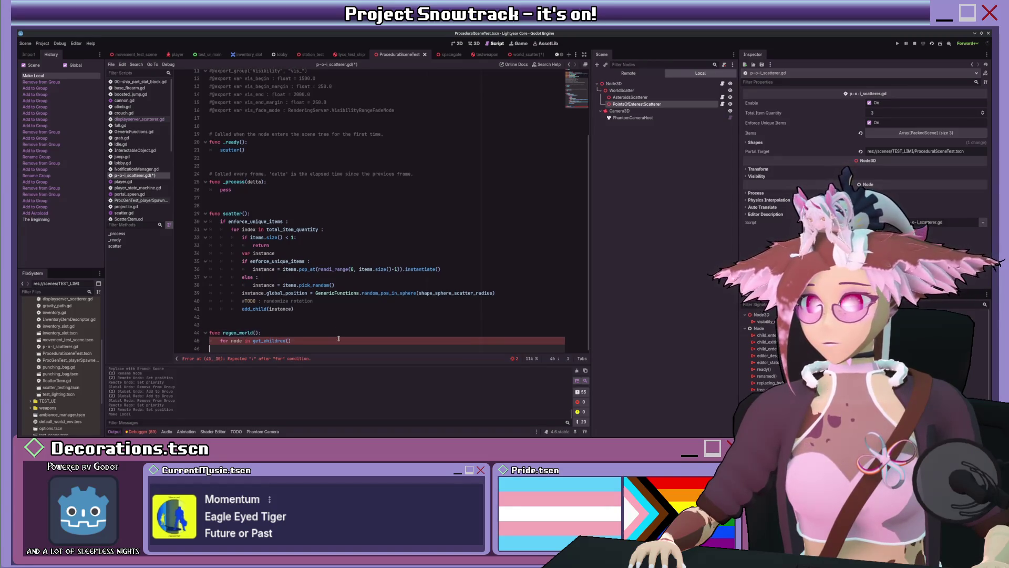
{"action": "type", "text": " :"}
{"action": "key", "text": "Return"}
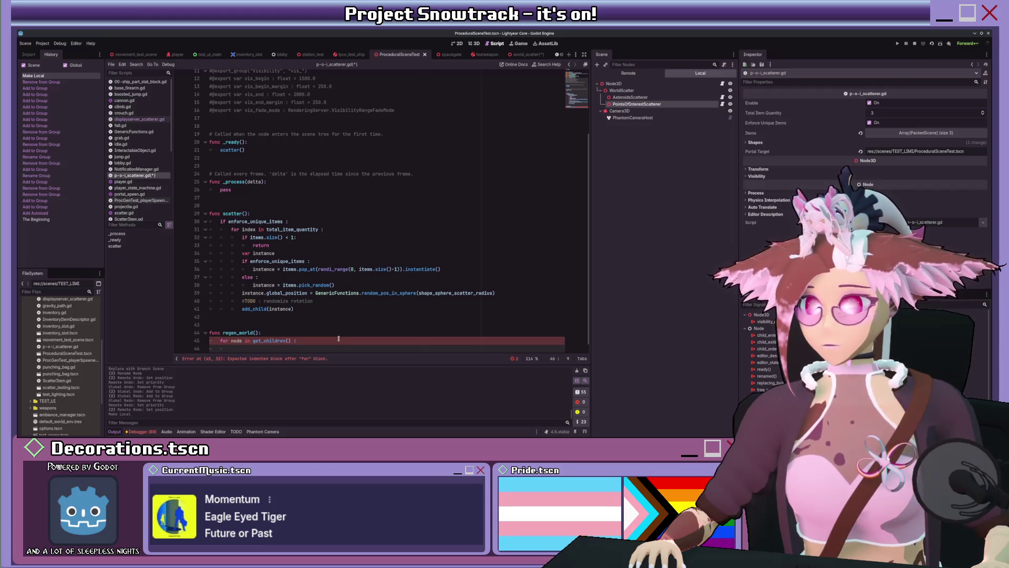
Fill in node.queue_free(), 'await get_tree().process_frame' and scatter(), then save the script.
{"action": "type", "text": "node.queu"}
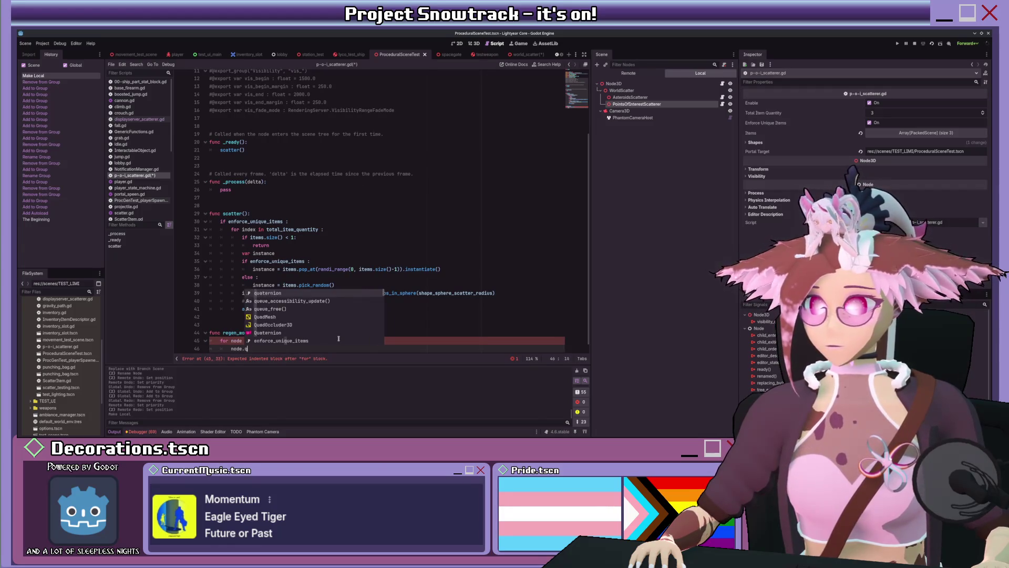
{"action": "key", "text": "Return"}
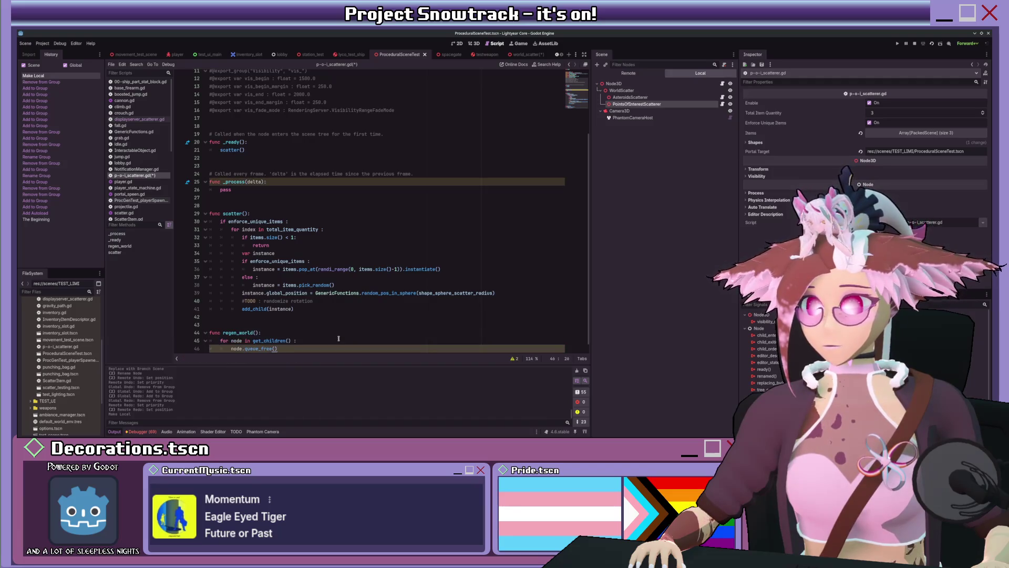
{"action": "key", "text": "Return"}
{"action": "key", "text": "Return"}
{"action": "key", "text": "BackSpace"}
{"action": "type", "text": "await get_tree().process_frame"}
{"action": "key", "text": "Return"}
{"action": "key", "text": "Return"}
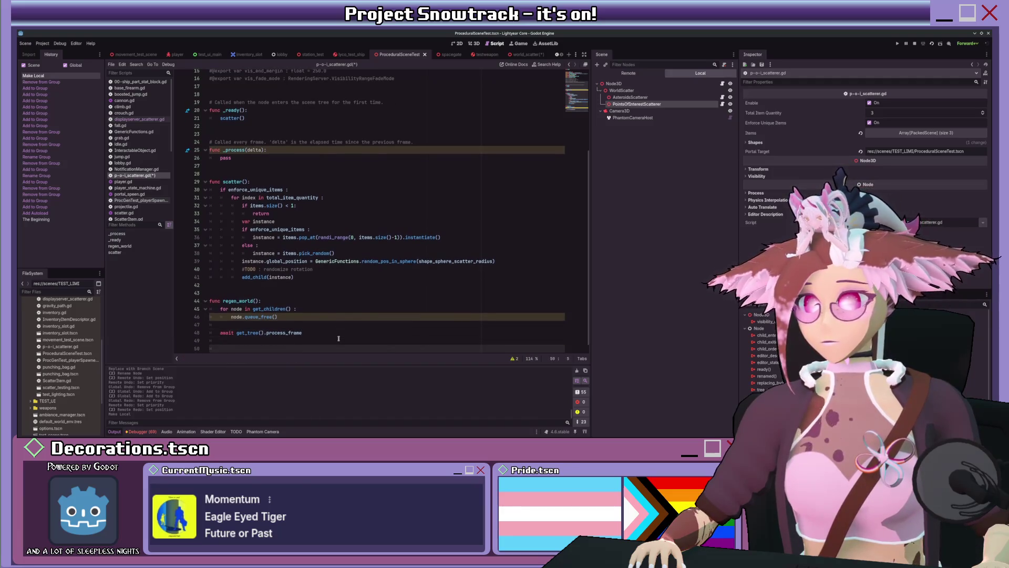
{"action": "type", "text": "scat"}
{"action": "key", "text": "Return"}
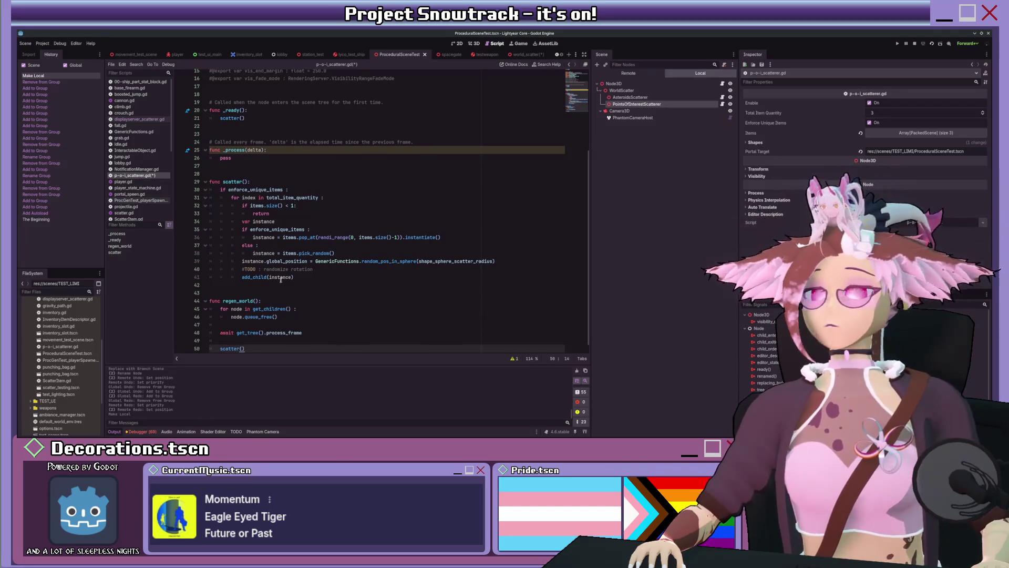
{"action": "scroll", "coordinate": [291, 259], "scroll_direction": "down", "scroll_amount": 1}
{"action": "key", "text": "ctrl+s"}
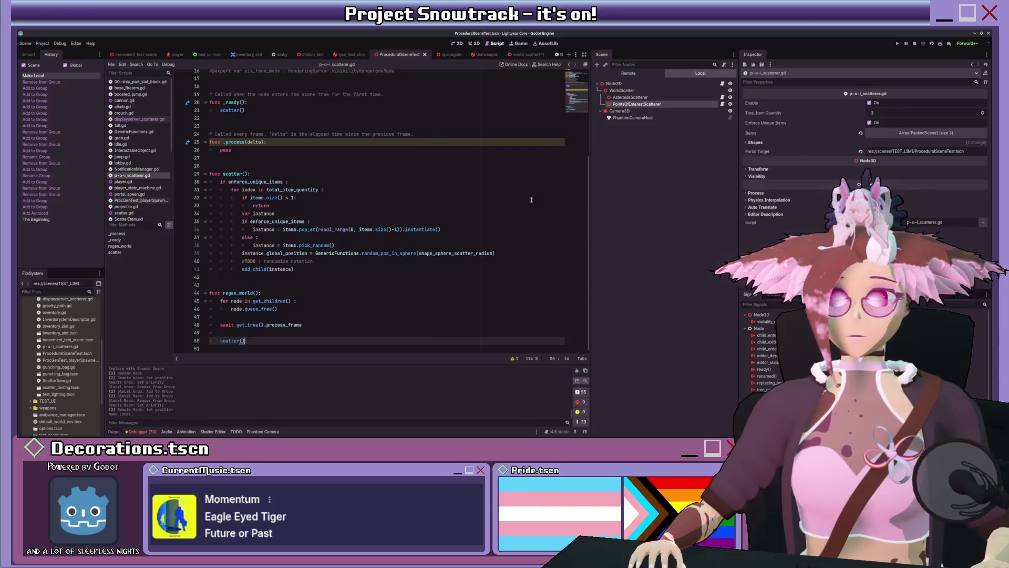
{"action": "scroll", "coordinate": [325, 157], "scroll_direction": "up", "scroll_amount": 5}
{"action": "left_click", "coordinate": [324, 146]}
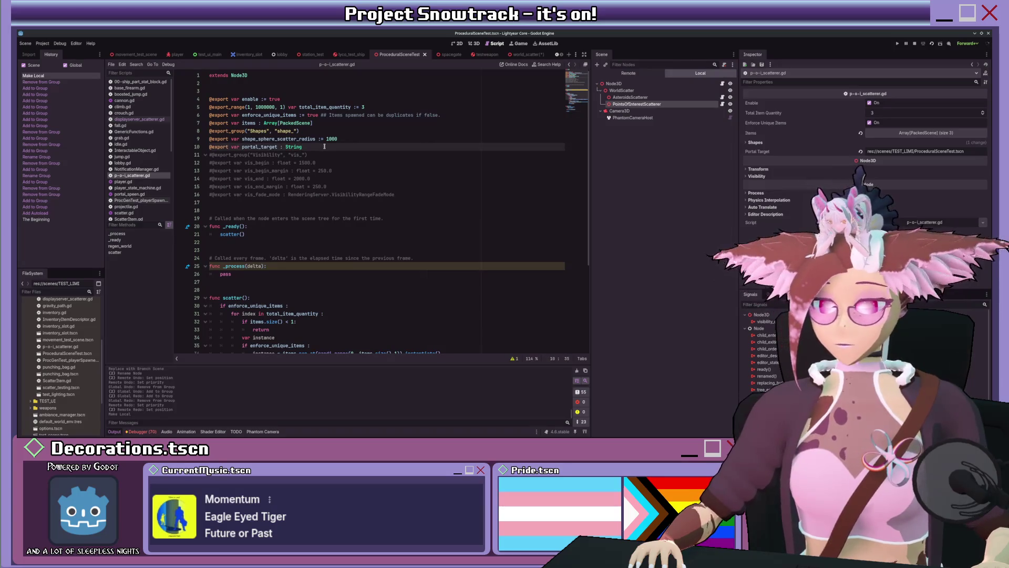
{"action": "key", "text": "ctrl+k"}
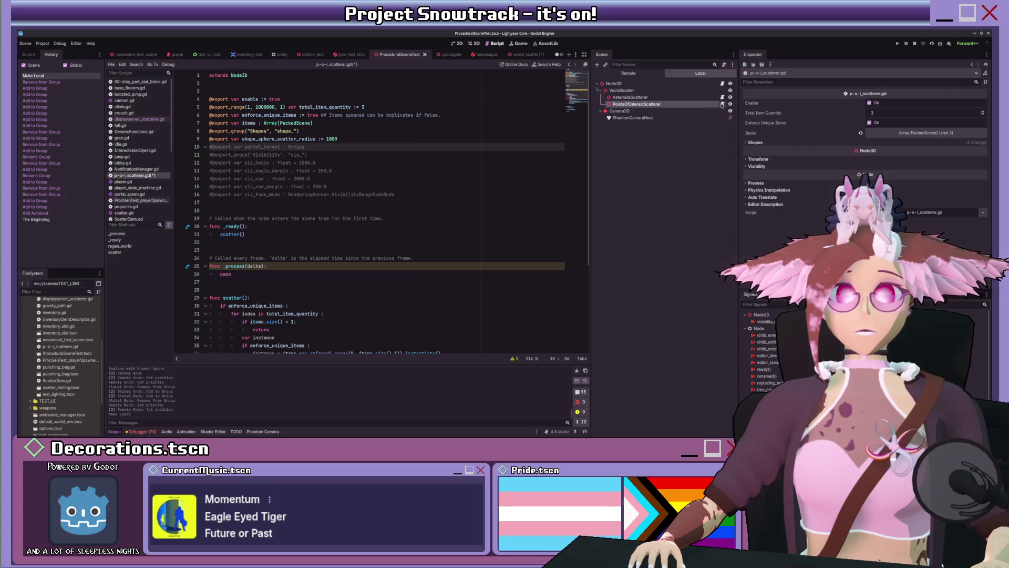
{"action": "scroll", "coordinate": [162, 158], "scroll_direction": "down", "scroll_amount": 3}
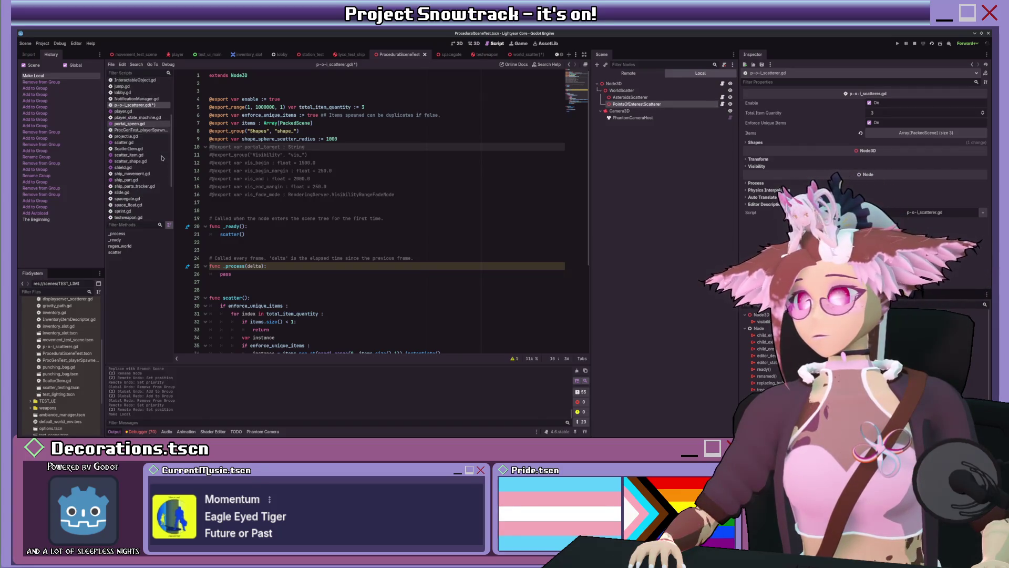
{"action": "scroll", "coordinate": [155, 179], "scroll_direction": "down", "scroll_amount": 3}
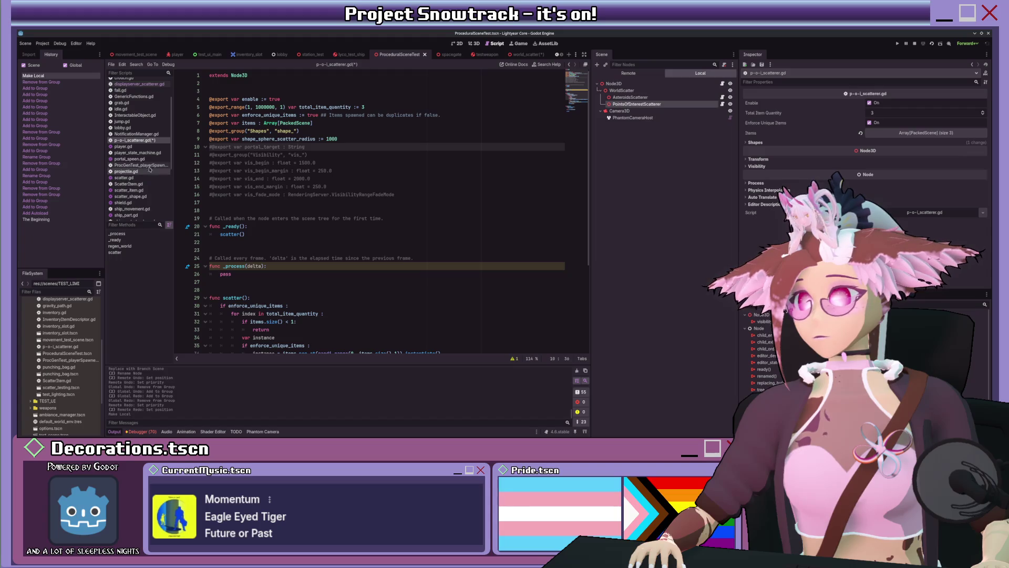
{"action": "scroll", "coordinate": [151, 161], "scroll_direction": "down", "scroll_amount": 5}
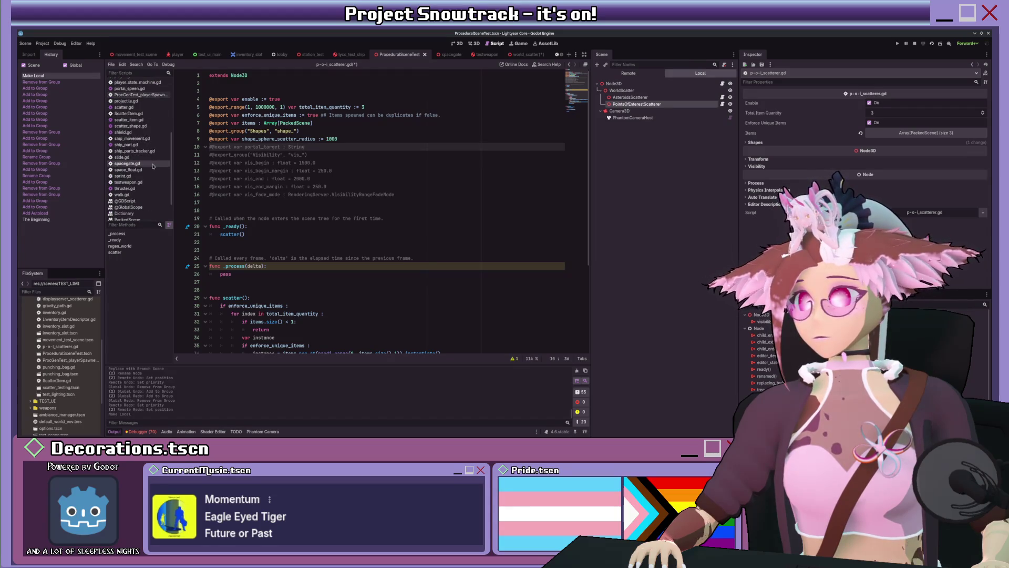
{"action": "scroll", "coordinate": [152, 166], "scroll_direction": "up", "scroll_amount": 6}
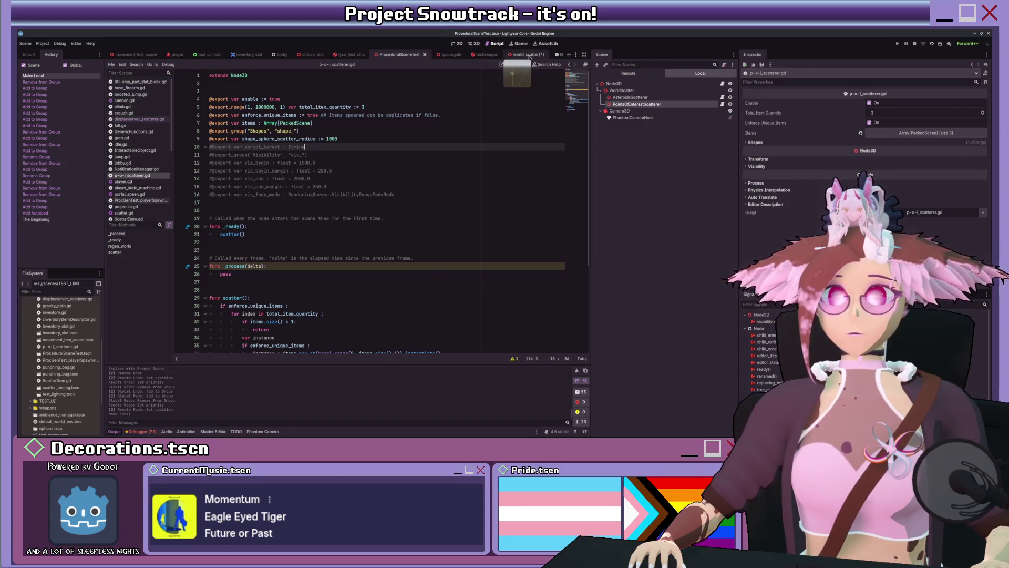
Close the world_scatter scene, reopening and closing it once more, then close testweapon.
{"action": "left_click", "coordinate": [520, 54]}
{"action": "left_click", "coordinate": [542, 54]}
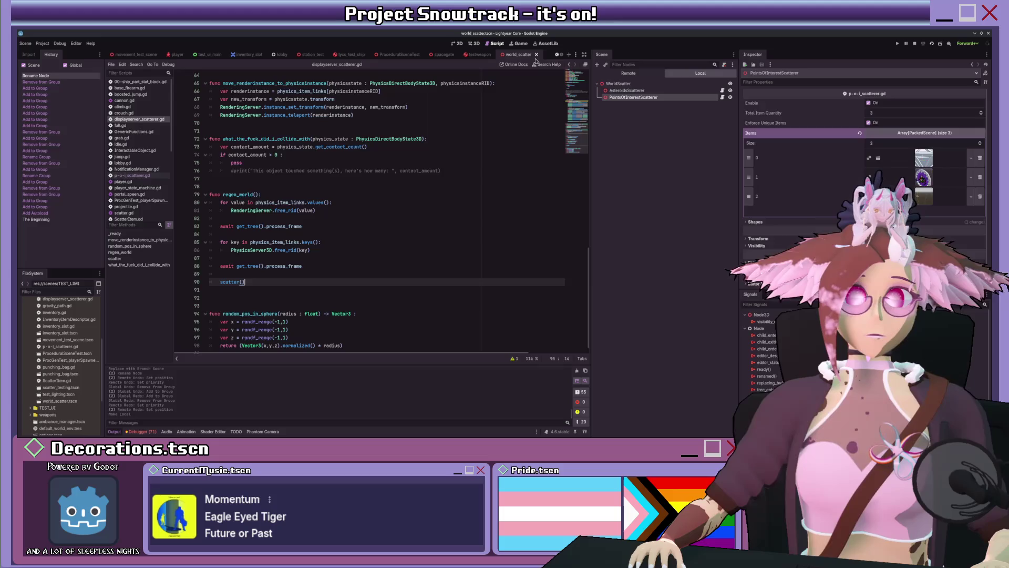
{"action": "double_click", "coordinate": [49, 401]}
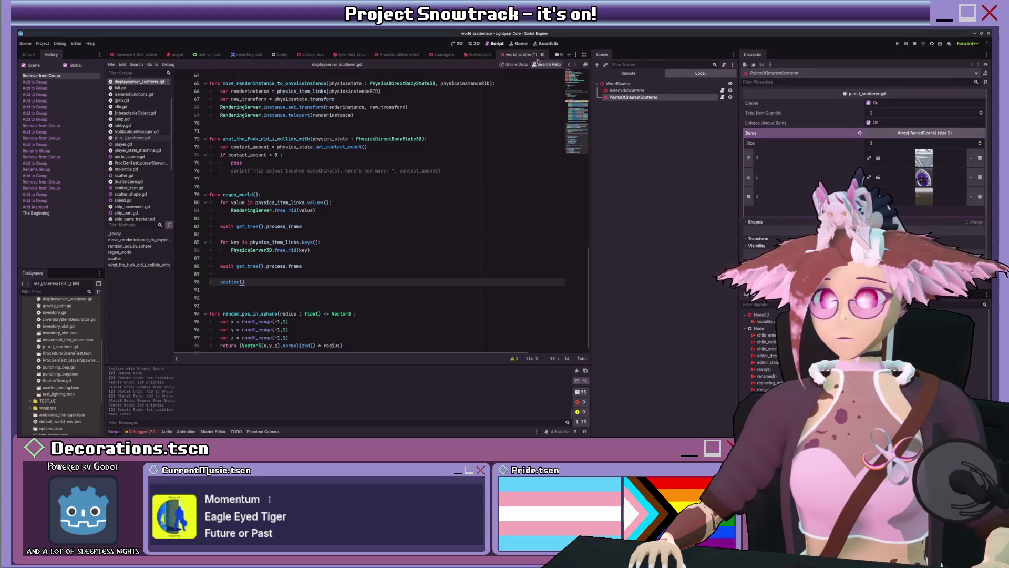
{"action": "left_click", "coordinate": [542, 54]}
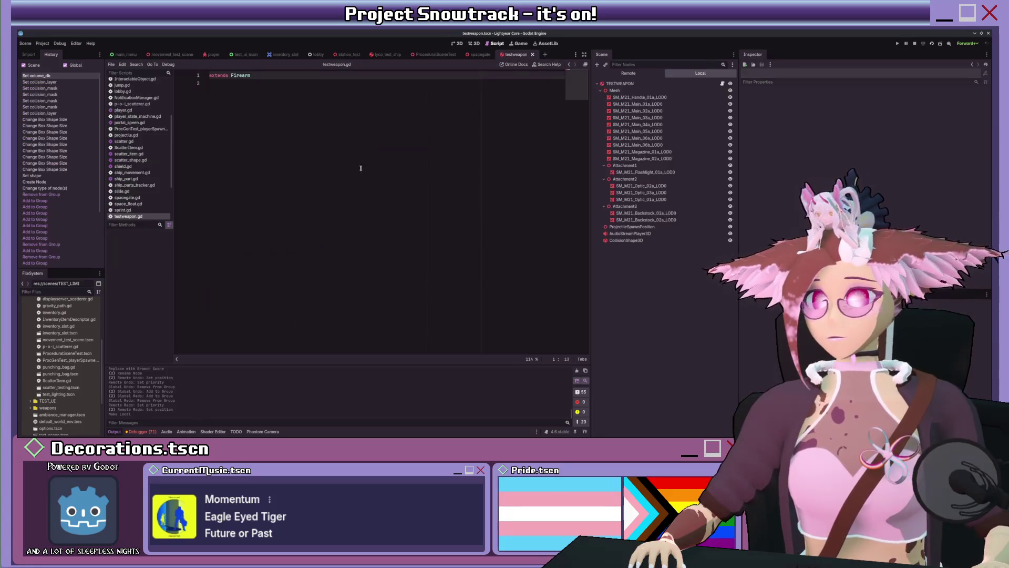
{"action": "left_click", "coordinate": [532, 54]}
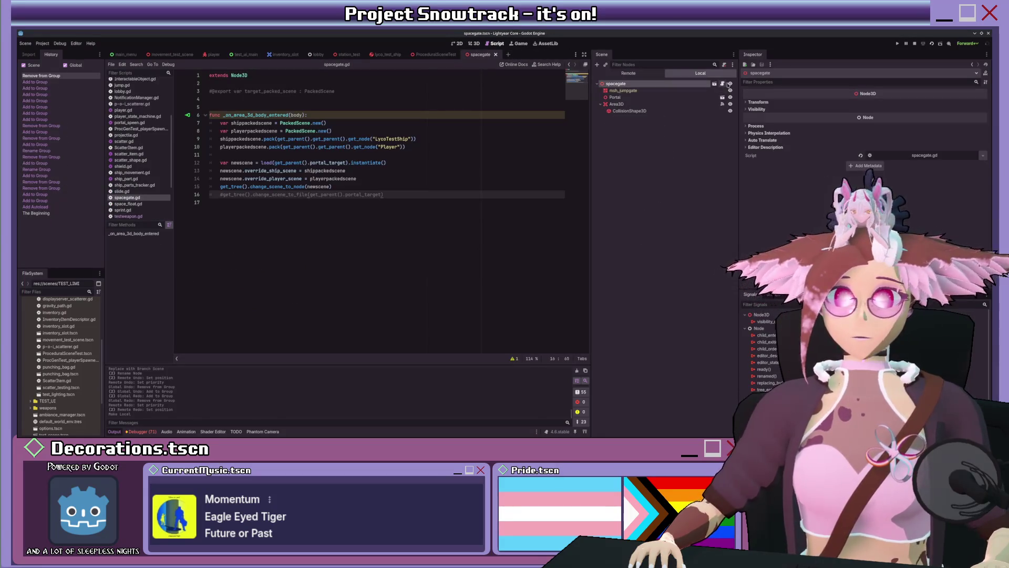
Comment out lines 7–15 of spacegate.gd and start a get_parent() chain on a new line.
{"action": "left_click_drag", "start_coordinate": [313, 191], "coordinate": [286, 126]}
{"action": "key", "text": "ctrl+k"}
{"action": "left_click", "coordinate": [322, 116]}
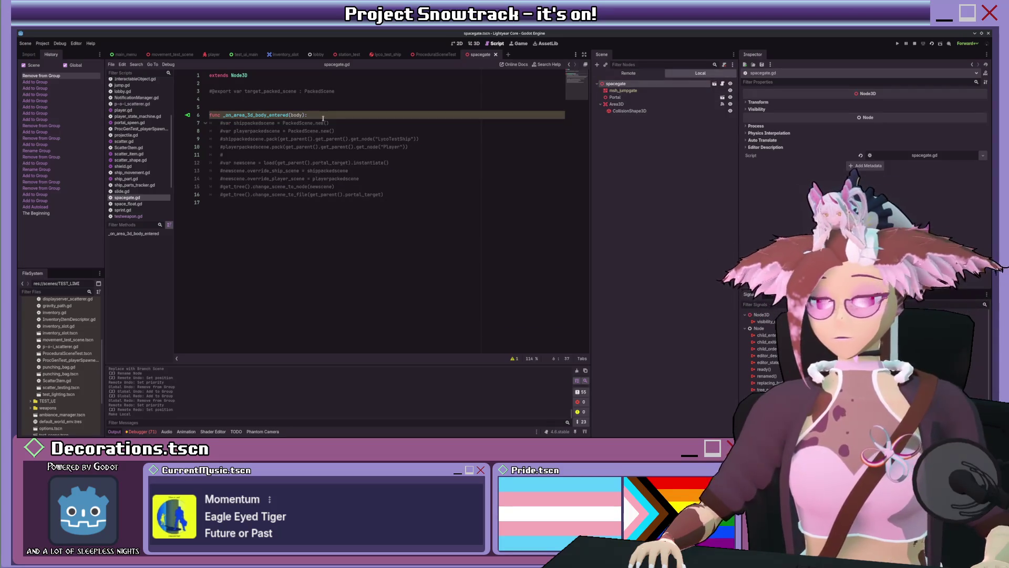
{"action": "key", "text": "Return"}
{"action": "type", "text": "get_"}
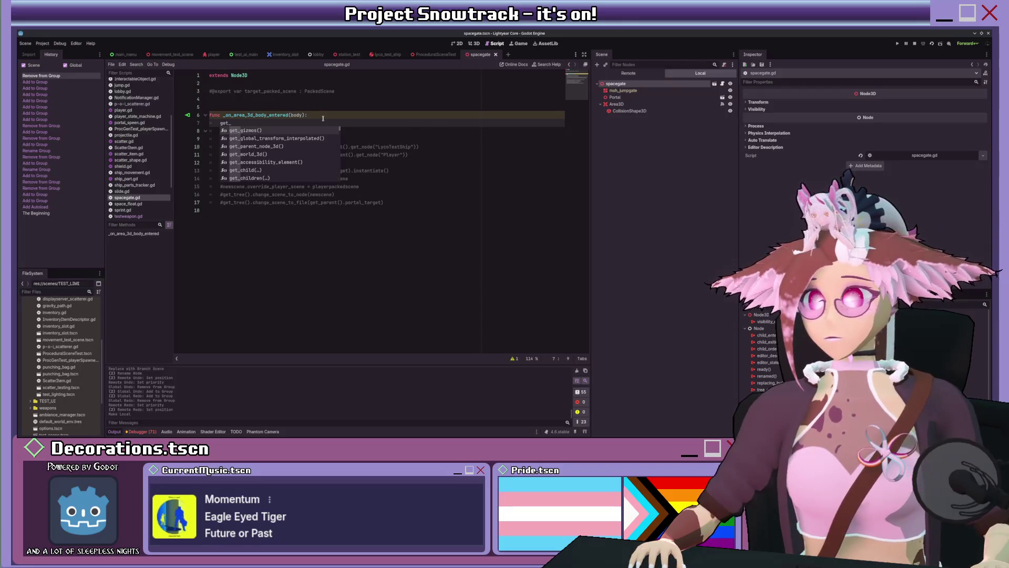
{"action": "type", "text": "parent()."}
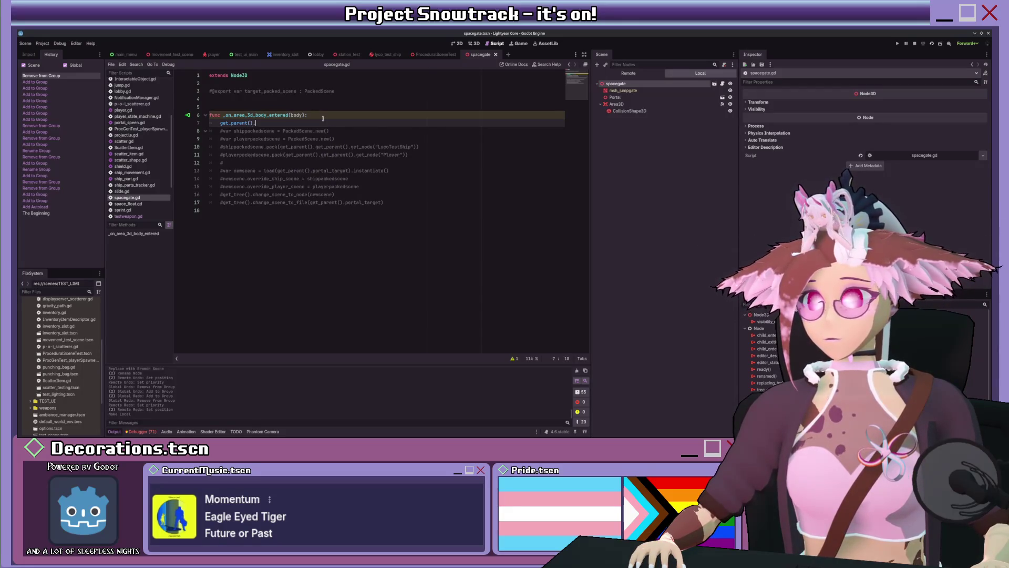
{"action": "type", "text": "get_prend"}
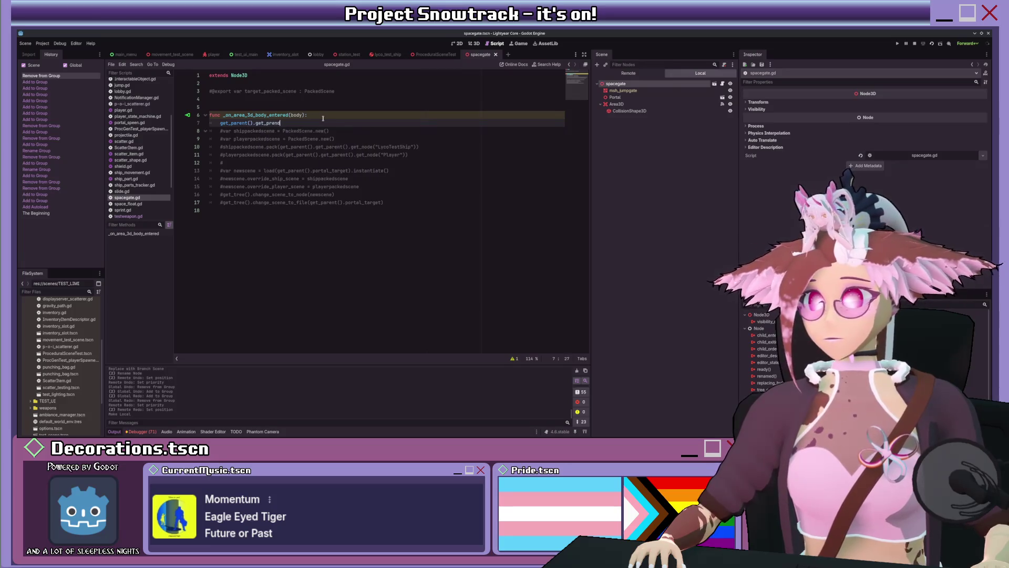
{"action": "key", "text": "BackSpace"}
{"action": "key", "text": "BackSpace"}
{"action": "key", "text": "BackSpace"}
{"action": "key", "text": "BackSpace"}
{"action": "type", "text": "arent"}
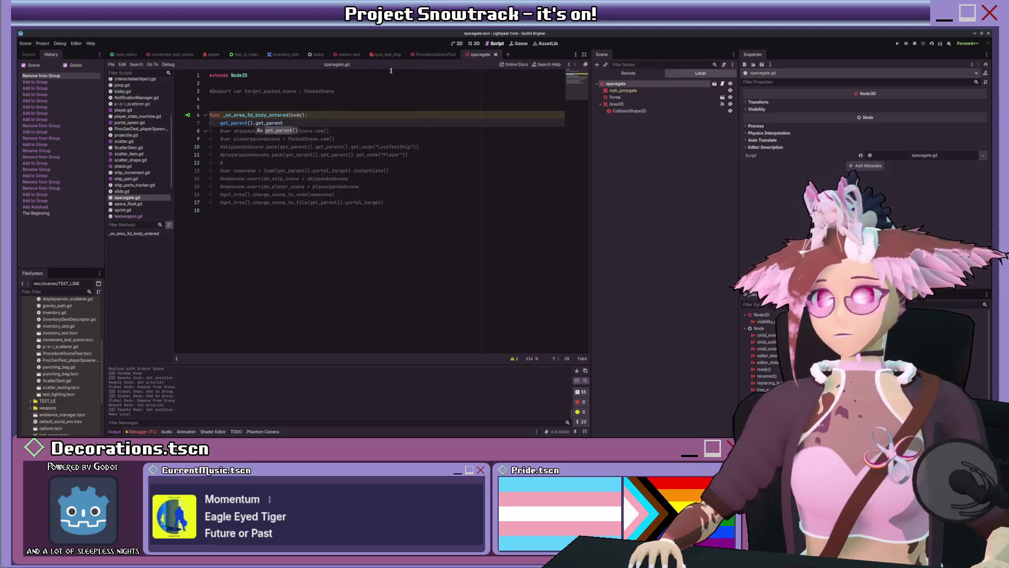
{"action": "key", "text": "Return"}
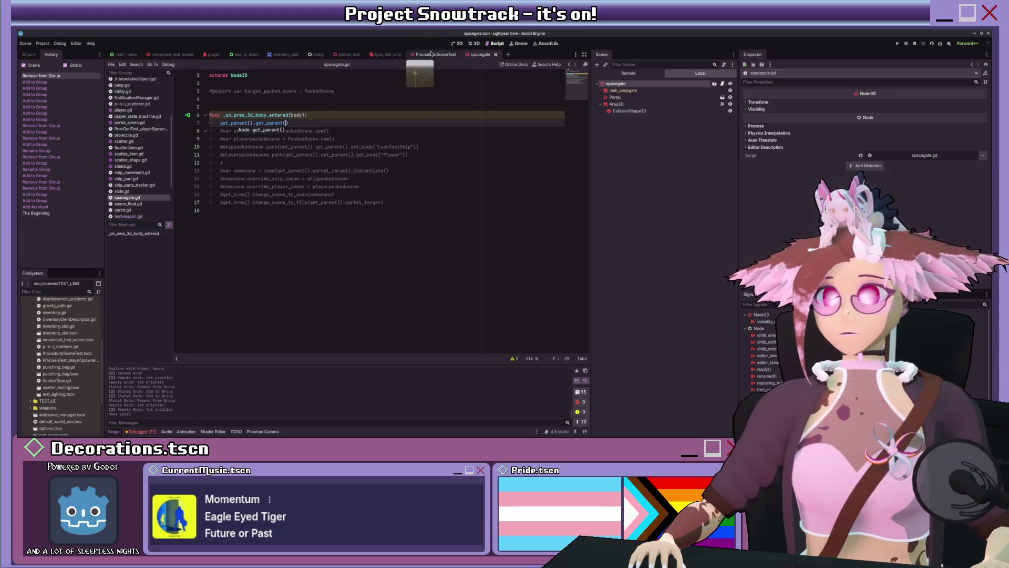
Finish line 7 with a call to regen_world().
{"action": "left_click", "coordinate": [431, 54]}
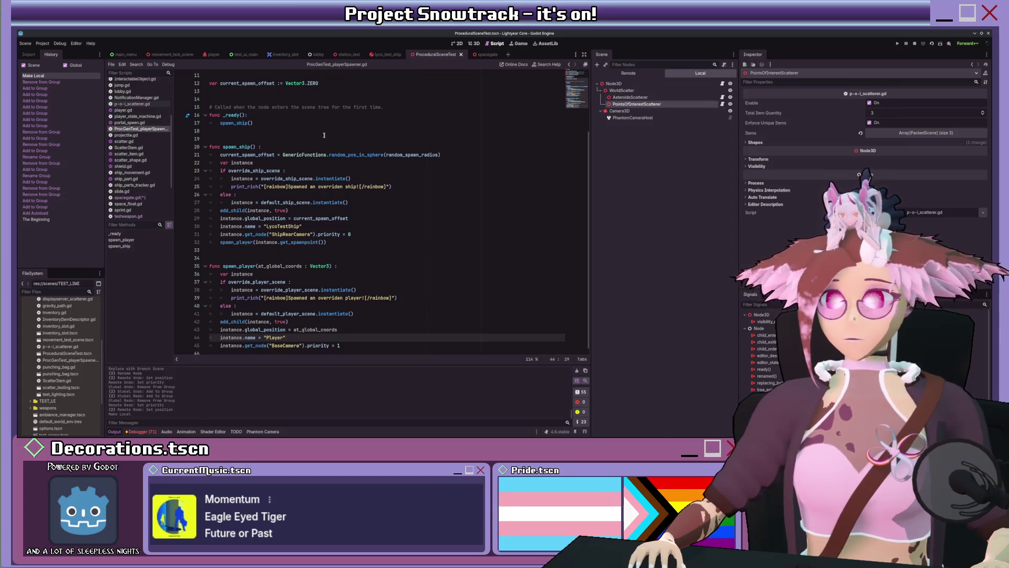
{"action": "left_click", "coordinate": [129, 197]}
{"action": "type", "text": ").get_parent("}
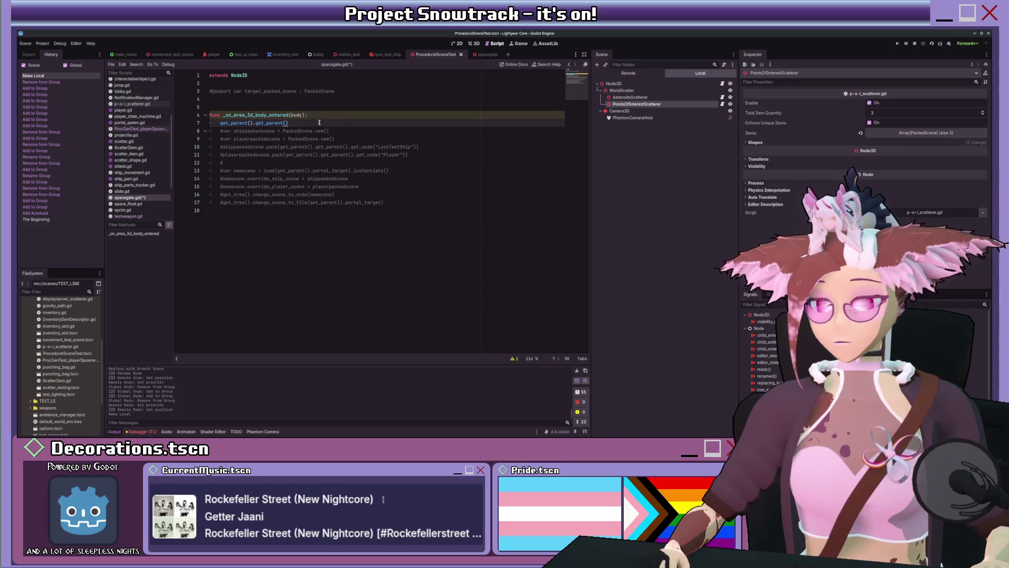
{"action": "type", "text": "regen_world"}
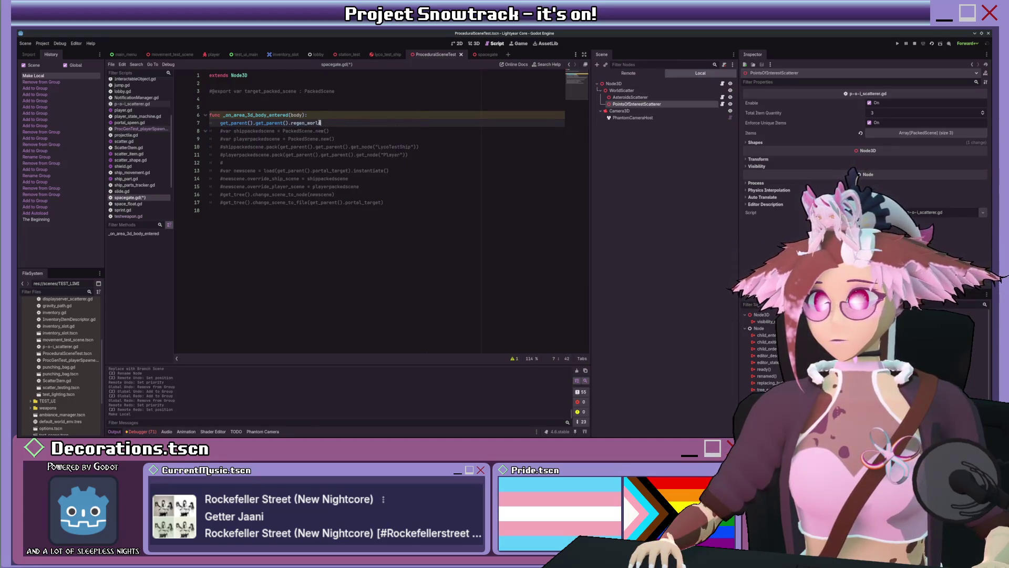
{"action": "key", "text": "Return"}
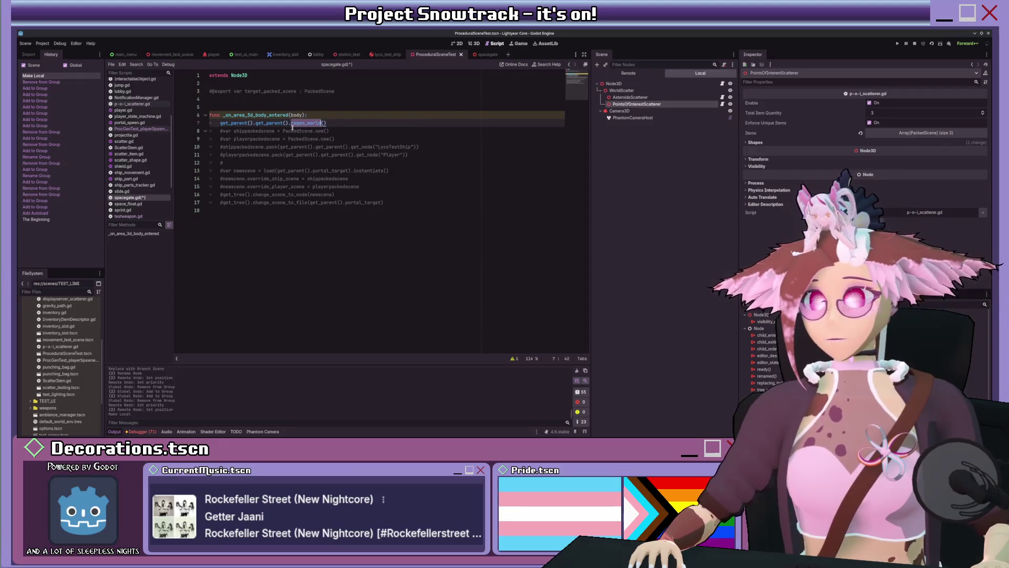
Insert a third get_parent() before regen_world() on line 7, then return to the spawner script.
{"action": "left_click_drag", "start_coordinate": [290, 123], "coordinate": [255, 123]}
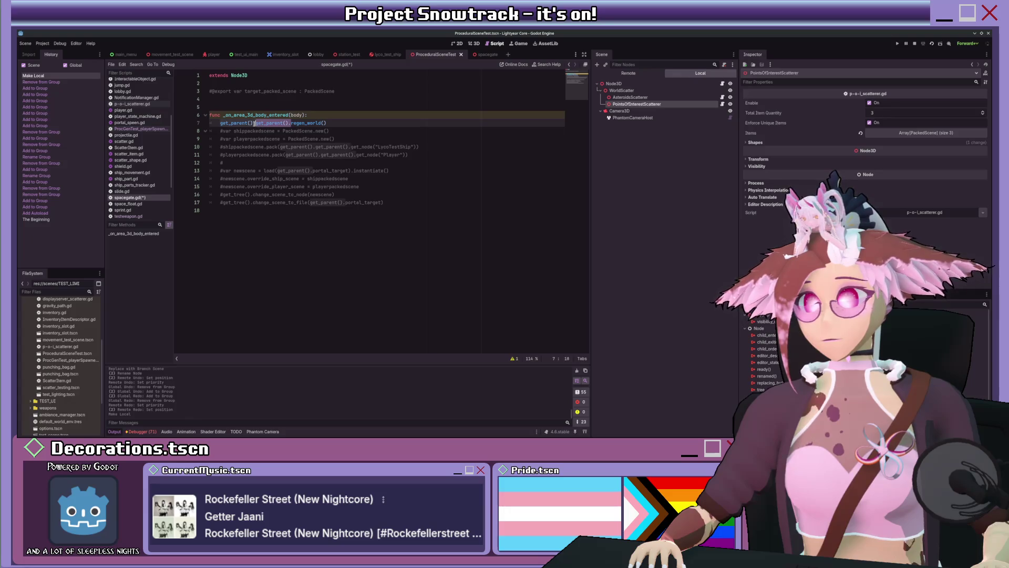
{"action": "left_click", "coordinate": [254, 123]}
{"action": "type", "text": "."}
{"action": "left_click", "coordinate": [287, 123]}
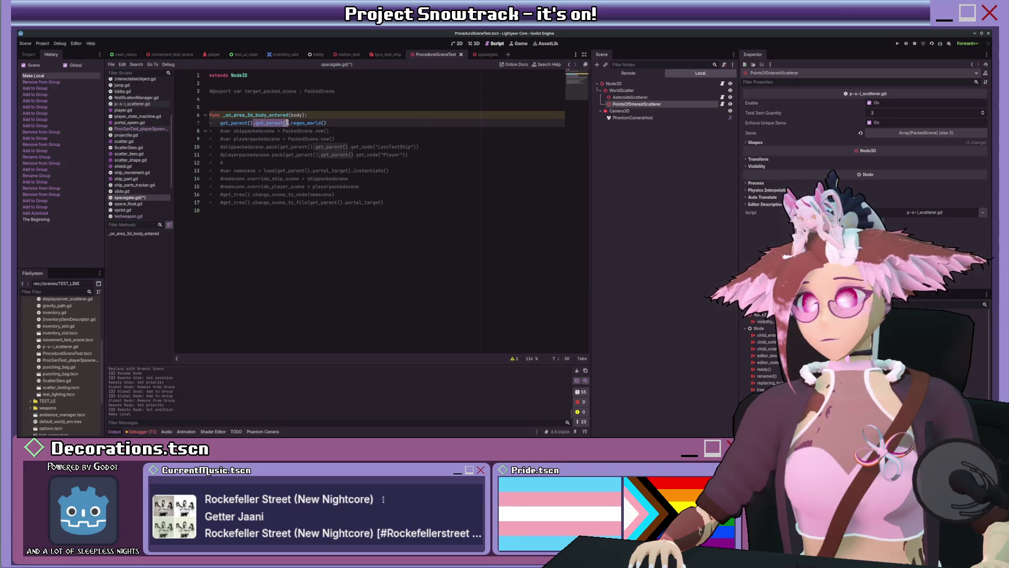
{"action": "type", "text": ".get_parent()"}
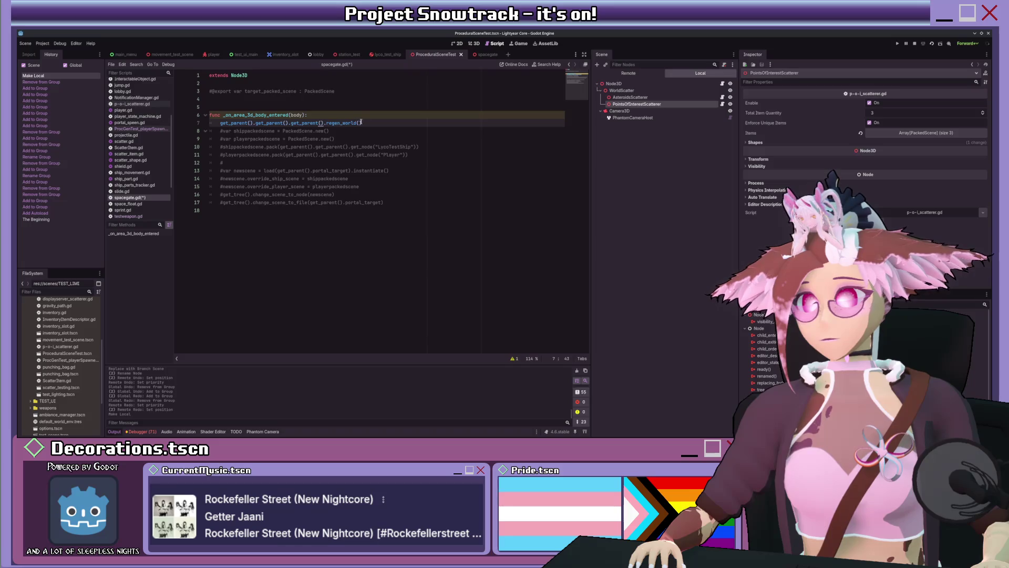
{"action": "left_click_drag", "start_coordinate": [362, 123], "coordinate": [325, 122]}
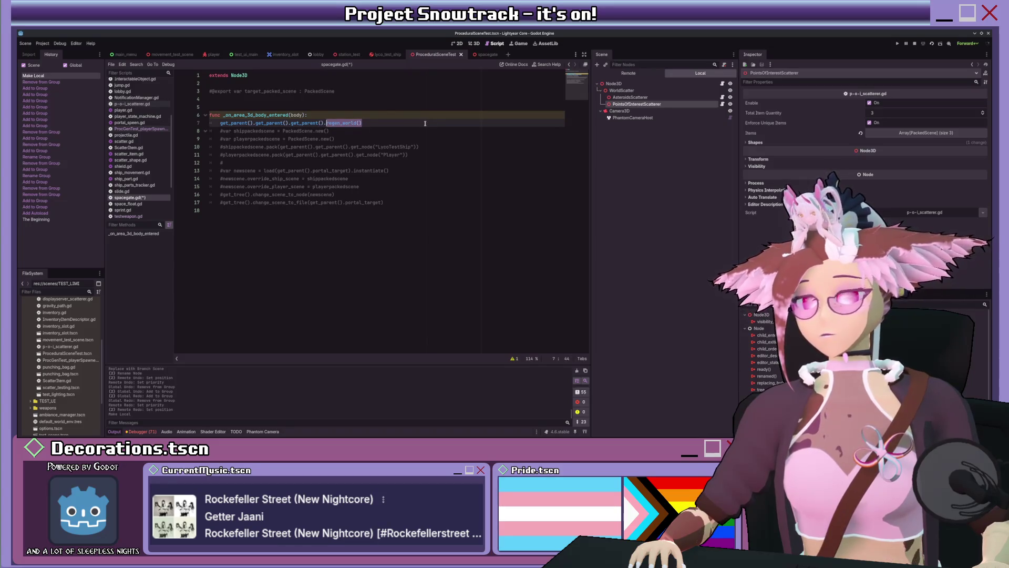
{"action": "key", "text": "alt+Left"}
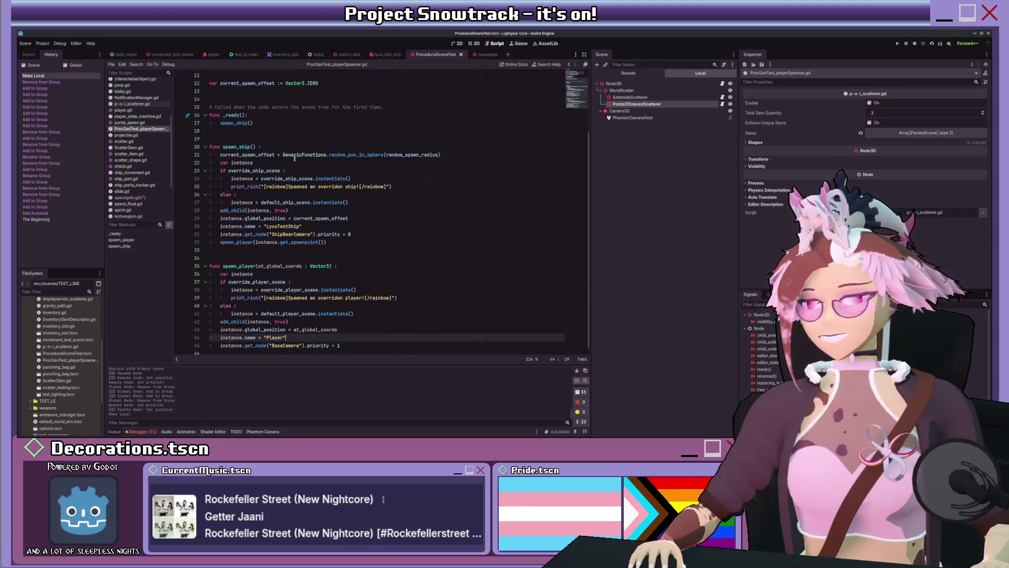
Declare func regen_world(): right after _ready in ProcGenTest_playerSpawner.gd.
{"action": "left_click", "coordinate": [243, 137]}
{"action": "key", "text": "Return"}
{"action": "key", "text": "Return"}
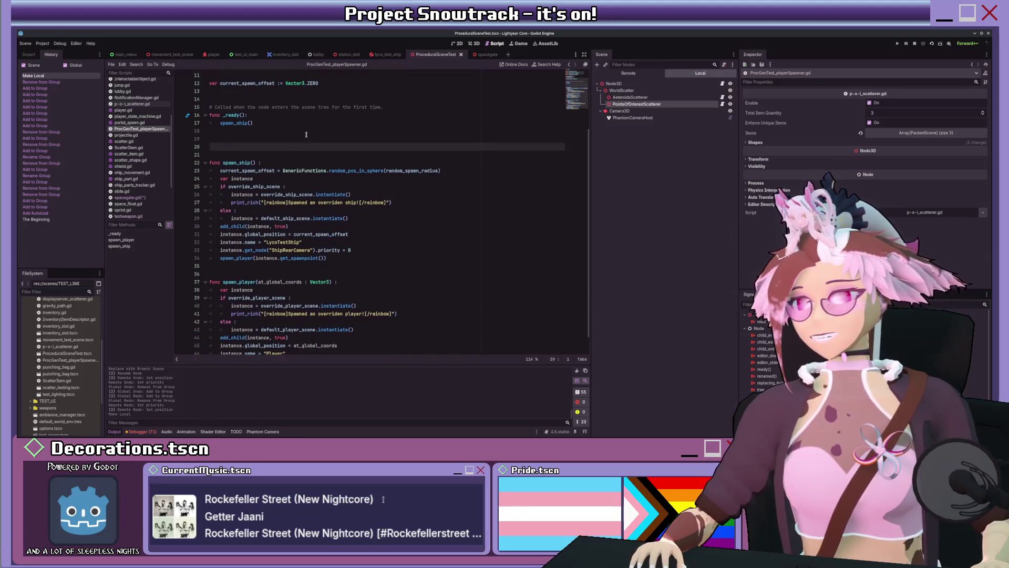
{"action": "key", "text": "Up"}
{"action": "key", "text": "Up"}
{"action": "type", "text": "regen_world()"}
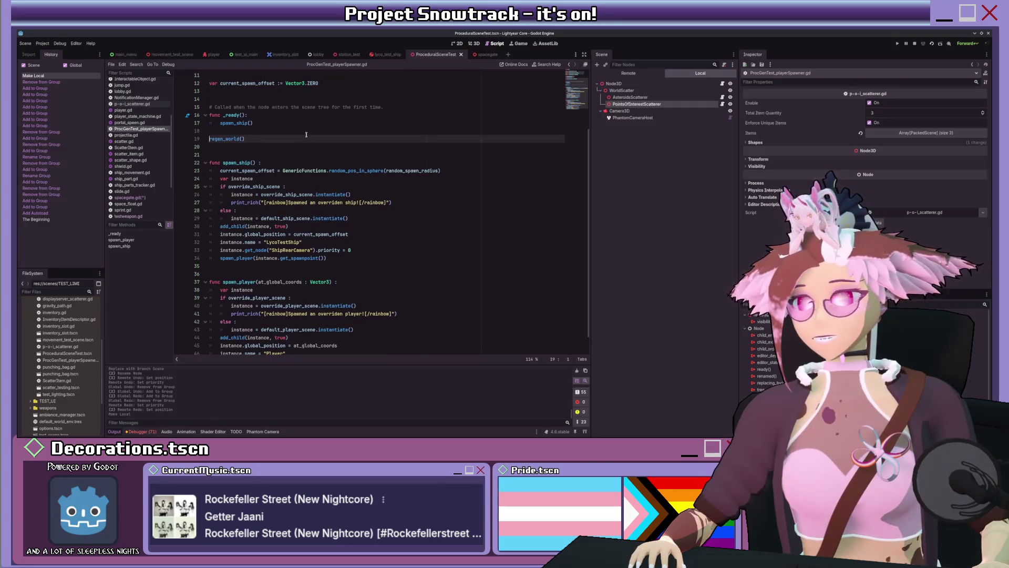
{"action": "type", "text": "func "}
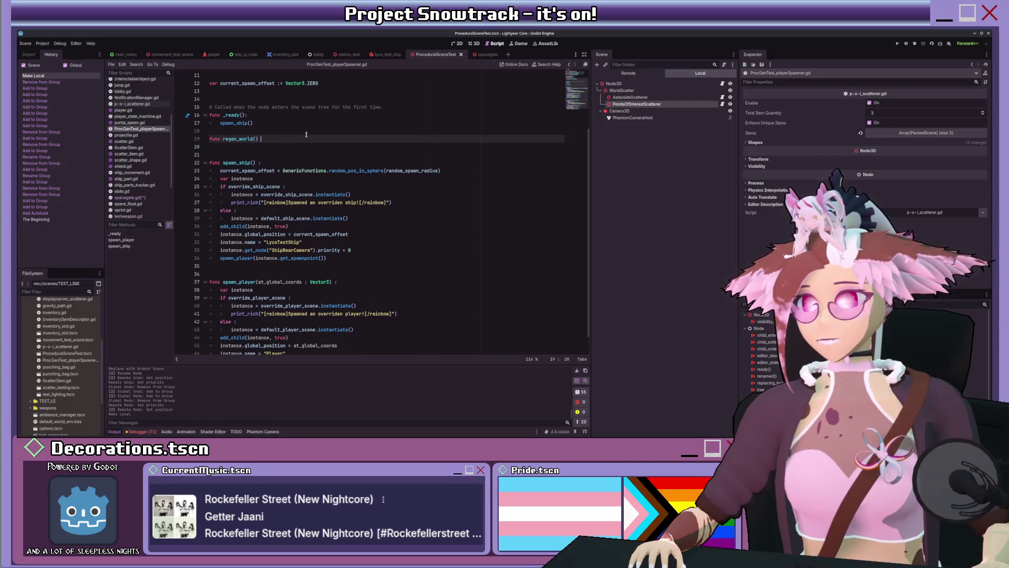
{"action": "type", "text": ":"}
{"action": "key", "text": "Return"}
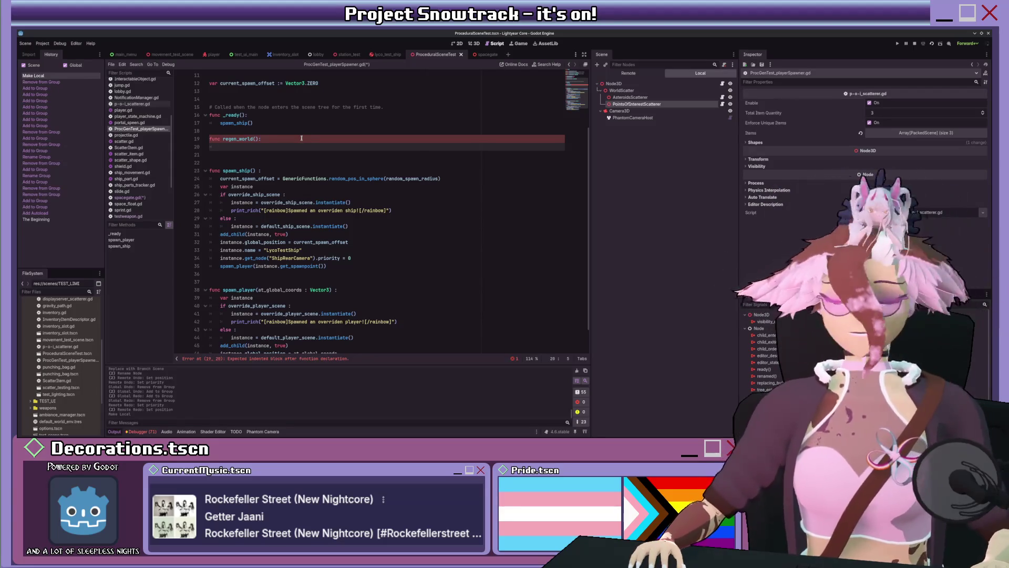
Add a spacing line above regen_world and cross-check the regen_world() call in spacegate.gd.
{"action": "left_click", "coordinate": [281, 130]}
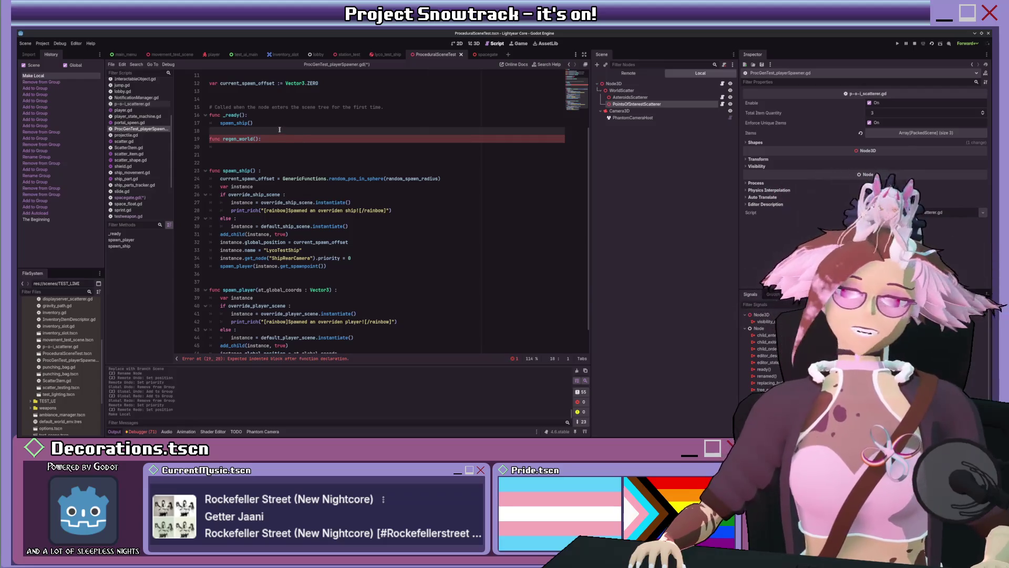
{"action": "key", "text": "Return"}
{"action": "left_click", "coordinate": [242, 153]}
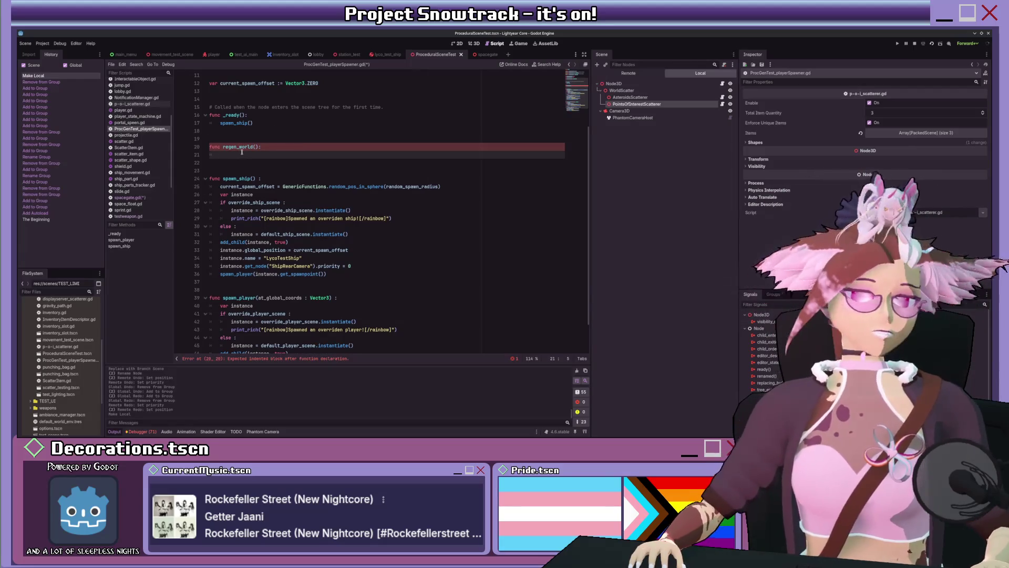
{"action": "scroll", "coordinate": [236, 149], "scroll_direction": "down", "scroll_amount": 2}
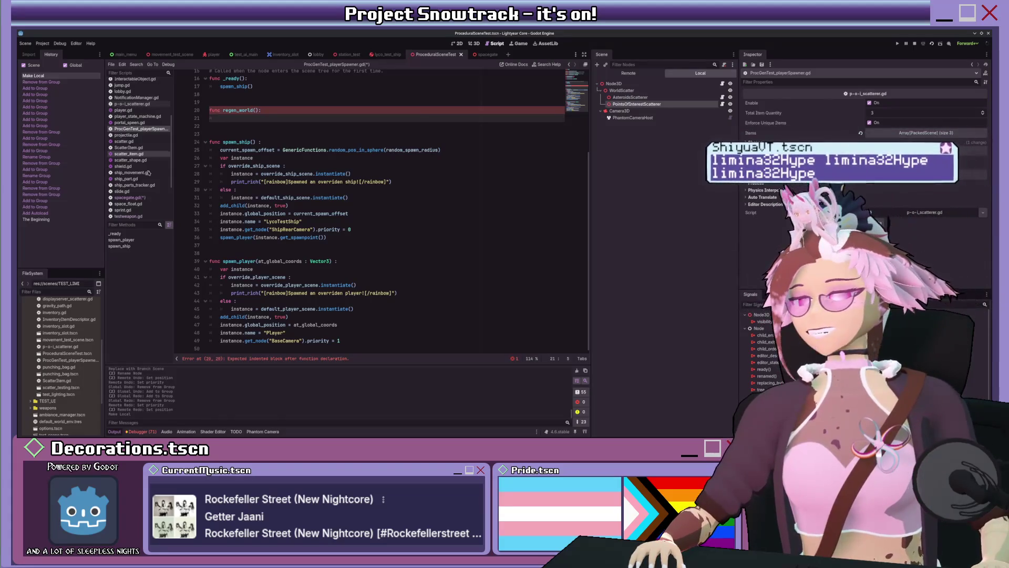
{"action": "left_click", "coordinate": [128, 197]}
{"action": "key", "text": "Up"}
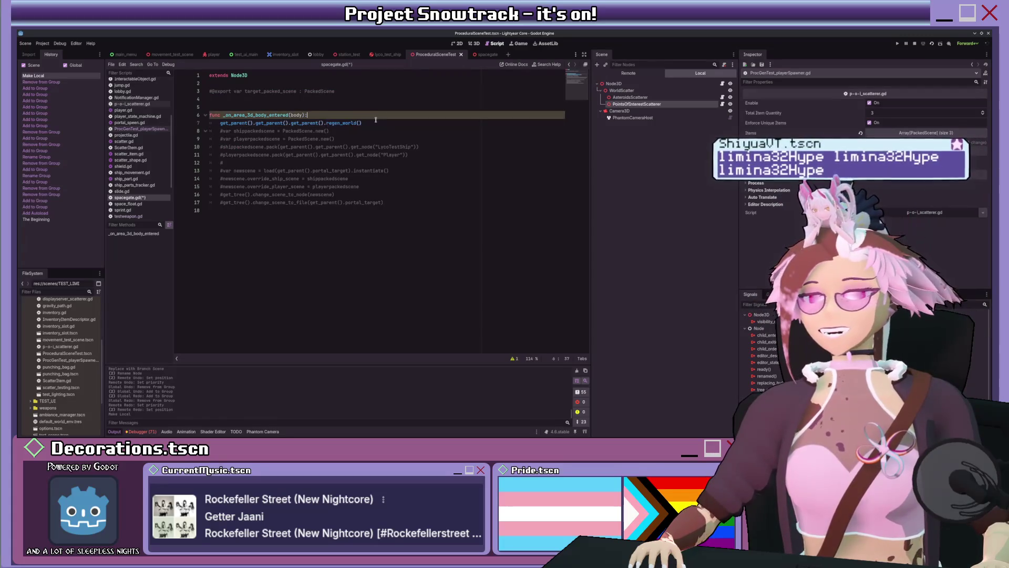
{"action": "left_click", "coordinate": [138, 129]}
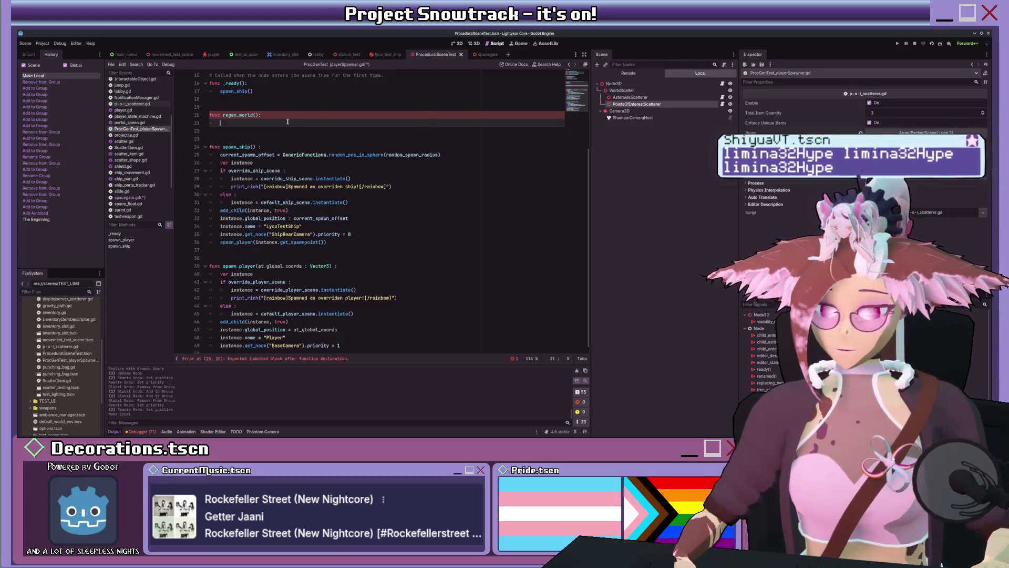
Write the loop header 'for node in $WorldScatter.get_children():' inside regen_world.
{"action": "type", "text": "fornod"}
{"action": "type", "text": "e in Wor"}
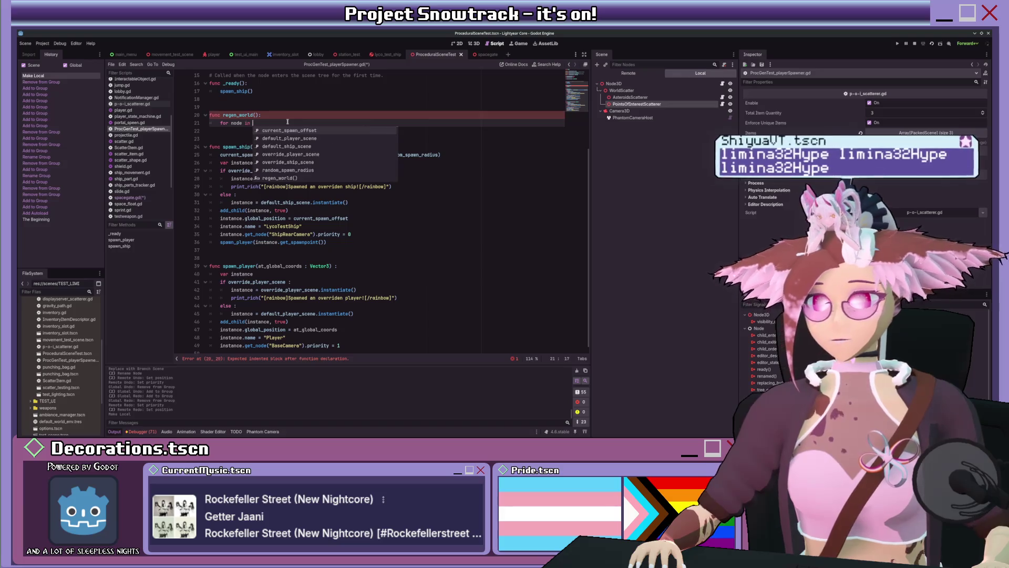
{"action": "key", "text": "BackSpace"}
{"action": "key", "text": "BackSpace"}
{"action": "key", "text": "BackSpace"}
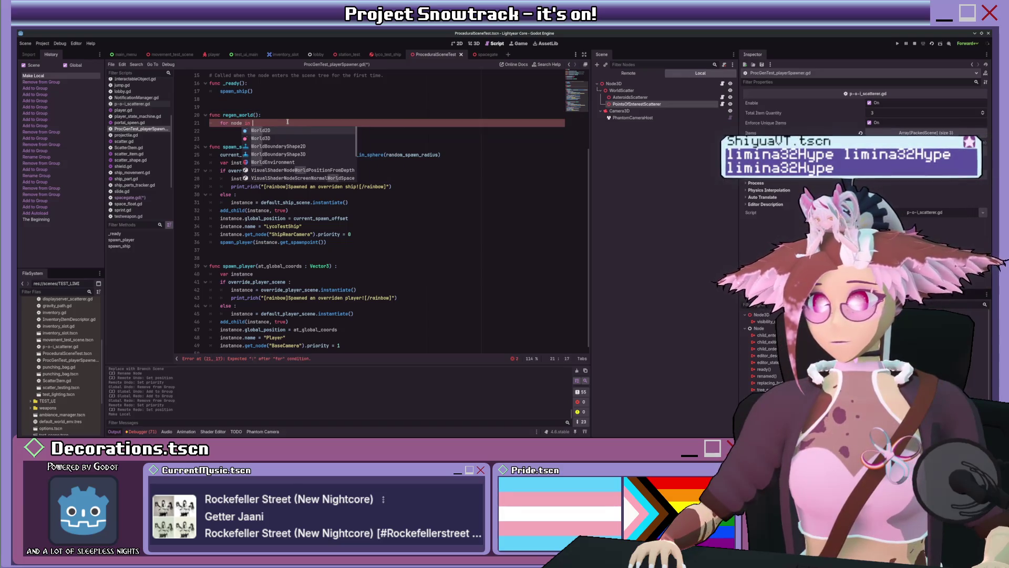
{"action": "type", "text": "$WorldScatter."}
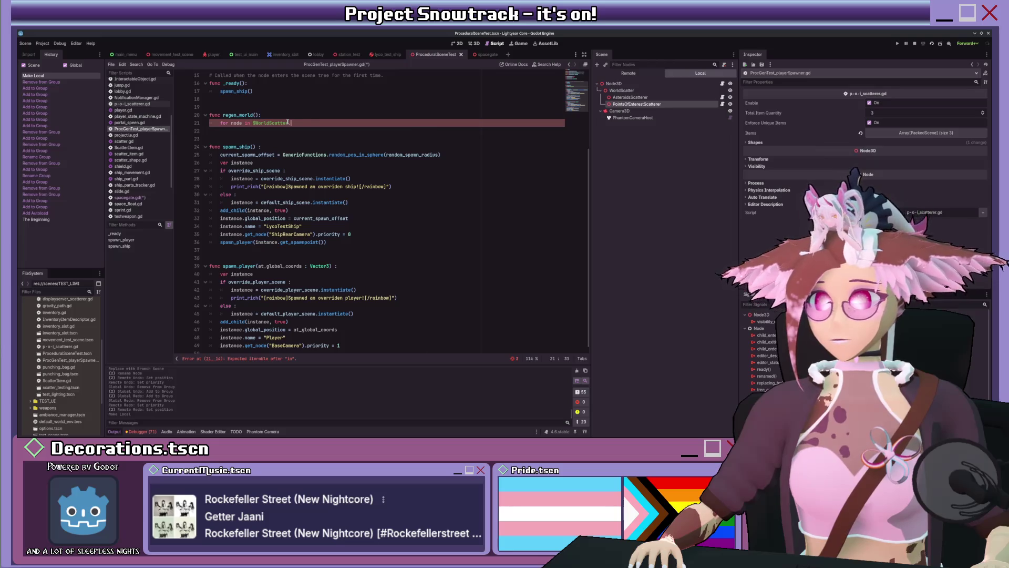
{"action": "type", "text": "get_ch"}
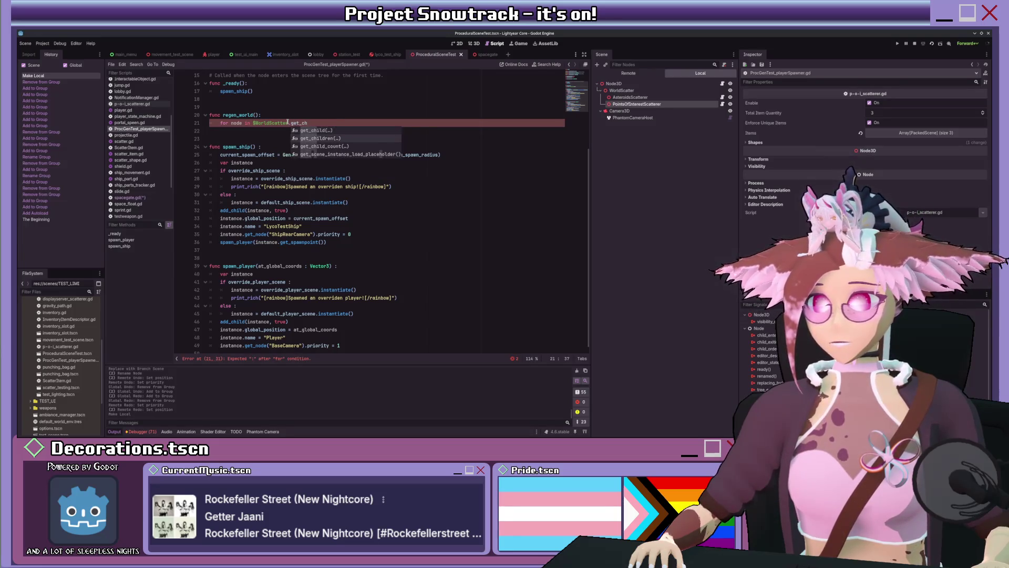
{"action": "key", "text": "Return"}
{"action": "type", "text": ":"}
{"action": "key", "text": "Return"}
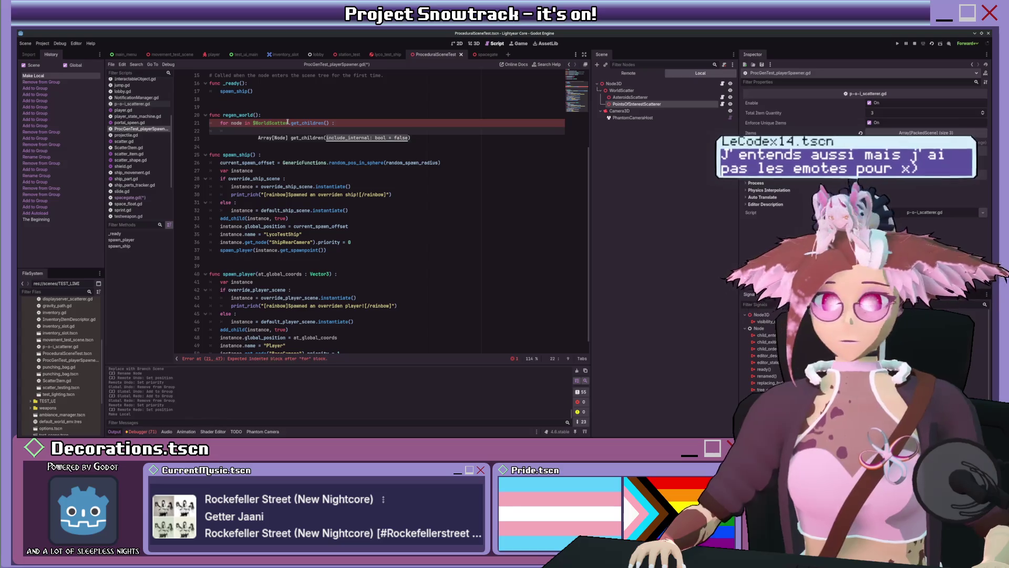
Make the loop body call node.regen_world() on each child.
{"action": "type", "text": "node"}
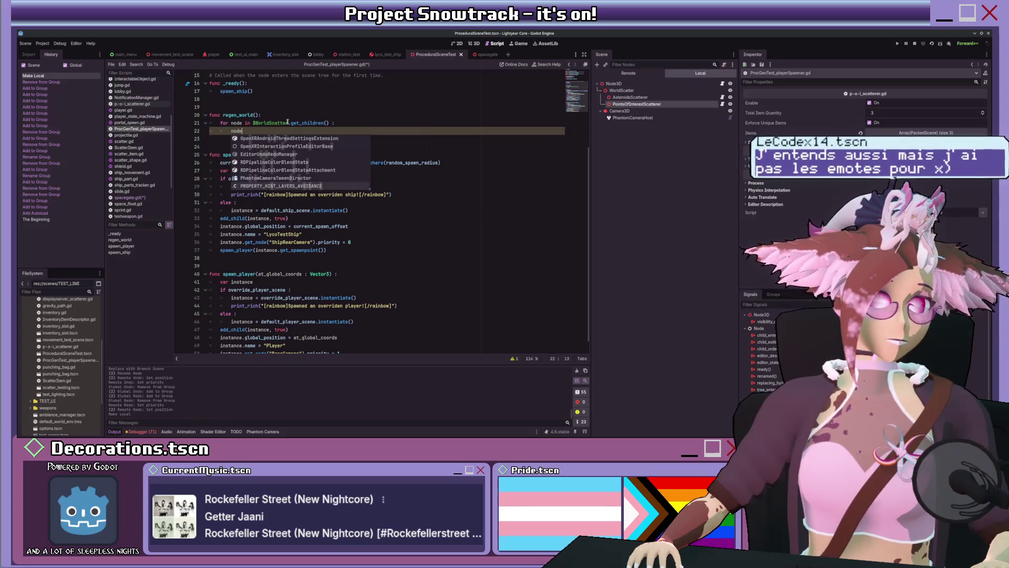
{"action": "key", "text": "Escape"}
{"action": "key", "text": "Up"}
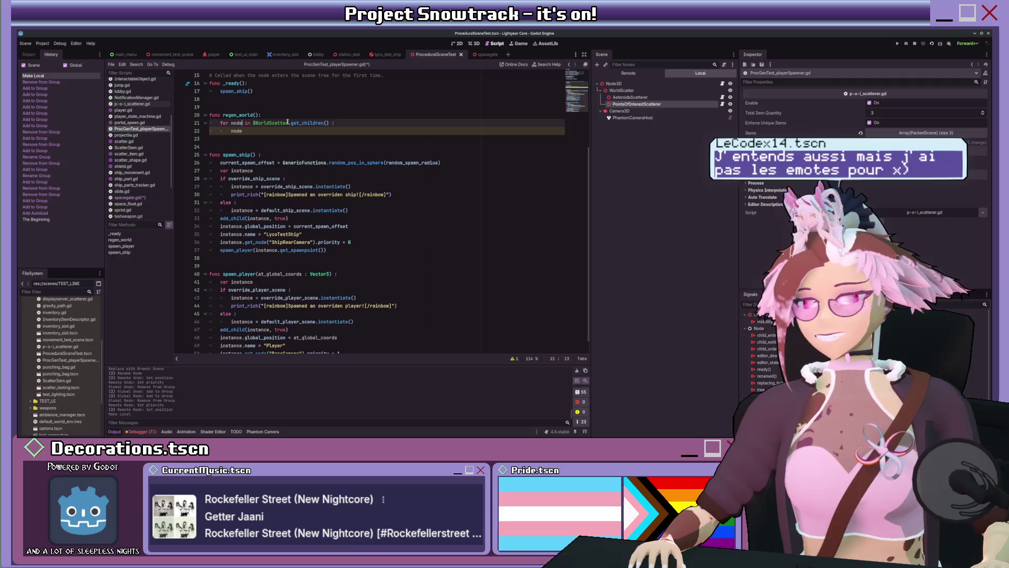
{"action": "key", "text": "Down"}
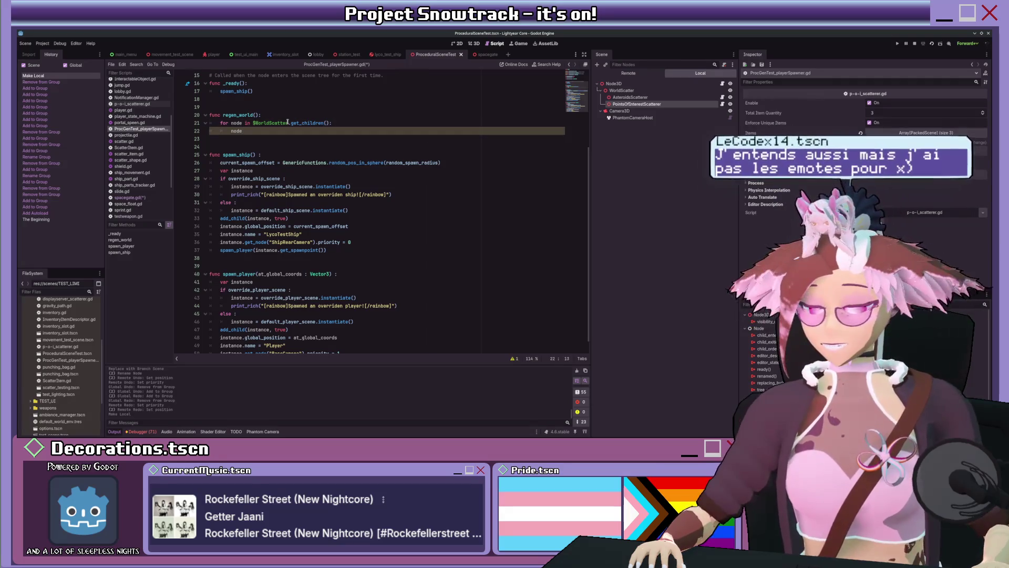
{"action": "type", "text": "."}
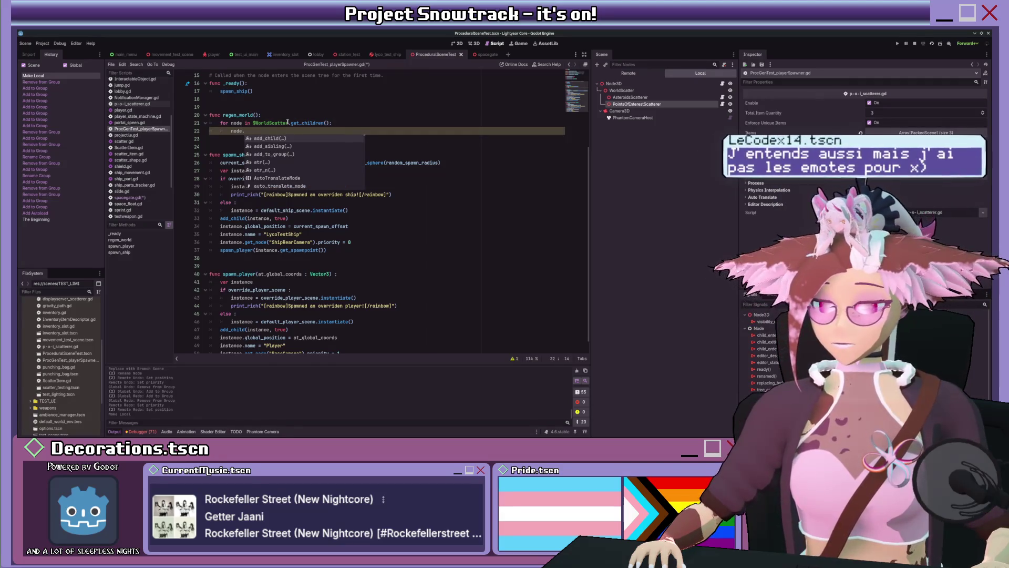
{"action": "type", "text": "r"}
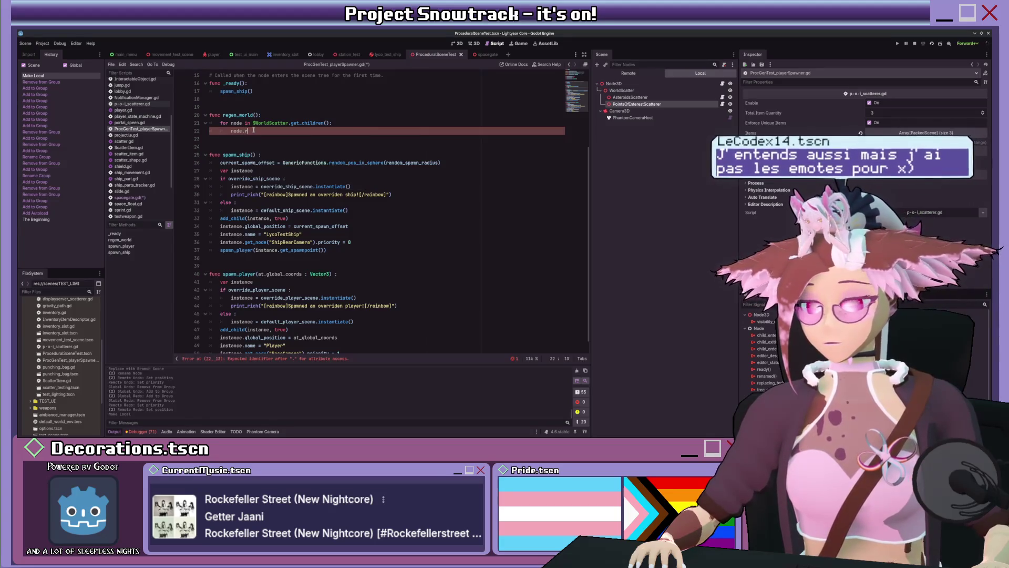
{"action": "type", "text": "egen_world("}
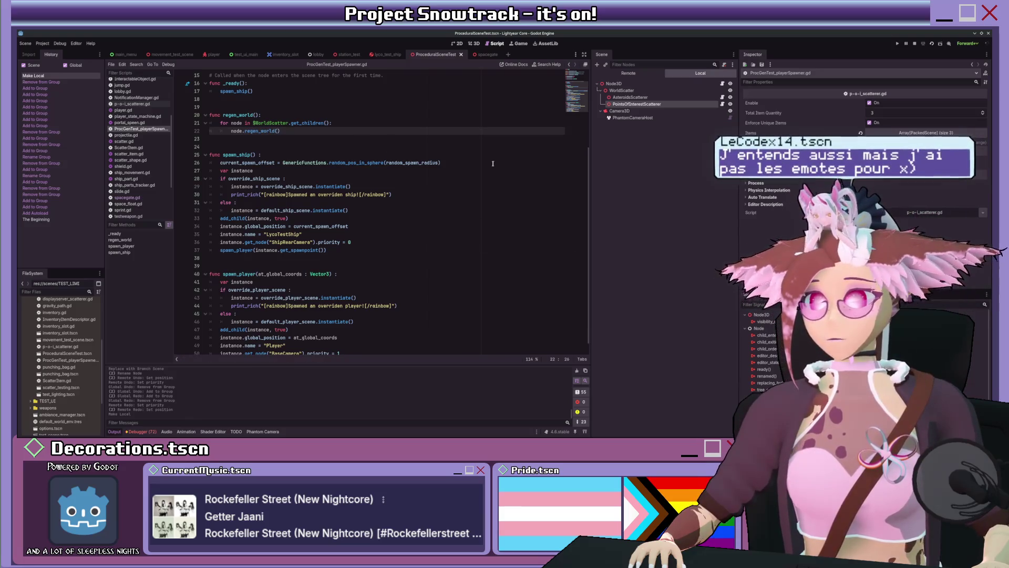
{"action": "scroll", "coordinate": [490, 152], "scroll_direction": "up", "scroll_amount": 5}
{"action": "scroll", "coordinate": [581, 127], "scroll_direction": "down", "scroll_amount": 5}
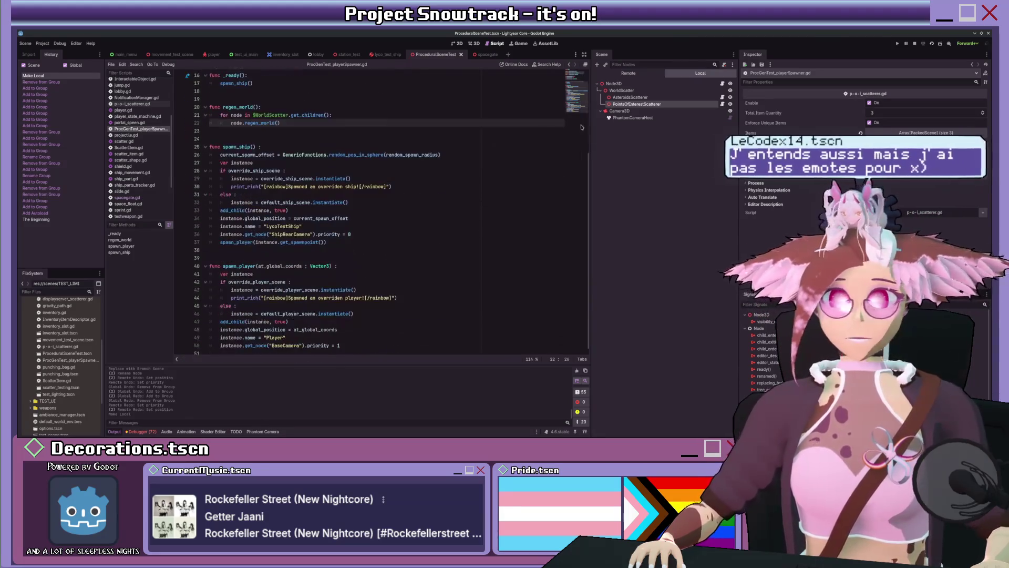
Run the current scene, fly the player to the ship in the warp tunnel, and view the Remote tree.
{"action": "left_click", "coordinate": [933, 44]}
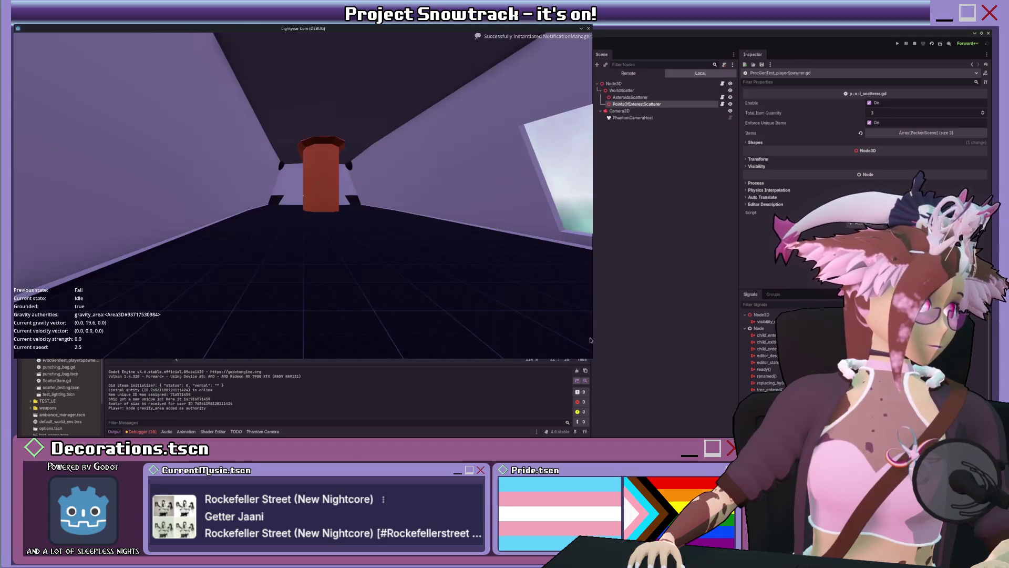
{"action": "key", "text": "w"}
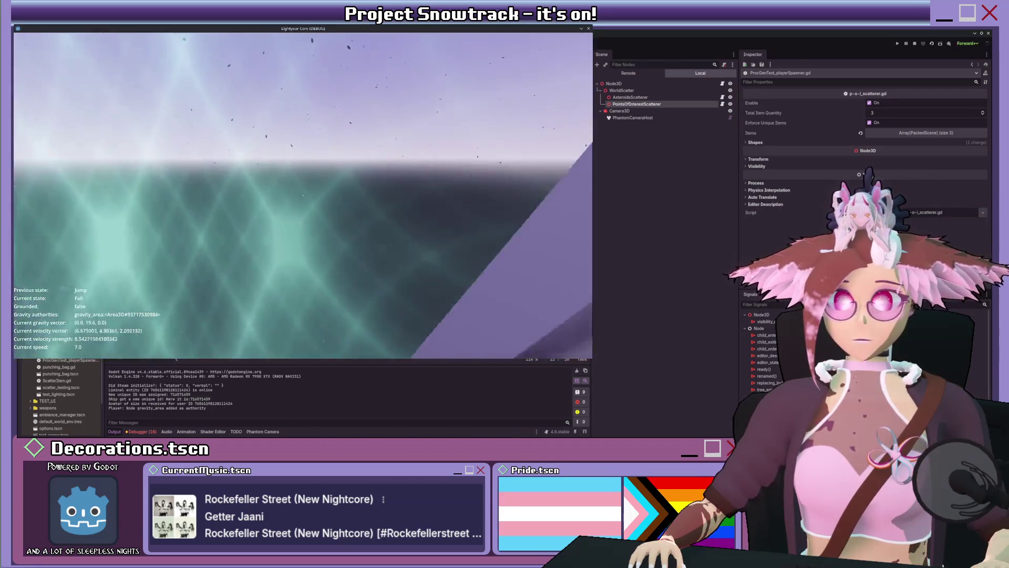
{"action": "key", "text": "w"}
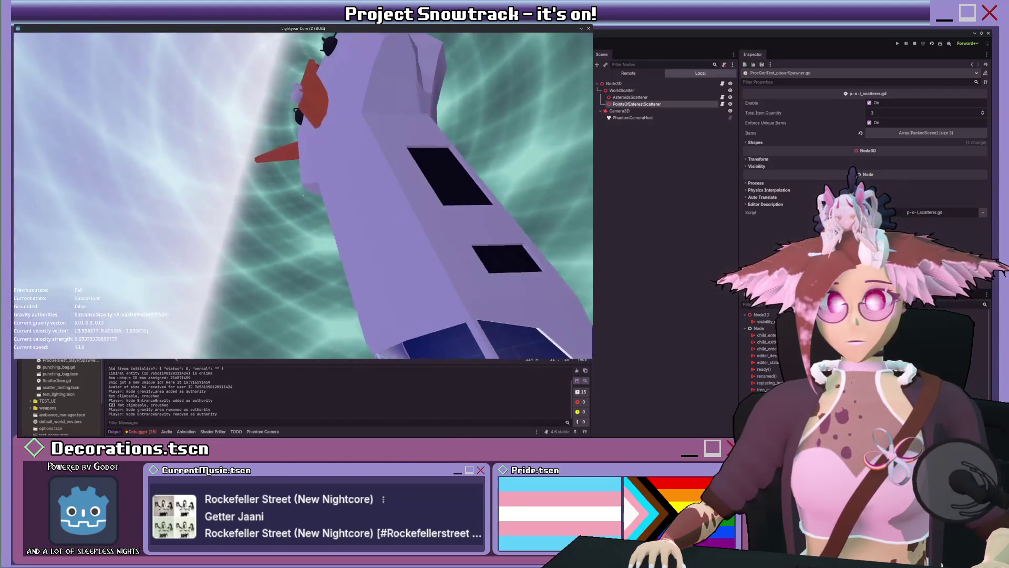
{"action": "key", "text": "w"}
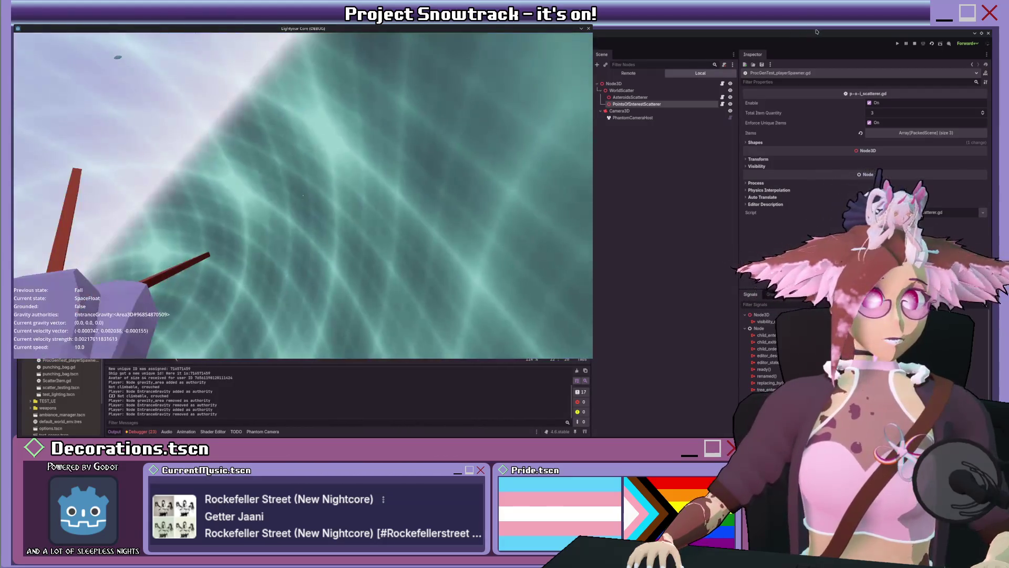
{"action": "left_click", "coordinate": [642, 73]}
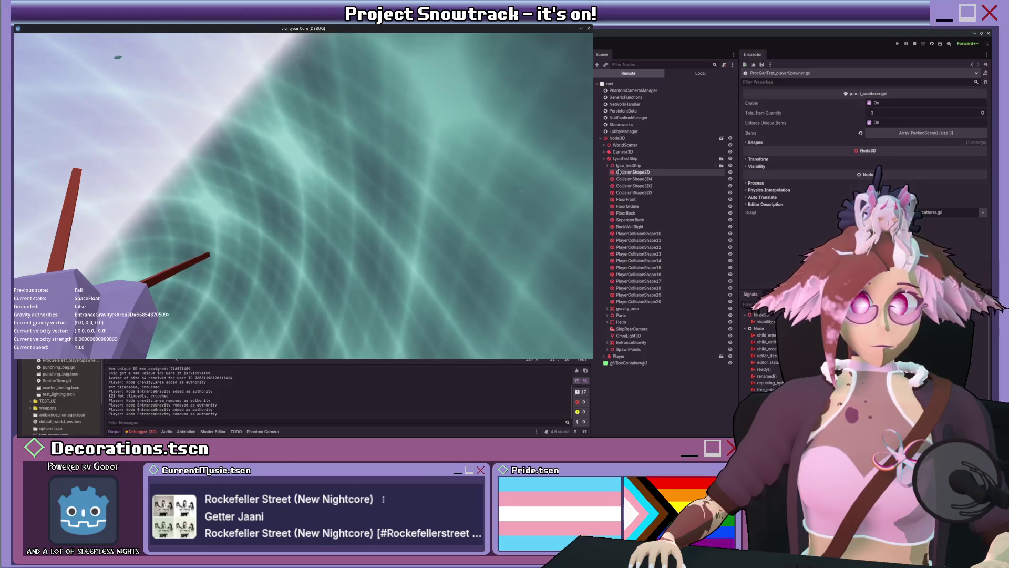
Inspect LycoTestShip and GunHoldingNode, then expand WorldScatter's PointsOfInterestScatterer to the spacegate.
{"action": "left_click", "coordinate": [621, 159]}
{"action": "left_click", "coordinate": [604, 159]}
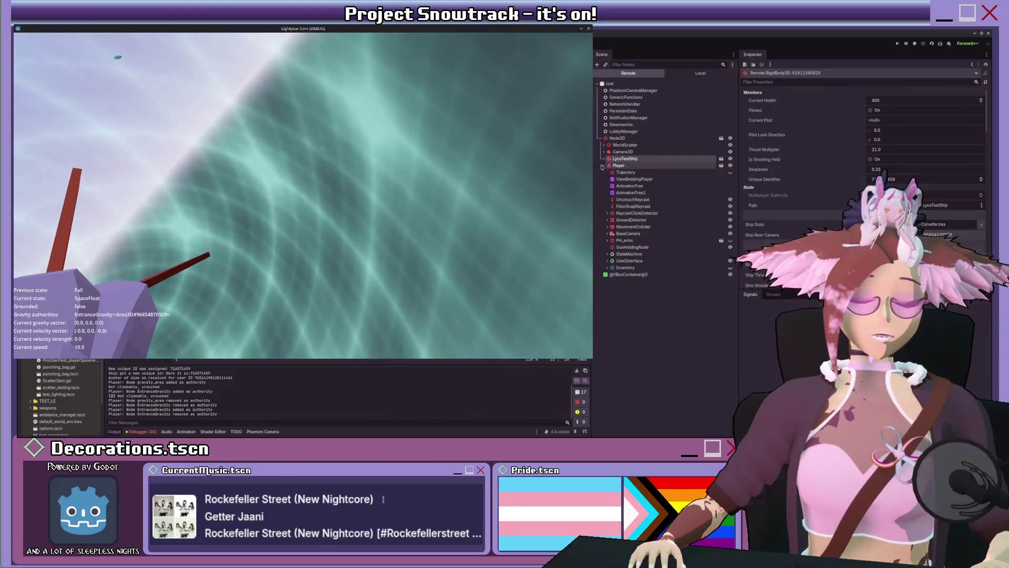
{"action": "left_click", "coordinate": [678, 250]}
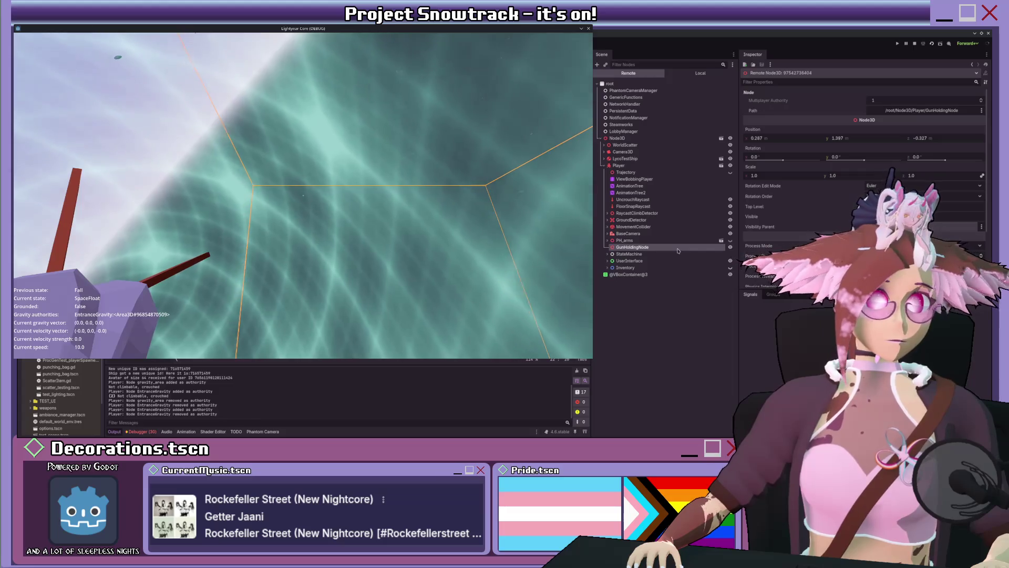
{"action": "left_click", "coordinate": [604, 145]}
{"action": "left_click", "coordinate": [603, 159]}
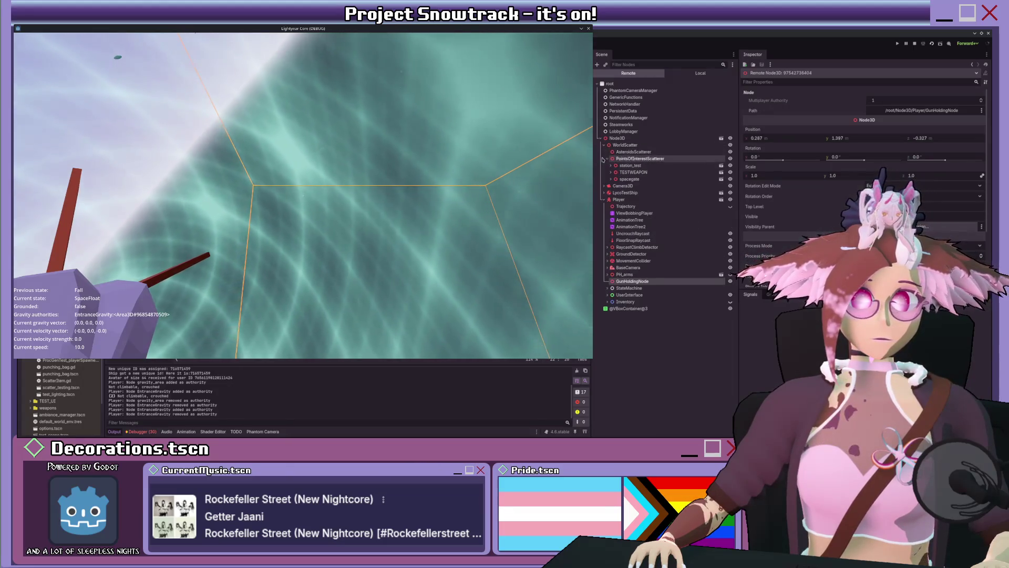
{"action": "left_click", "coordinate": [624, 179]}
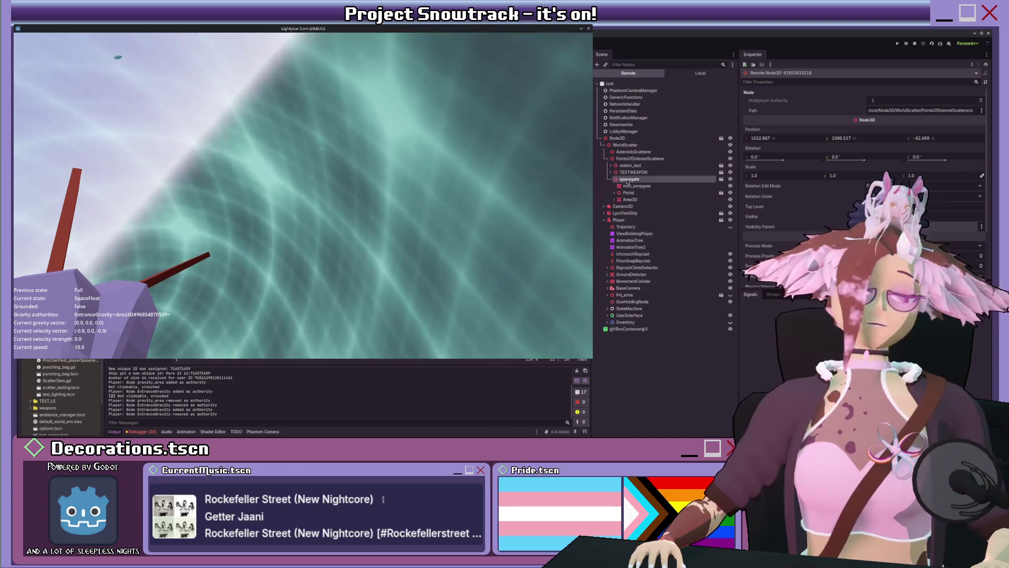
Inspect TESTWEAPON, LycoTestShip and Player, then return to TESTWEAPON and scroll to its position.
{"action": "left_click", "coordinate": [652, 172]}
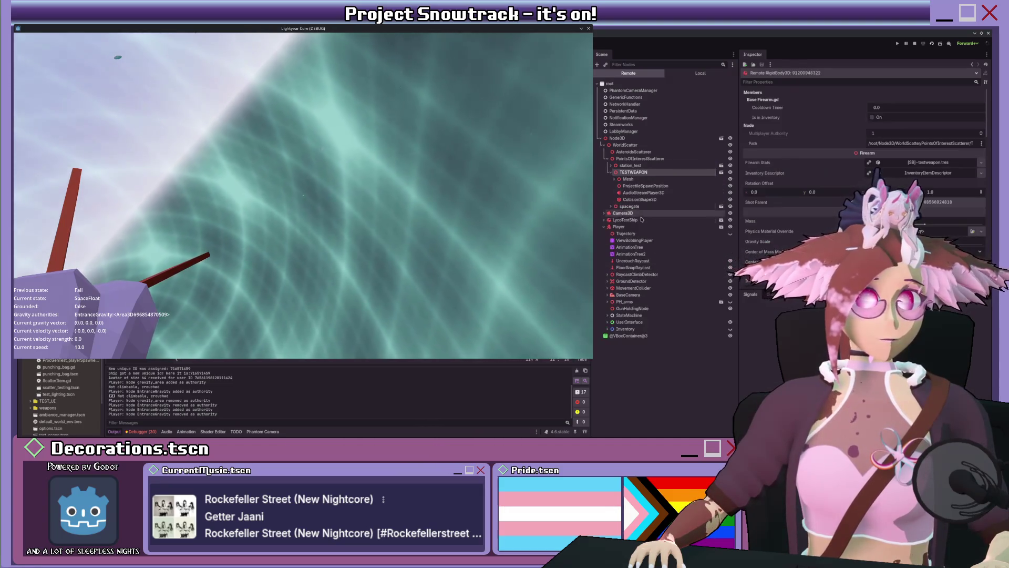
{"action": "left_click", "coordinate": [624, 221]}
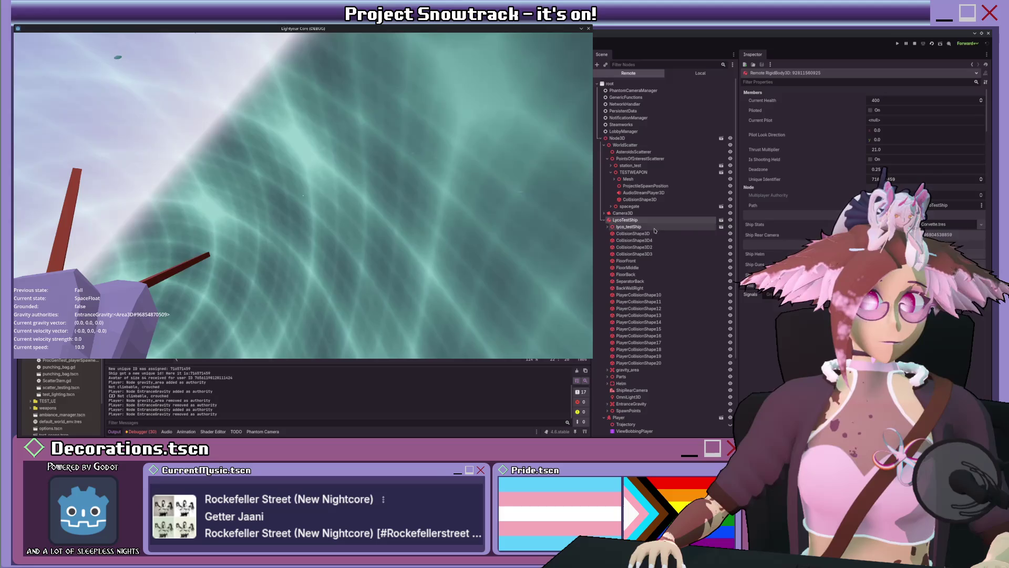
{"action": "left_click", "coordinate": [608, 219]}
{"action": "left_click", "coordinate": [614, 226]}
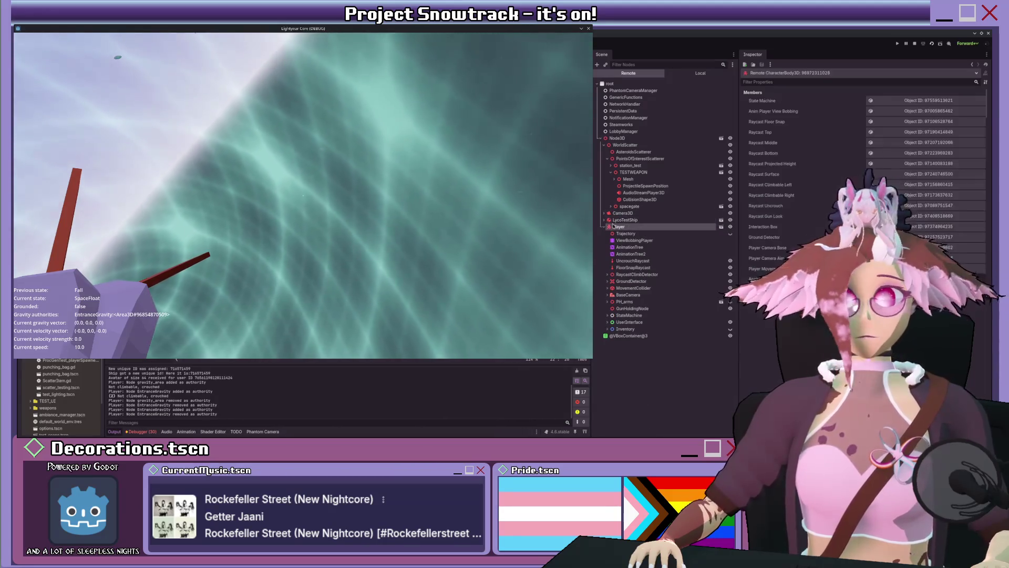
{"action": "scroll", "coordinate": [833, 141], "scroll_direction": "down", "scroll_amount": 10}
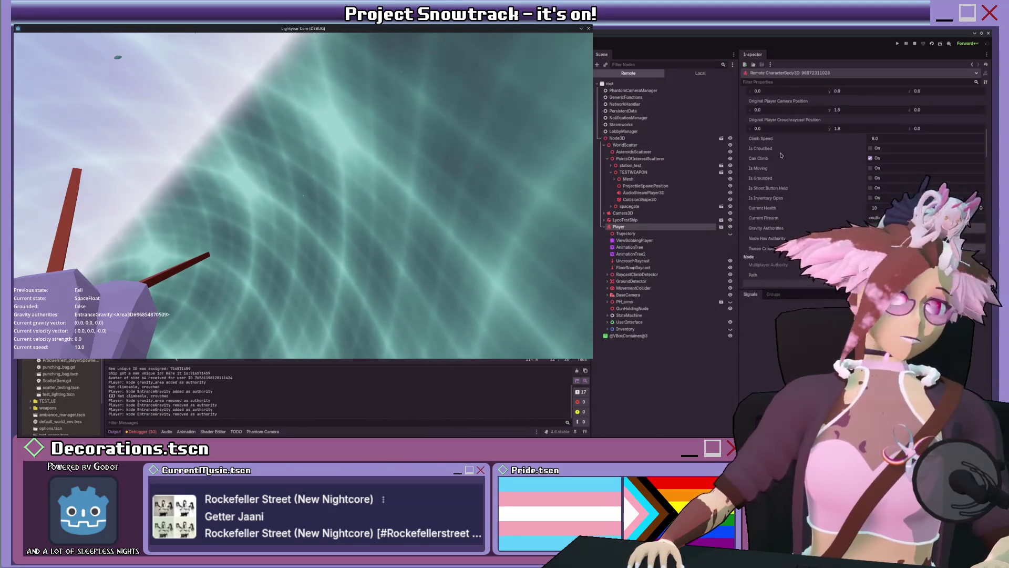
{"action": "scroll", "coordinate": [780, 157], "scroll_direction": "down", "scroll_amount": 10}
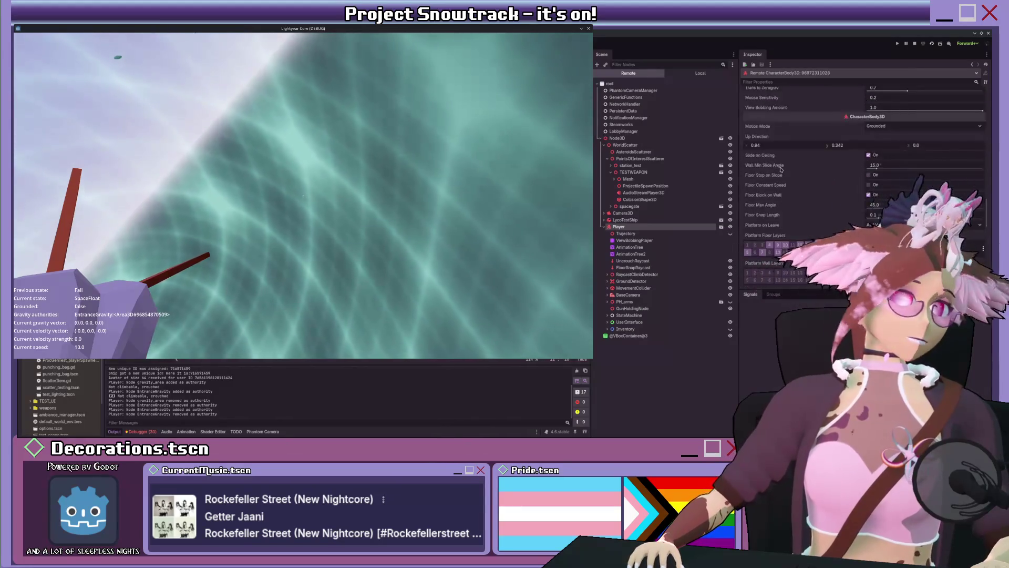
{"action": "scroll", "coordinate": [780, 170], "scroll_direction": "down", "scroll_amount": 5}
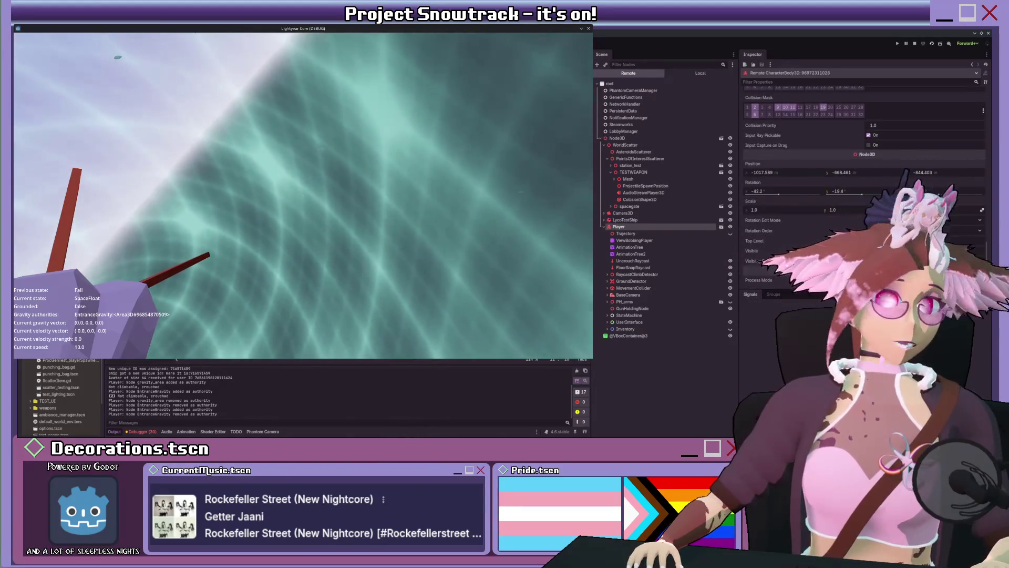
{"action": "left_click", "coordinate": [631, 172]}
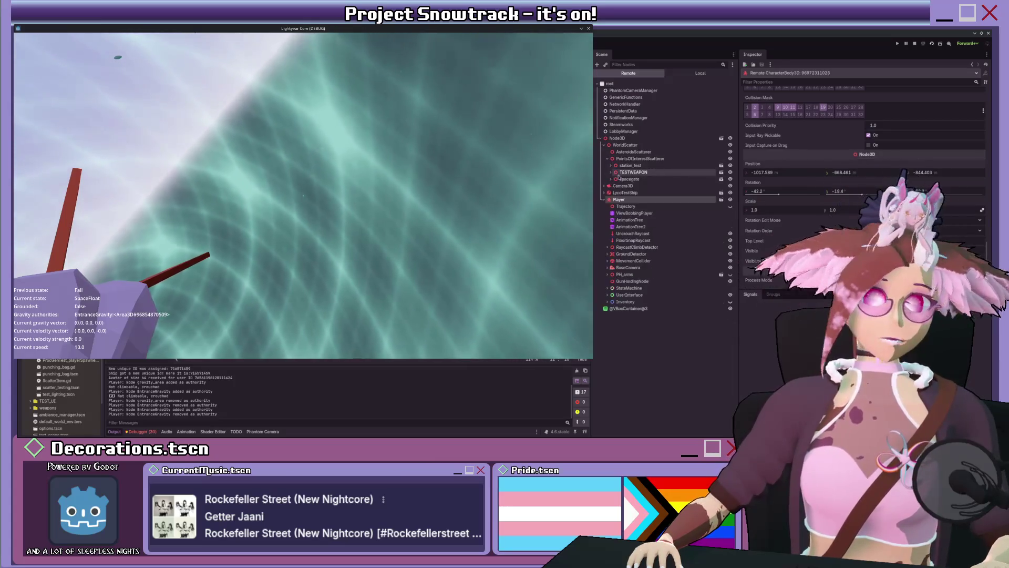
{"action": "scroll", "coordinate": [798, 183], "scroll_direction": "down", "scroll_amount": 10}
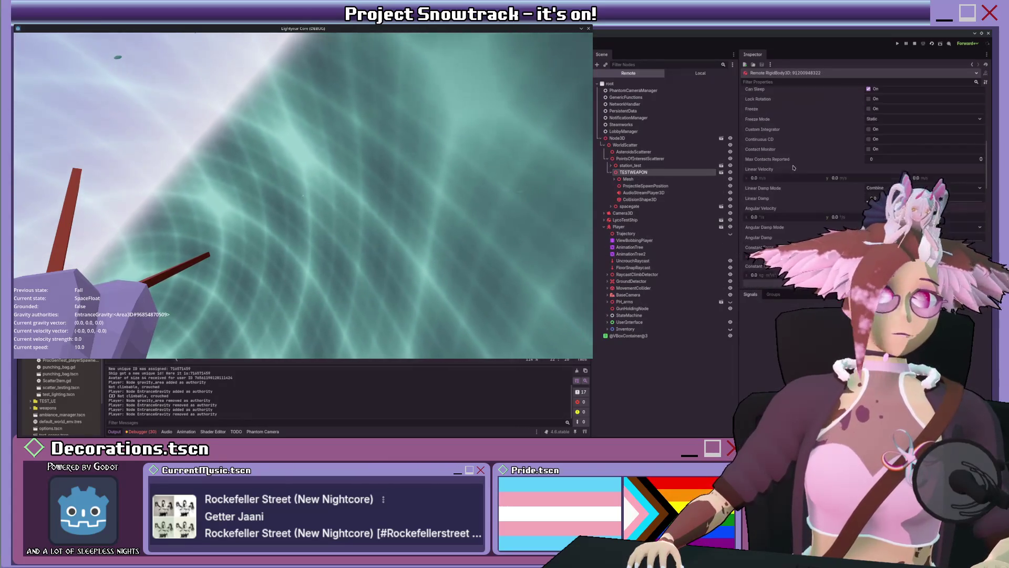
{"action": "scroll", "coordinate": [793, 172], "scroll_direction": "down", "scroll_amount": 8}
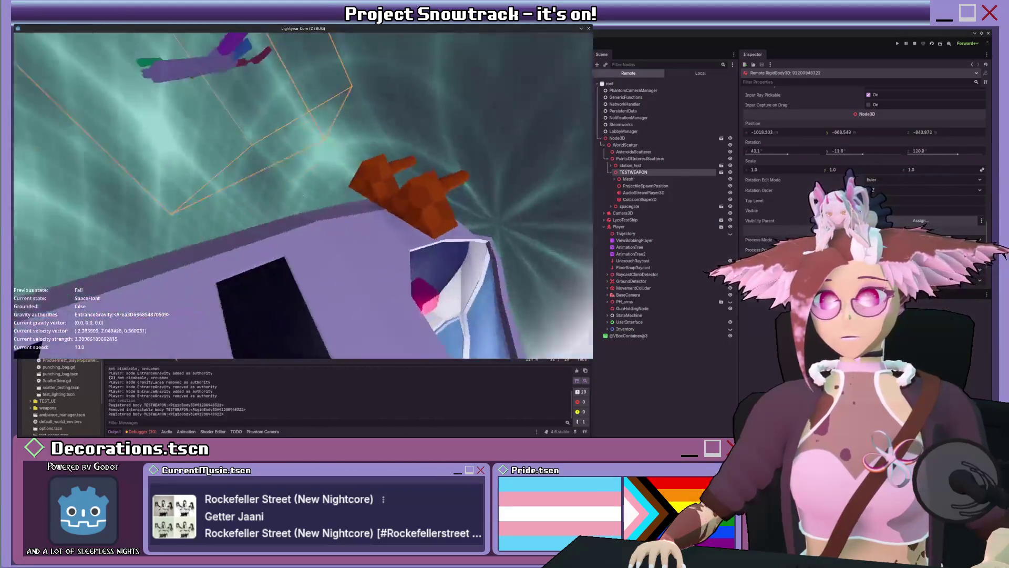
Pick up the gun, equip it from the inventory, and walk through the windowed station room.
{"action": "key", "text": "e"}
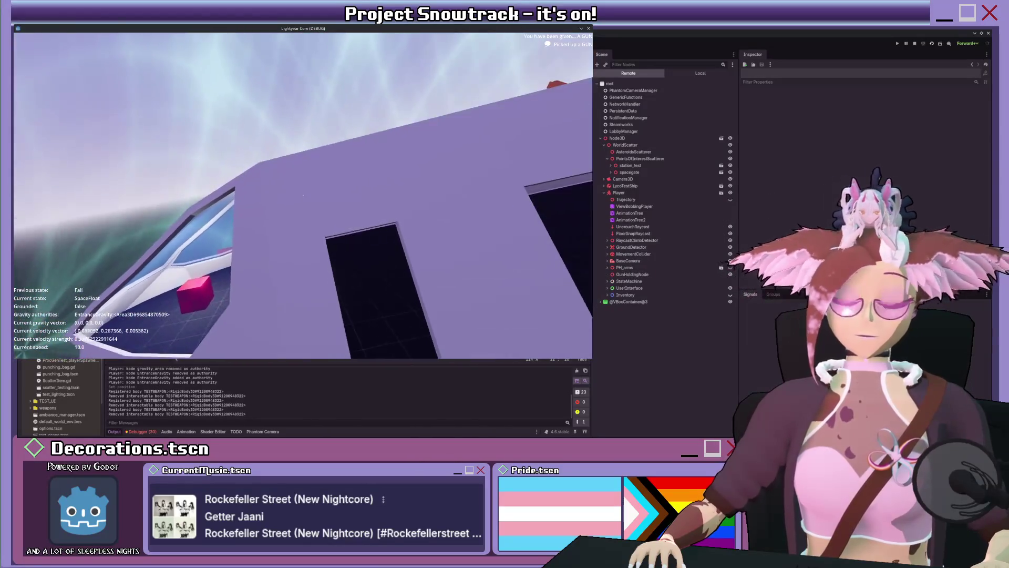
{"action": "key", "text": "Tab"}
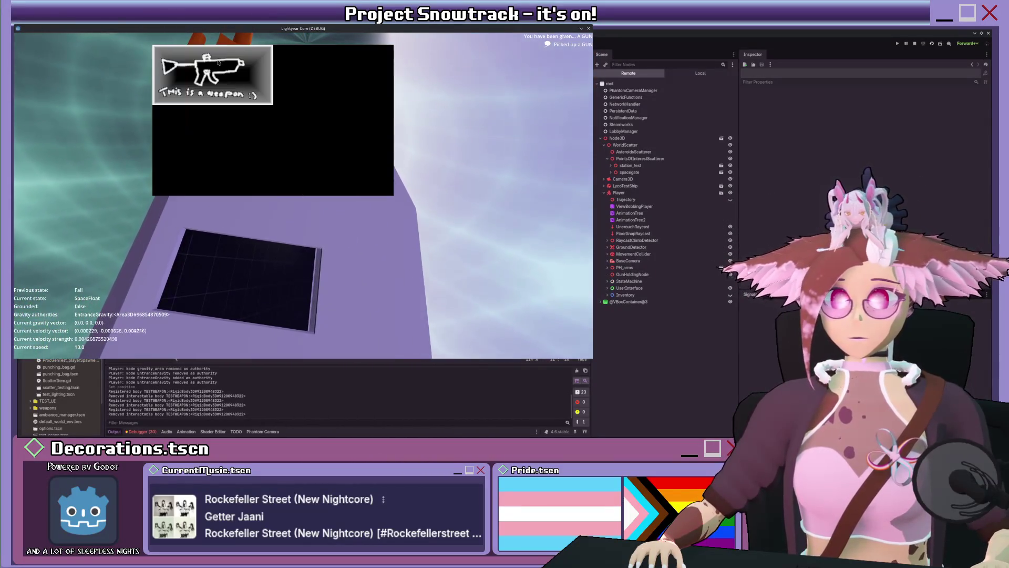
{"action": "left_click", "coordinate": [219, 63]}
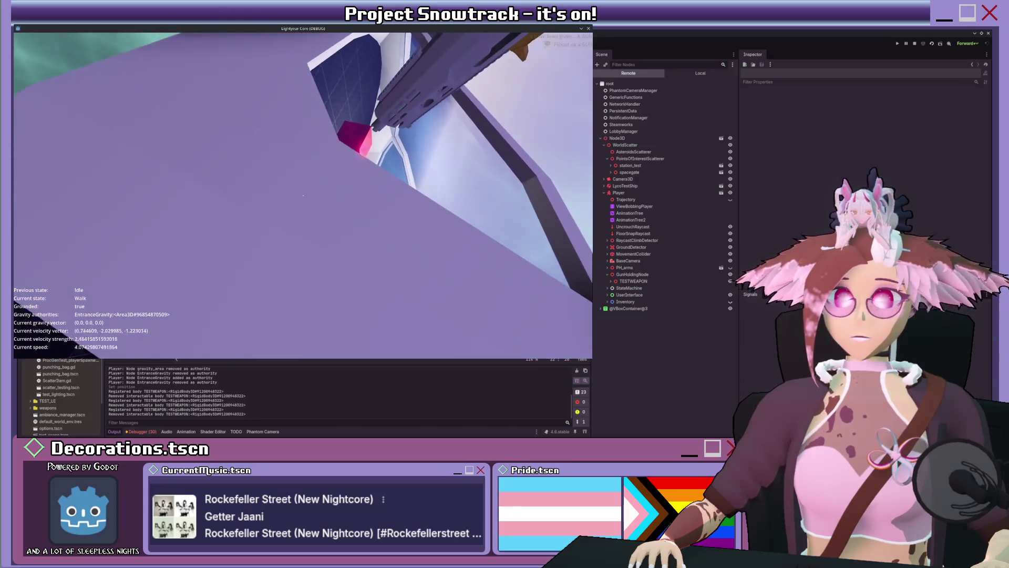
{"action": "key", "text": "w"}
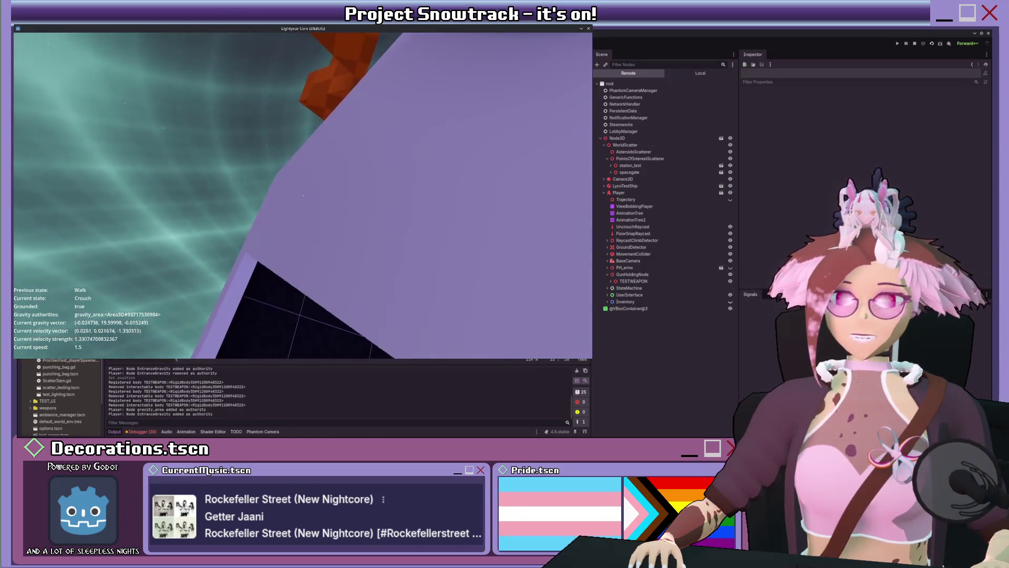
{"action": "key", "text": "w"}
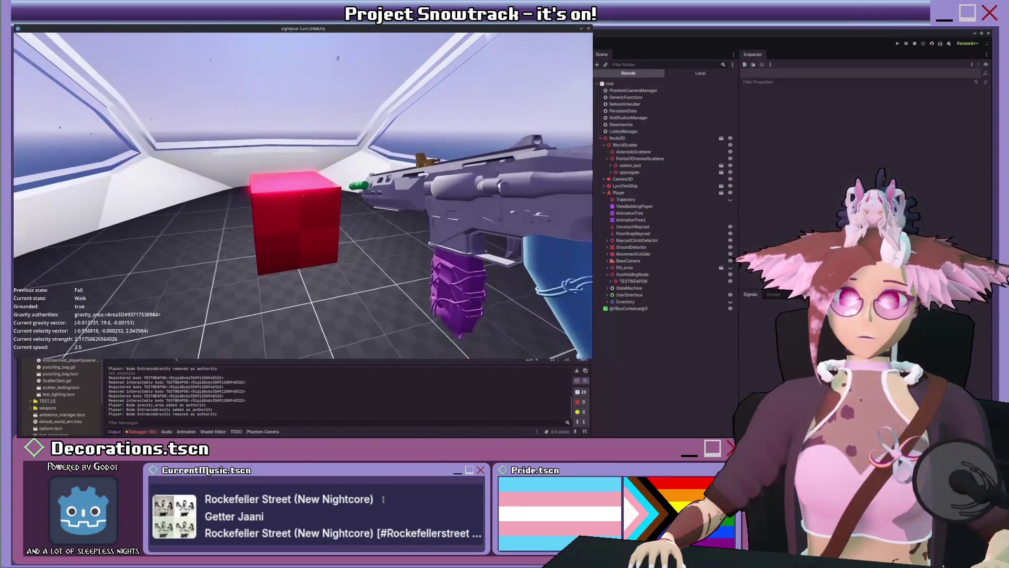
{"action": "key", "text": "Tab"}
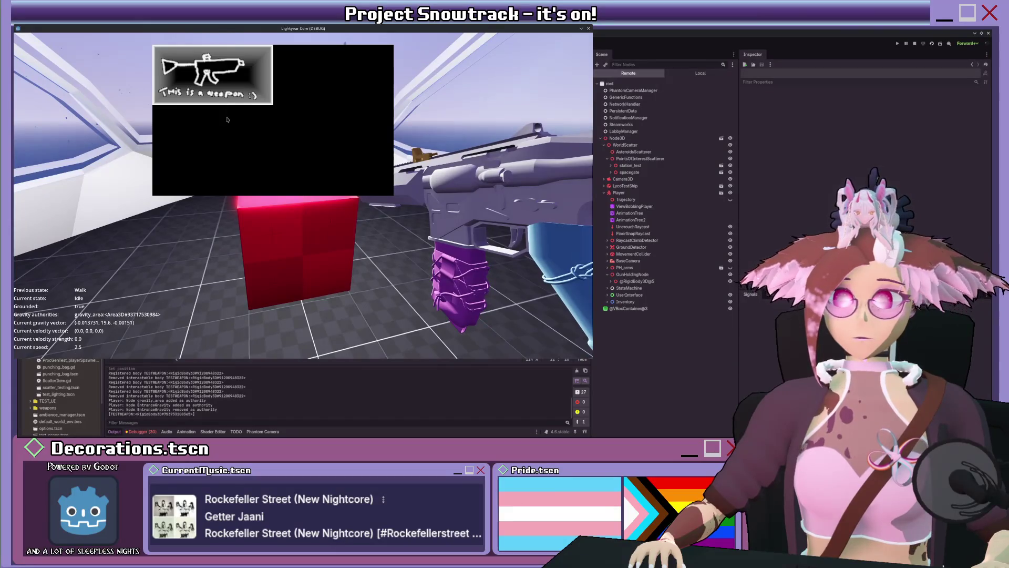
{"action": "key", "text": "Tab"}
{"action": "key", "text": "e"}
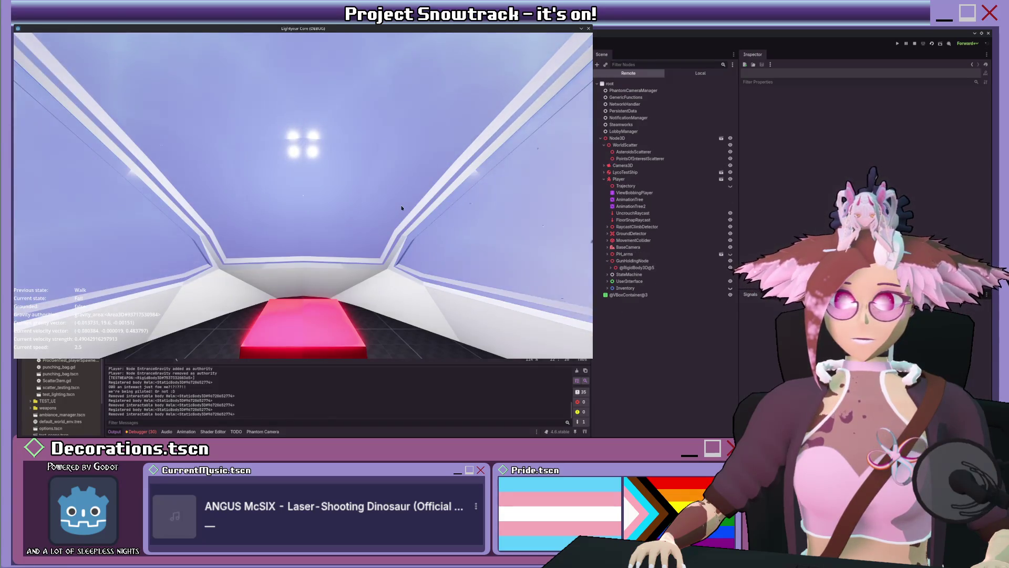
Raise the held gun and jump out into space, pushing toward the ship and tunnel.
{"action": "key", "text": "1"}
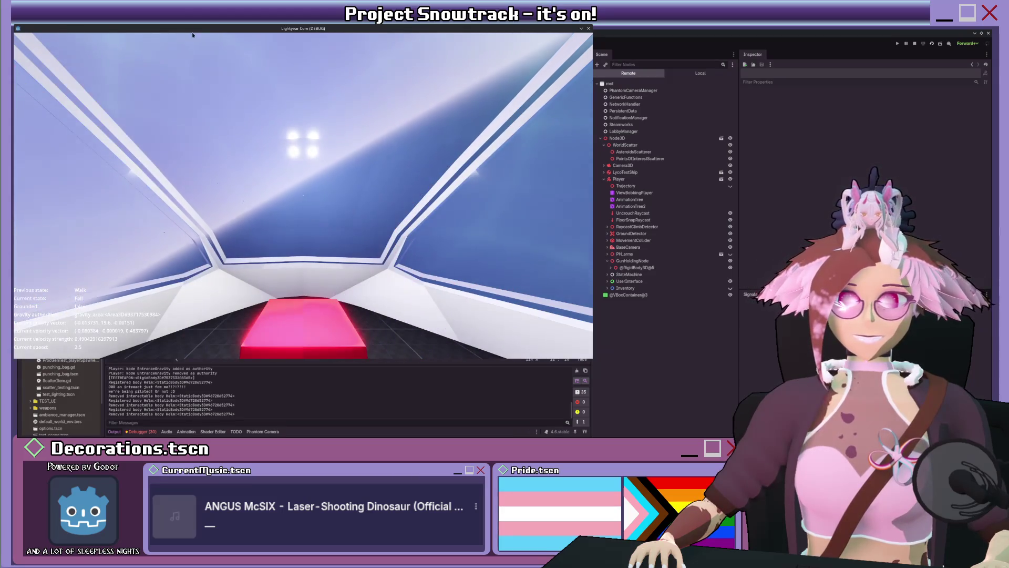
{"action": "left_click", "coordinate": [326, 198]}
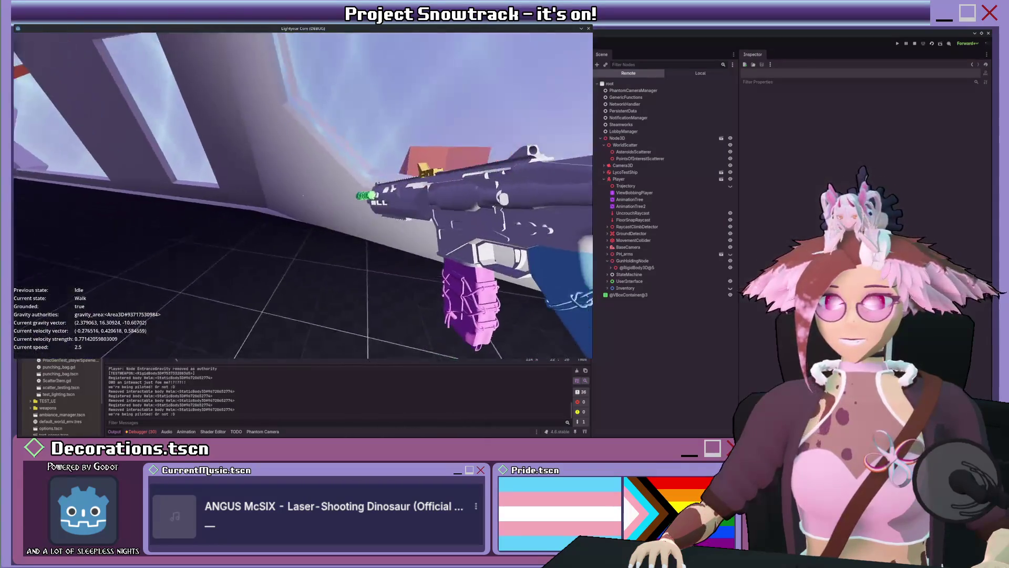
{"action": "key", "text": "space"}
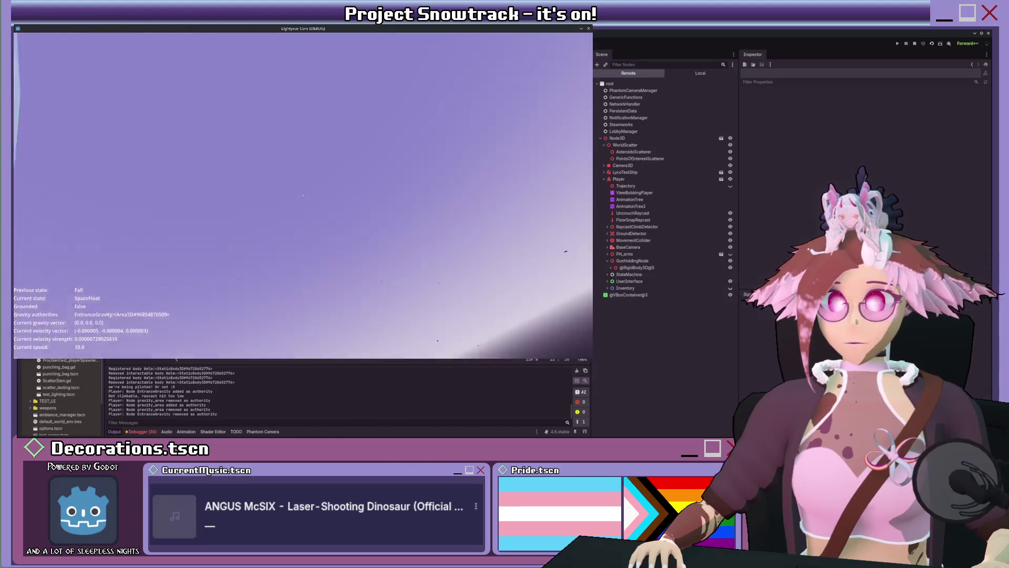
{"action": "key", "text": "w"}
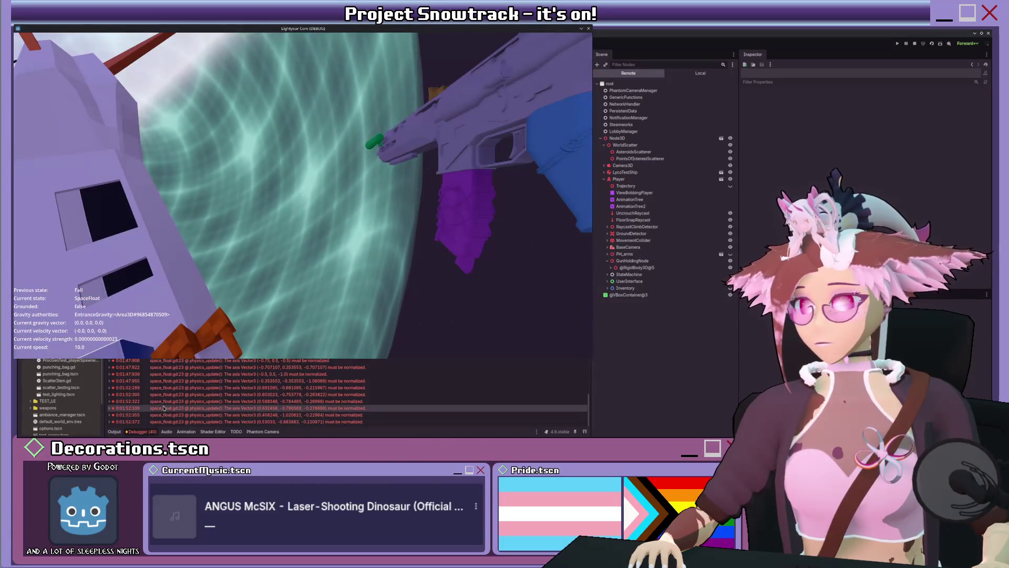
Review the p-o-i_scatterer.gd warnings in the Debugger and glance at the Output log.
{"action": "scroll", "coordinate": [161, 404], "scroll_direction": "up", "scroll_amount": 2}
{"action": "scroll", "coordinate": [161, 403], "scroll_direction": "up", "scroll_amount": 2}
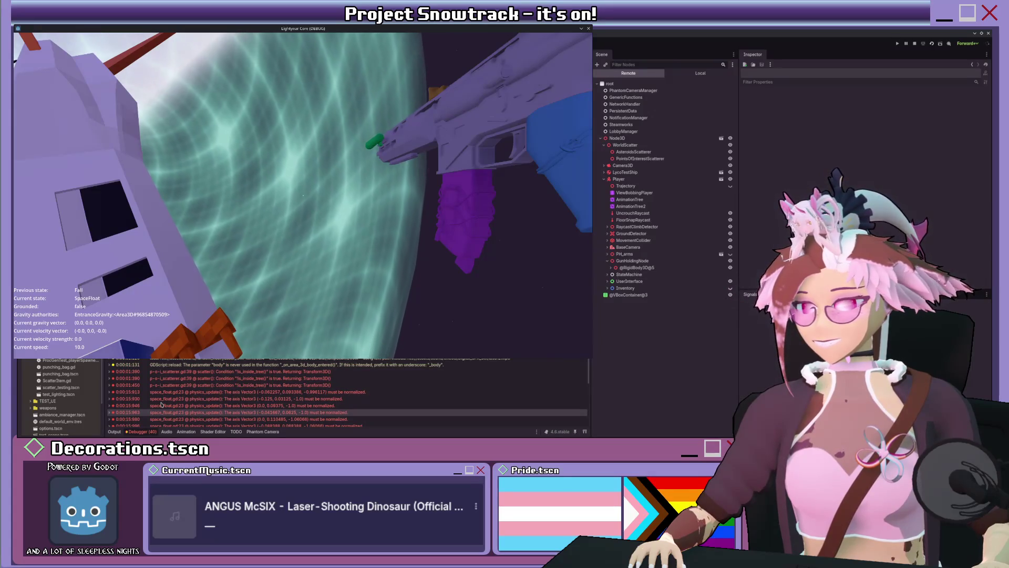
{"action": "left_click", "coordinate": [192, 373]}
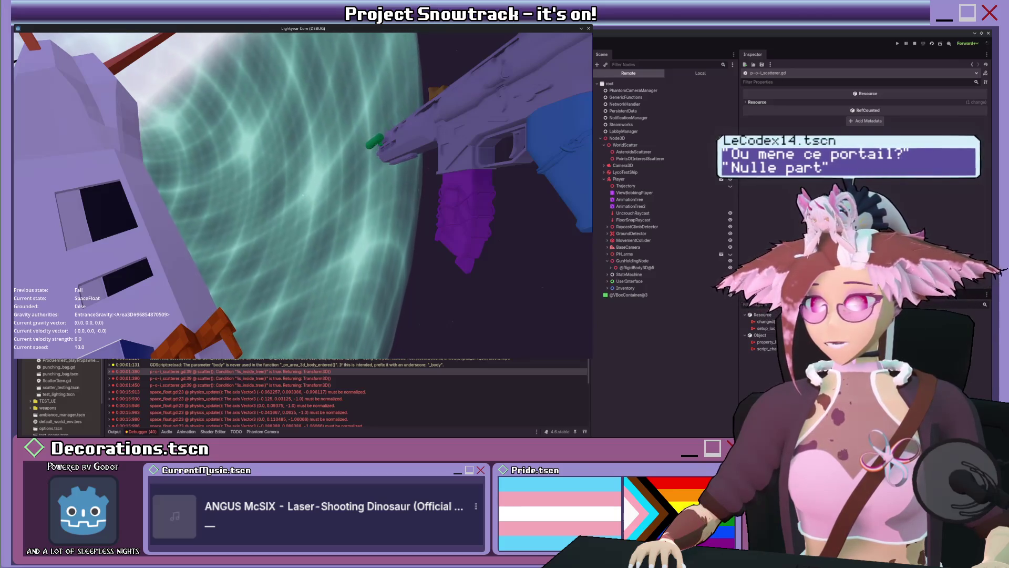
{"action": "left_click", "coordinate": [237, 384]}
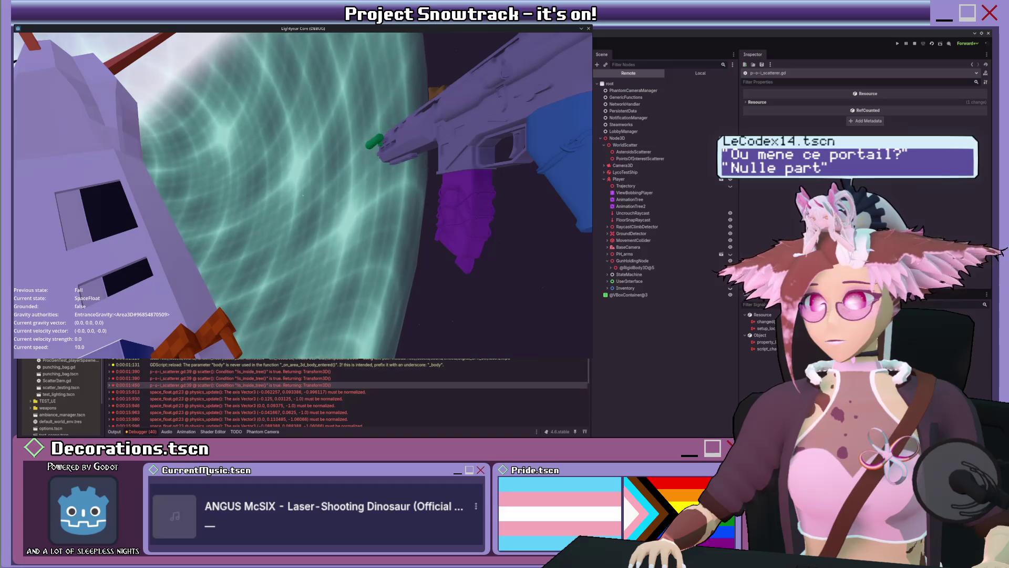
{"action": "scroll", "coordinate": [181, 398], "scroll_direction": "down", "scroll_amount": 10}
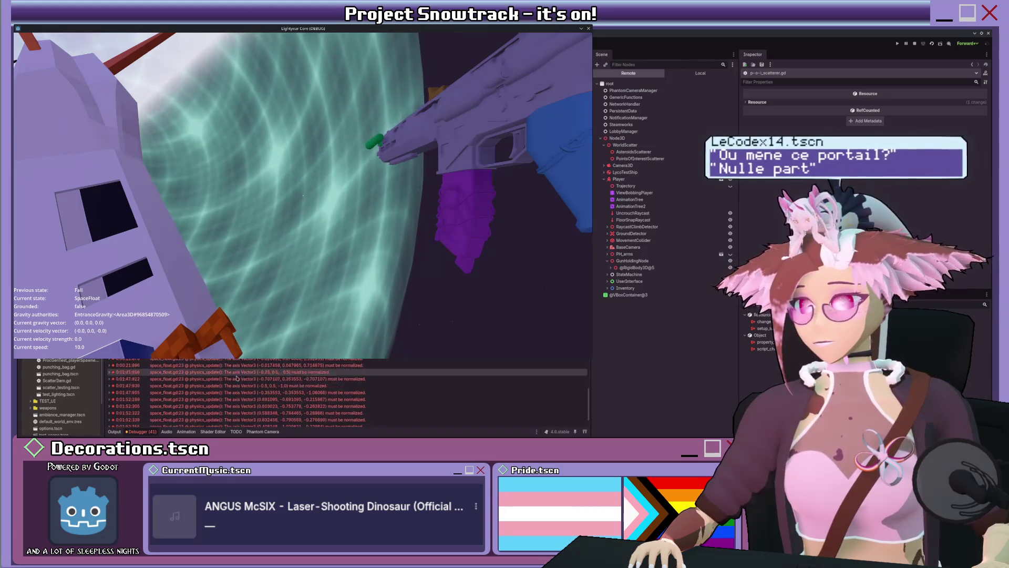
{"action": "scroll", "coordinate": [182, 398], "scroll_direction": "up", "scroll_amount": 10}
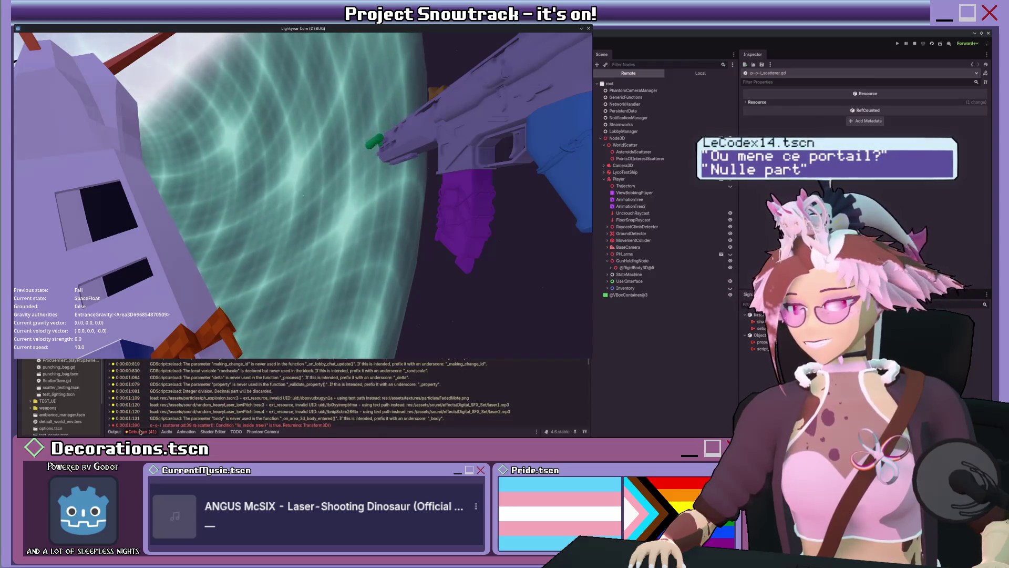
{"action": "left_click", "coordinate": [114, 431]}
{"action": "left_click", "coordinate": [132, 431]}
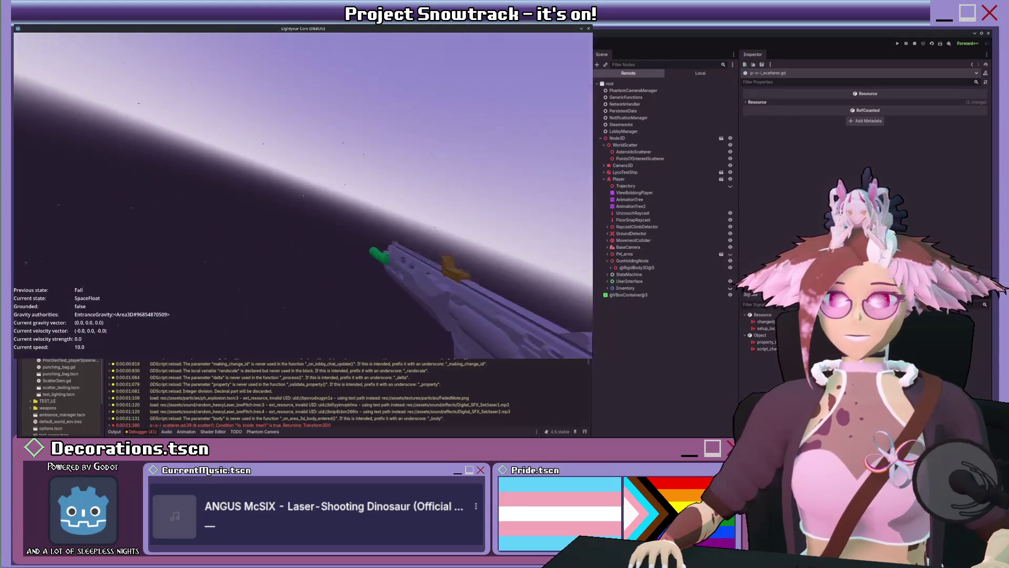
Fire three projectiles from the gun toward the sky and planet.
{"action": "left_click", "coordinate": [303, 195]}
{"action": "left_click", "coordinate": [302, 195]}
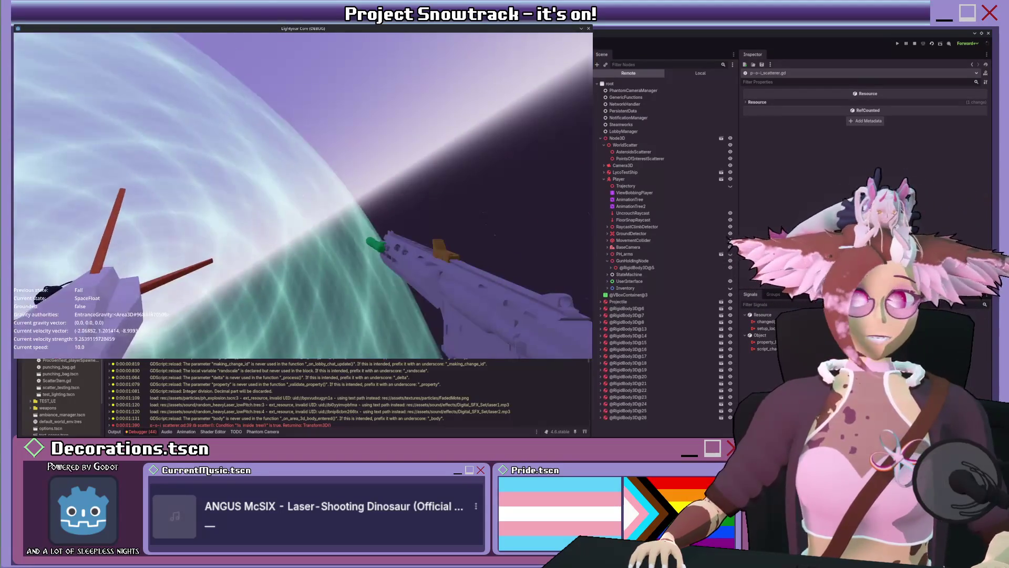
{"action": "left_click", "coordinate": [303, 195]}
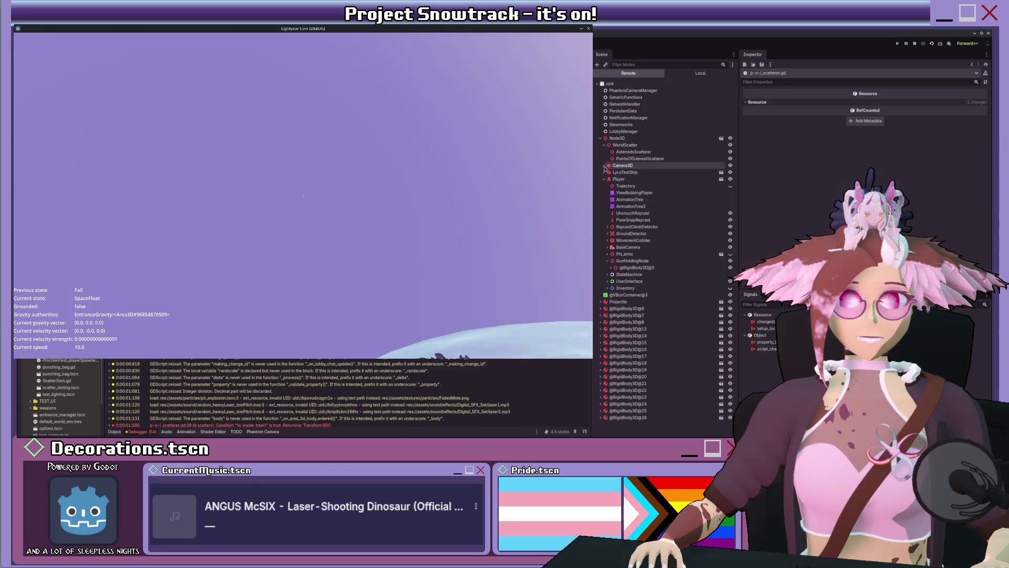
Restart the project, then sprint and jump the player out of the room into space.
{"action": "left_click", "coordinate": [932, 44]}
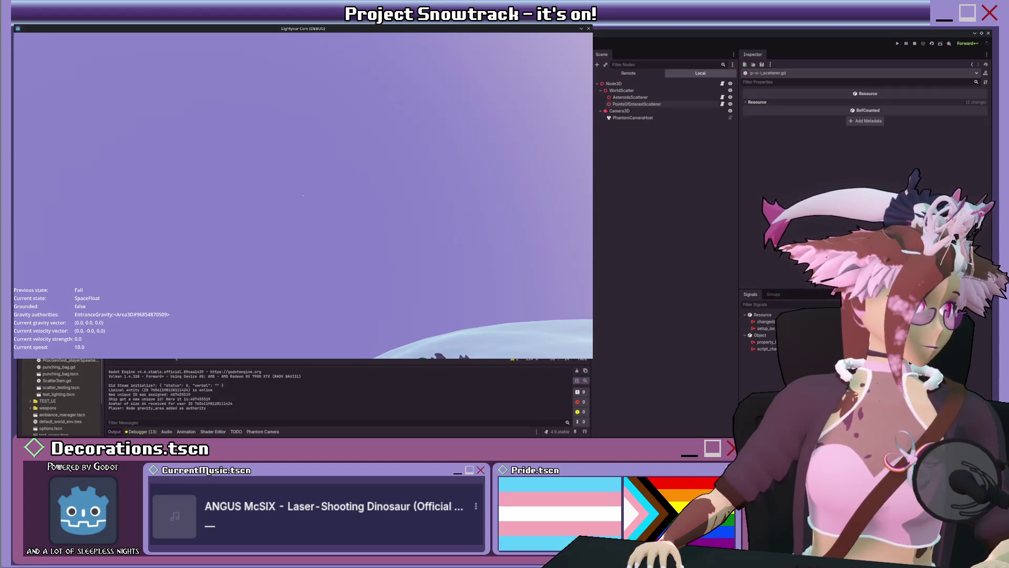
{"action": "key", "text": "alt+Tab"}
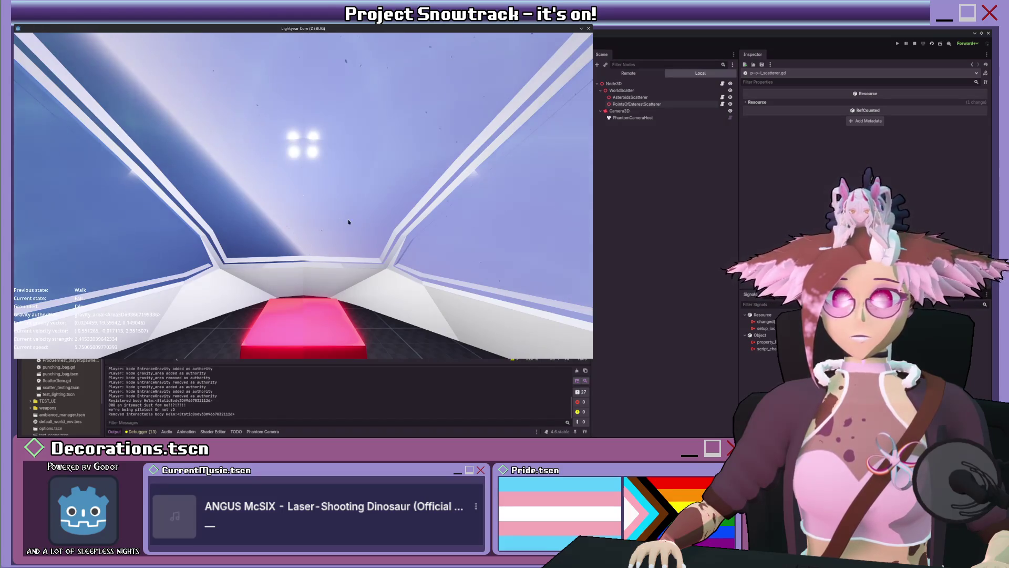
{"action": "key", "text": "shift+w"}
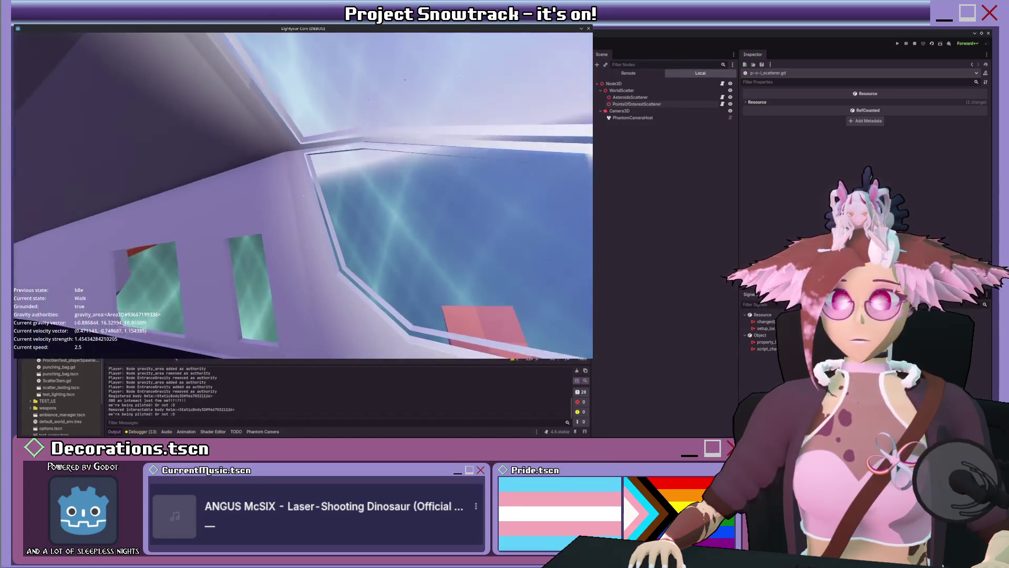
{"action": "key", "text": "space"}
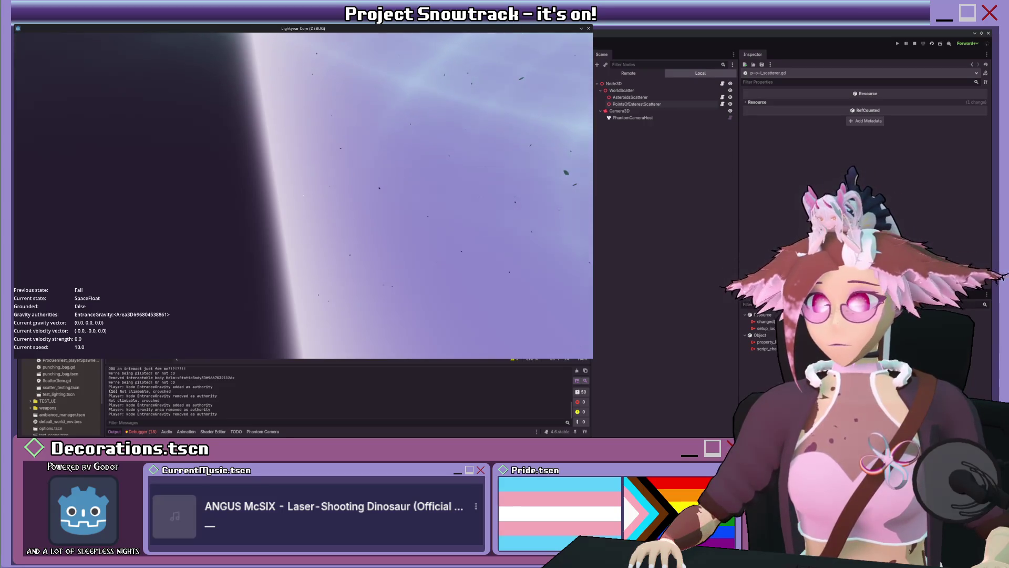
Check the Debugger and Output logs, relaunch the game, and return to p-o-i_scatterer.gd.
{"action": "left_click", "coordinate": [142, 431]}
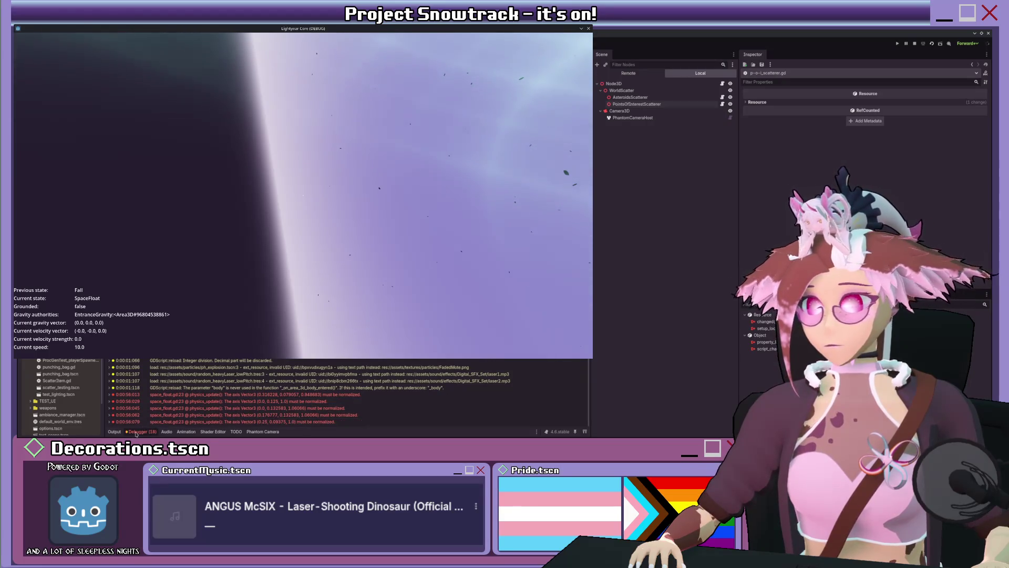
{"action": "left_click", "coordinate": [122, 431]}
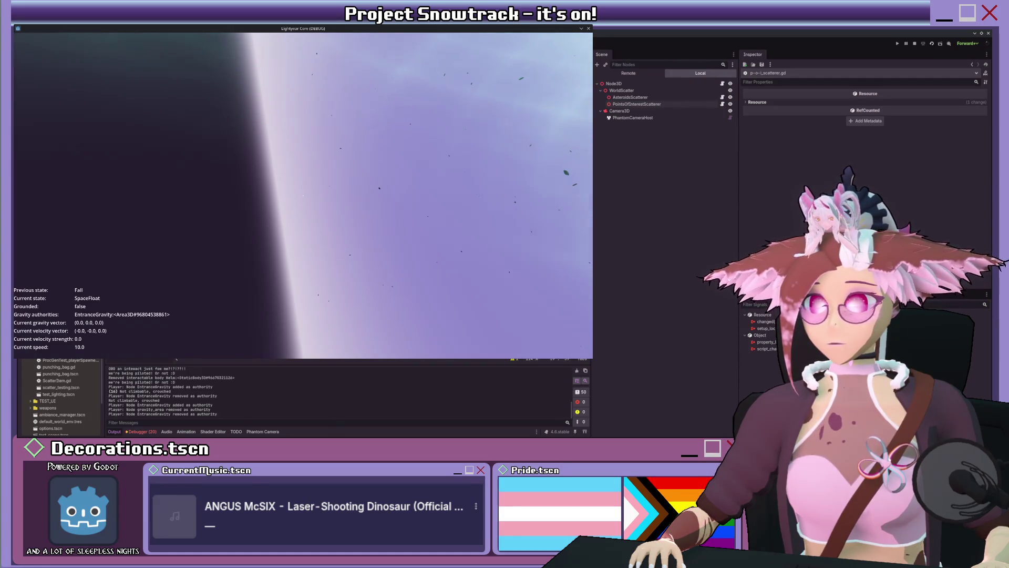
{"action": "left_click", "coordinate": [932, 43]}
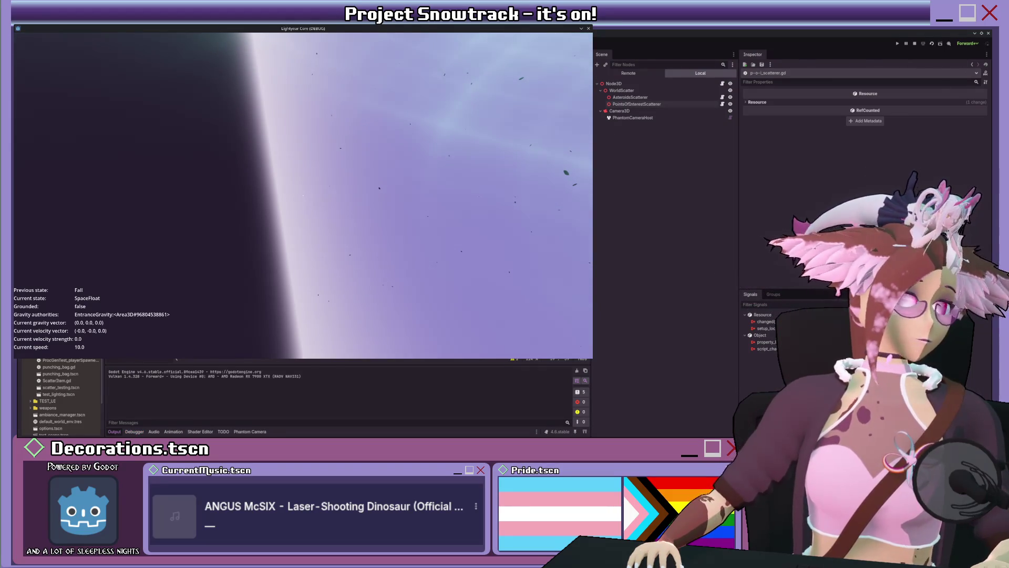
{"action": "key", "text": "F8"}
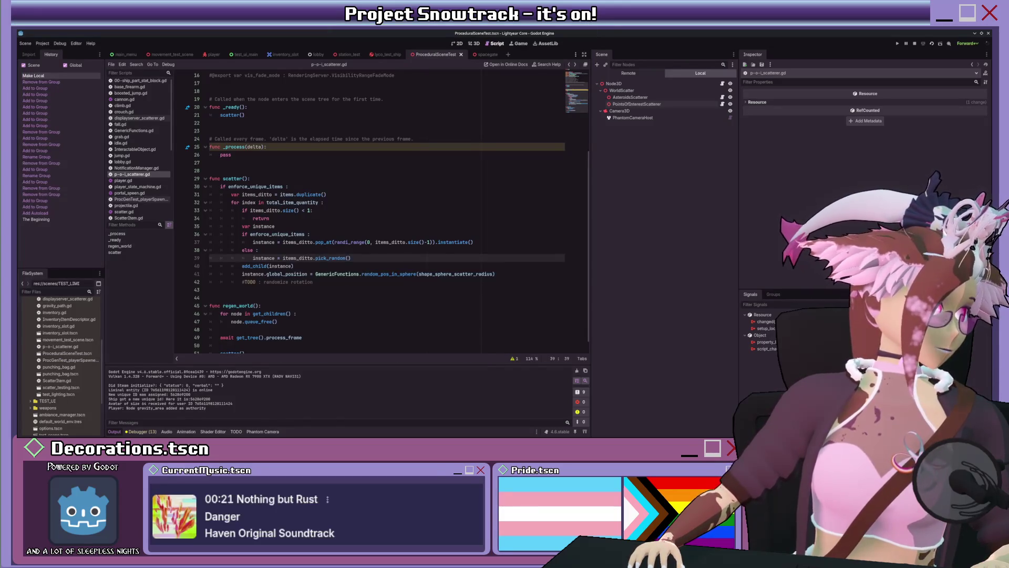
Sprint to the red Ship control cube, take the helm, then stop the test run.
{"action": "key", "text": "shift+w"}
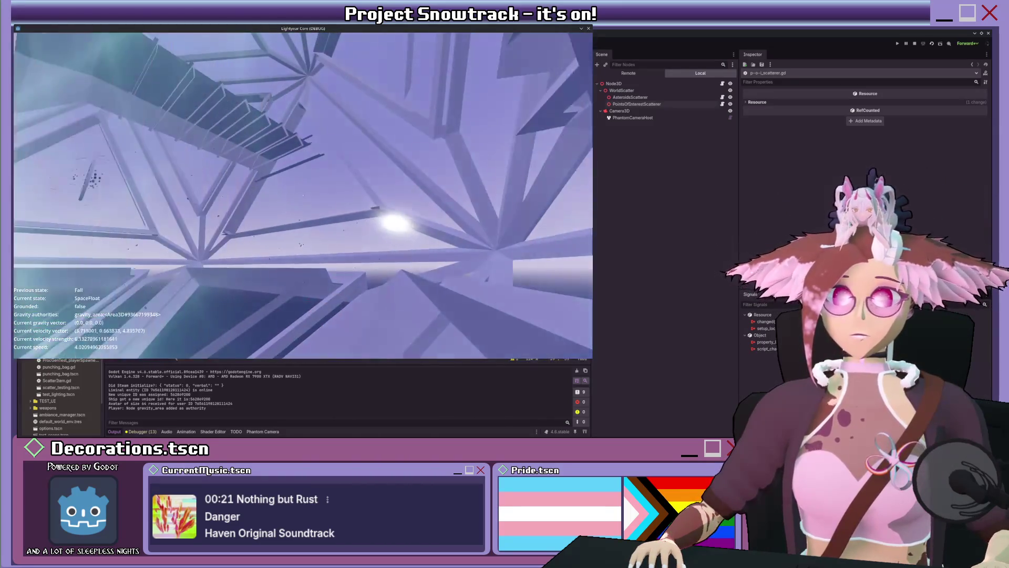
{"action": "key", "text": "space"}
{"action": "key", "text": "w"}
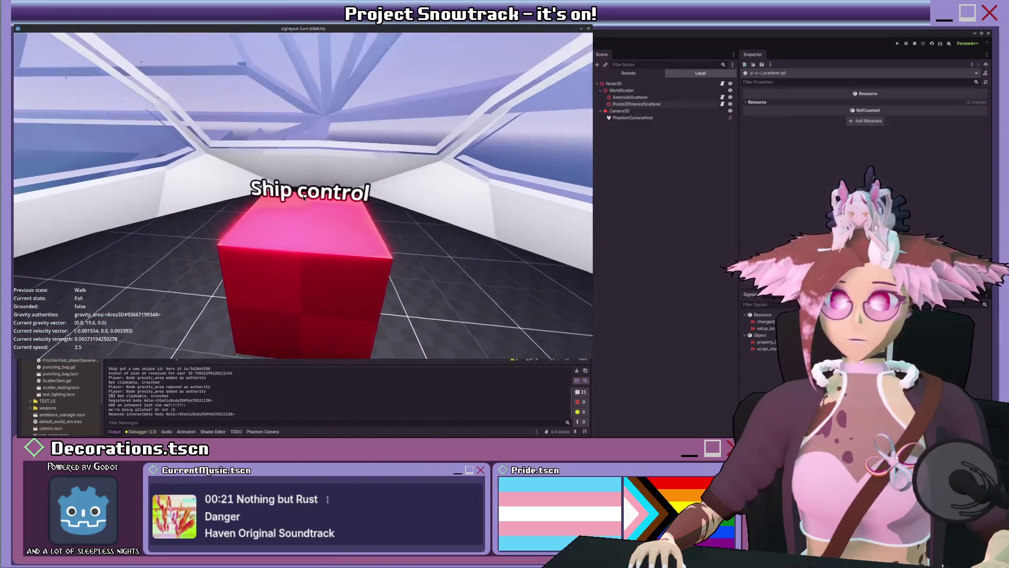
{"action": "key", "text": "e"}
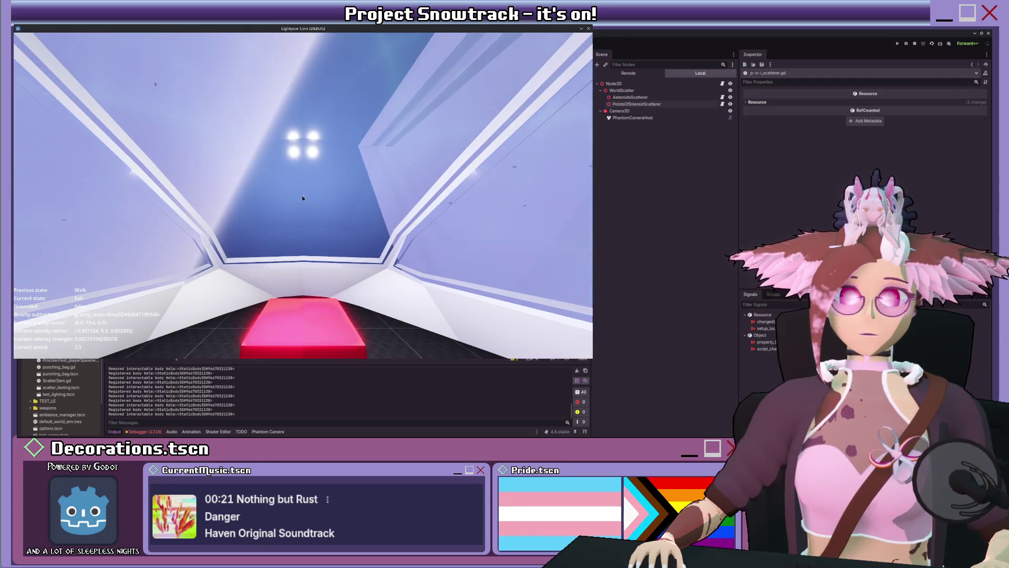
{"action": "left_click", "coordinate": [914, 44]}
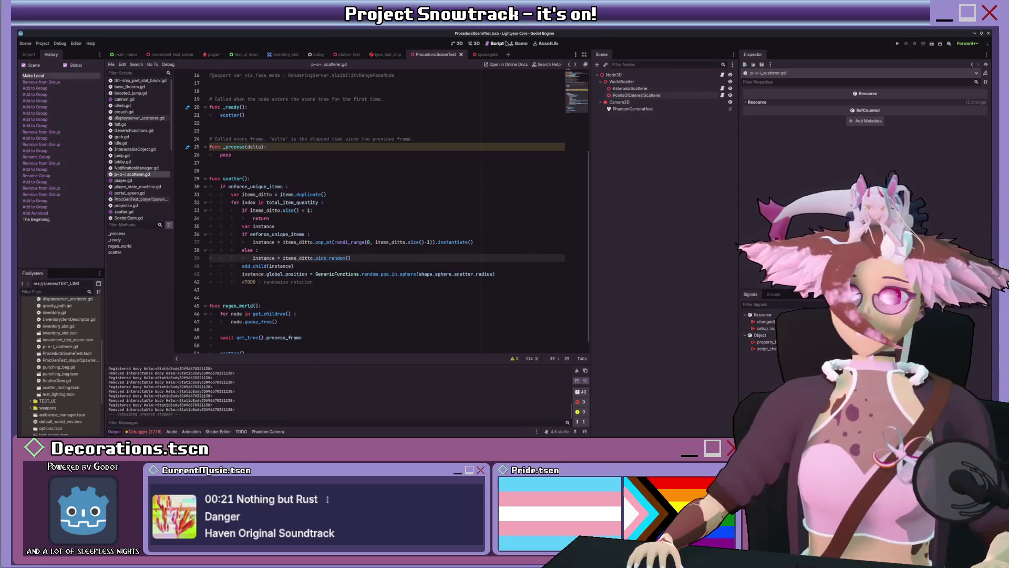
Create a new scene with a Node3D root and instance LycoTestShip under it.
{"action": "left_click", "coordinate": [507, 54]}
{"action": "left_click", "coordinate": [477, 45]}
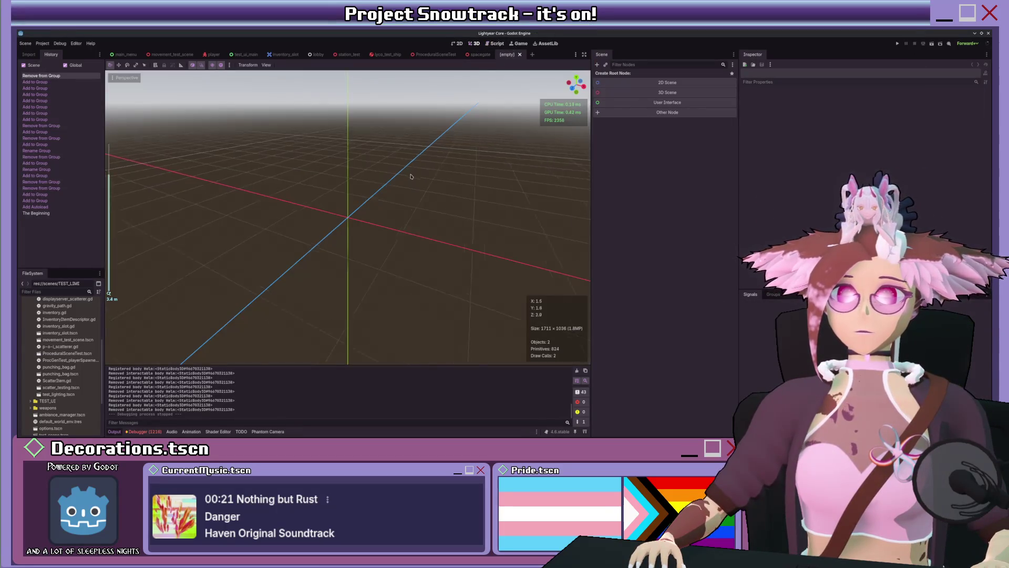
{"action": "left_click", "coordinate": [668, 93]}
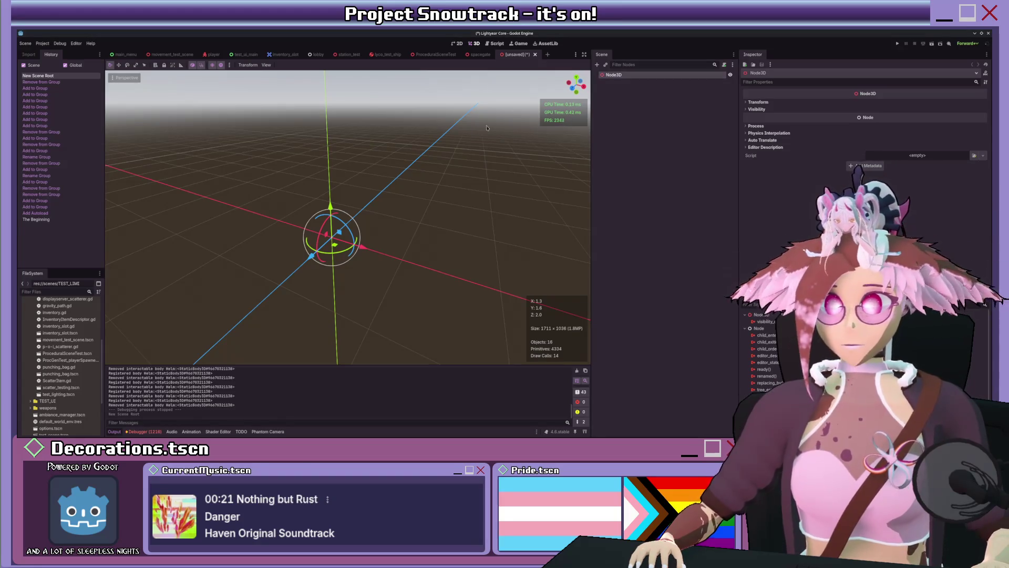
{"action": "left_click_drag", "start_coordinate": [386, 54], "coordinate": [639, 91]}
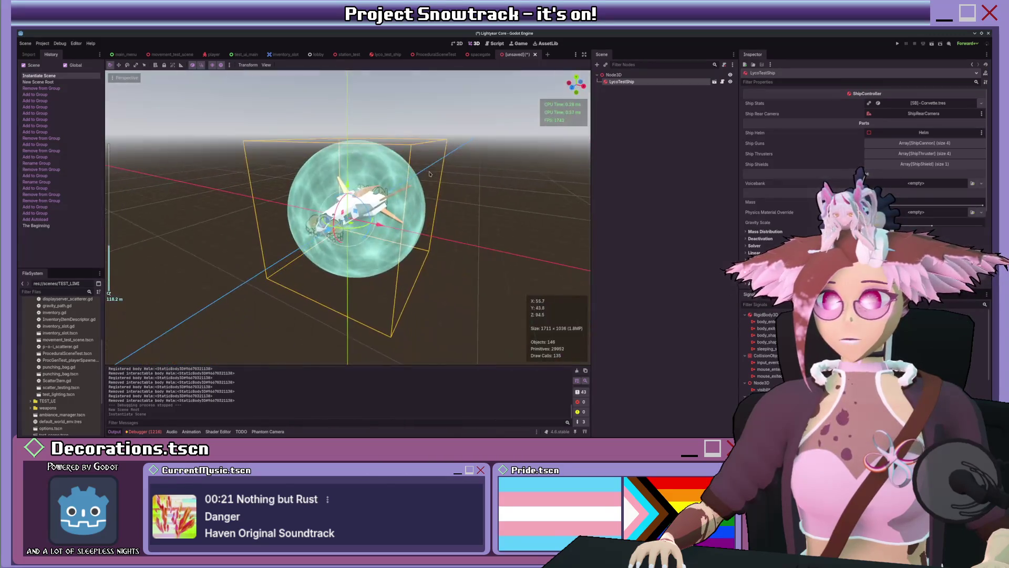
Add a MeshInstance3D node under the Node3D root.
{"action": "left_click", "coordinate": [613, 75]}
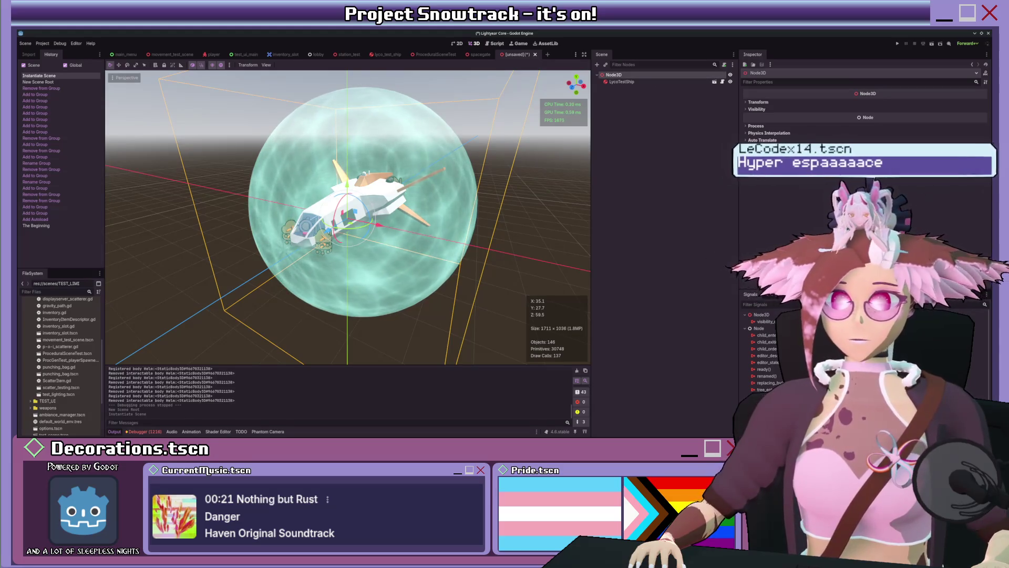
{"action": "key", "text": "ctrl+a"}
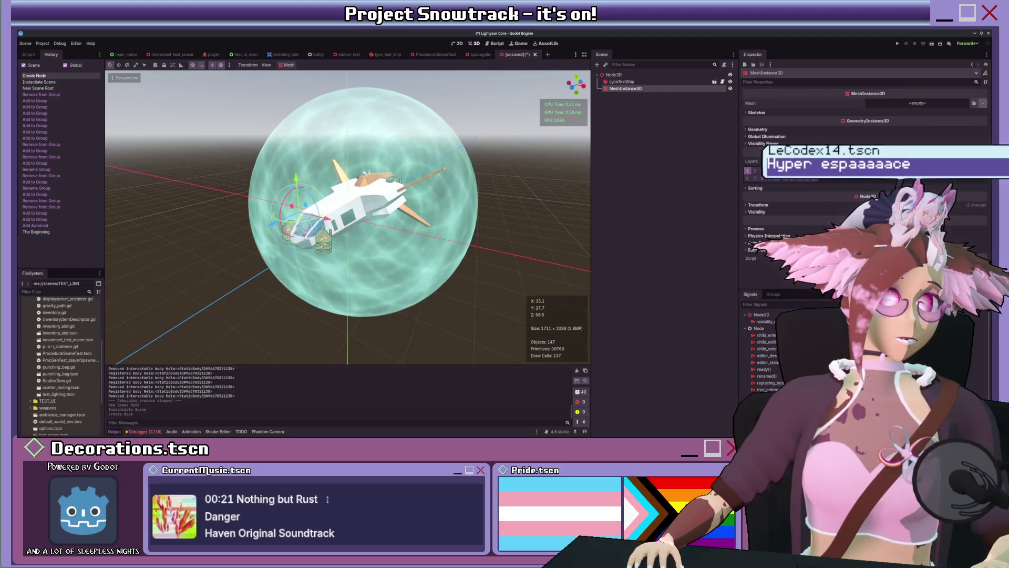
{"action": "scroll", "coordinate": [394, 181], "scroll_direction": "down", "scroll_amount": 3}
{"action": "scroll", "coordinate": [394, 181], "scroll_direction": "up", "scroll_amount": 4}
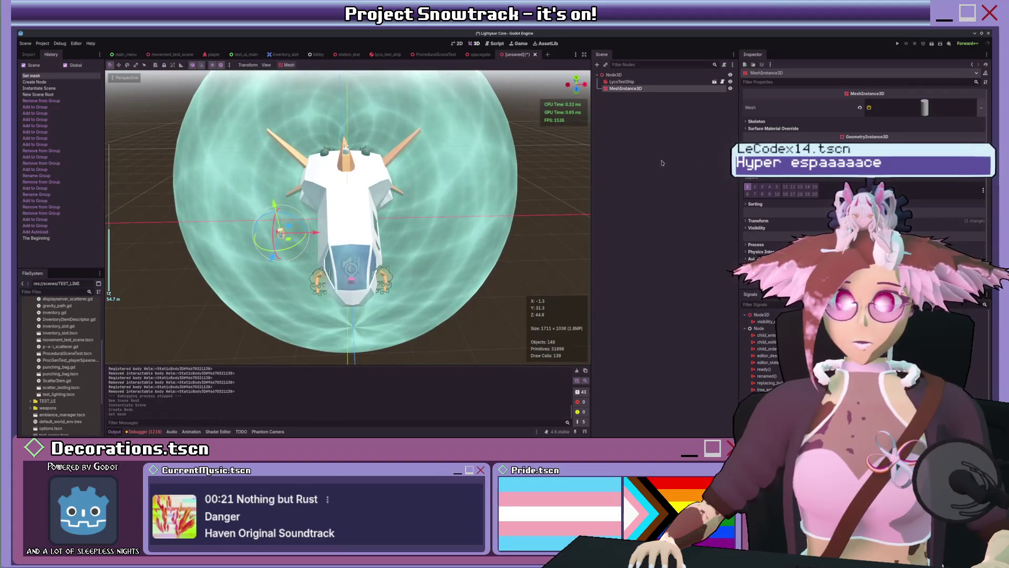
Center the cylinder back on the ship and rotate it to its new orientation.
{"action": "left_click", "coordinate": [757, 221]}
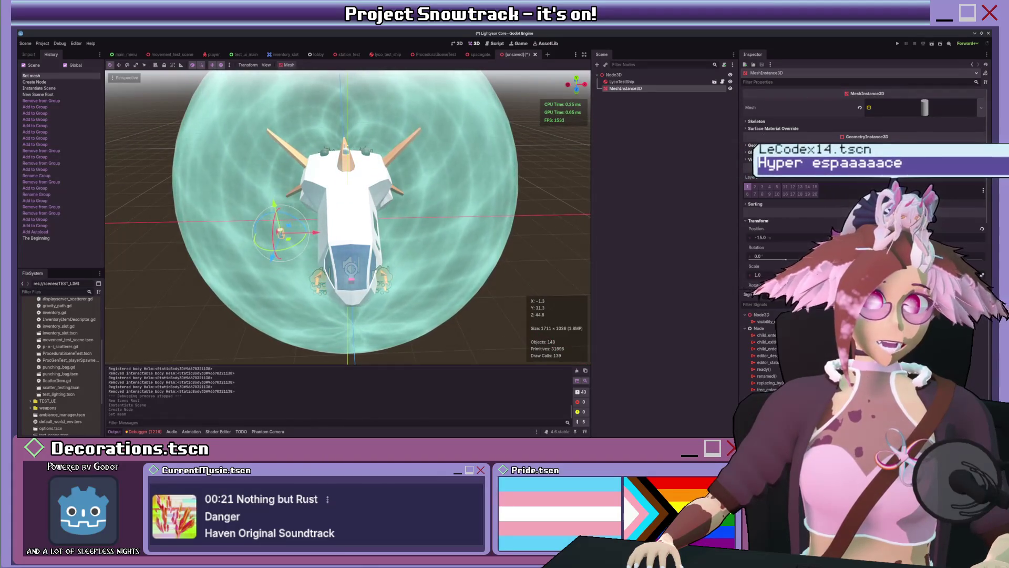
{"action": "left_click", "coordinate": [982, 229]}
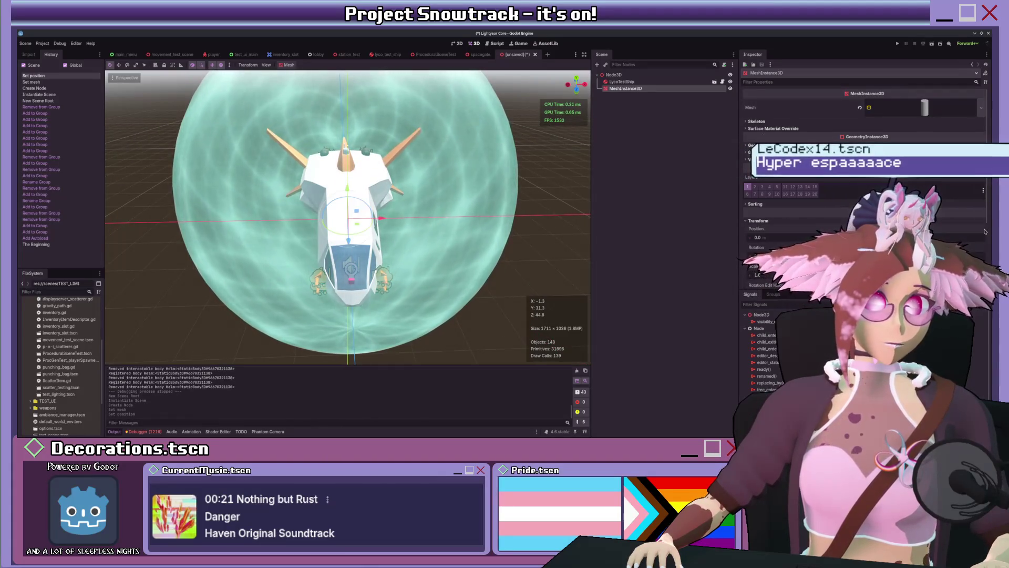
{"action": "left_click", "coordinate": [925, 107]}
{"action": "scroll", "coordinate": [861, 158], "scroll_direction": "down", "scroll_amount": 2}
{"action": "left_click_drag", "start_coordinate": [894, 127], "coordinate": [920, 127]}
{"action": "scroll", "coordinate": [434, 216], "scroll_direction": "down", "scroll_amount": 5}
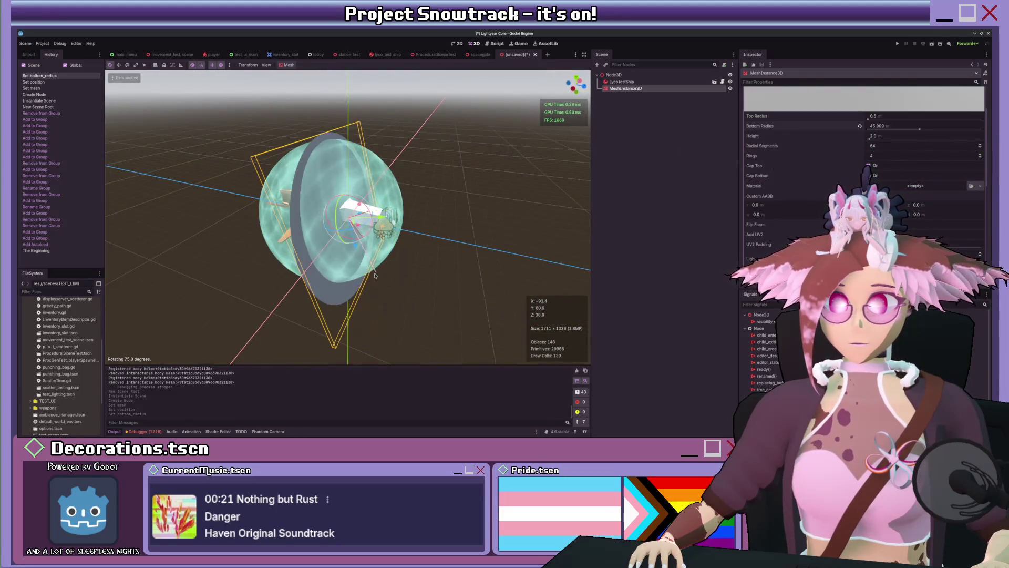
{"action": "left_click_drag", "start_coordinate": [374, 274], "coordinate": [384, 273]}
Set the cylinder's bottom and top radius to 100 and its height to 500.
{"action": "left_click_drag", "start_coordinate": [920, 130], "coordinate": [992, 127]}
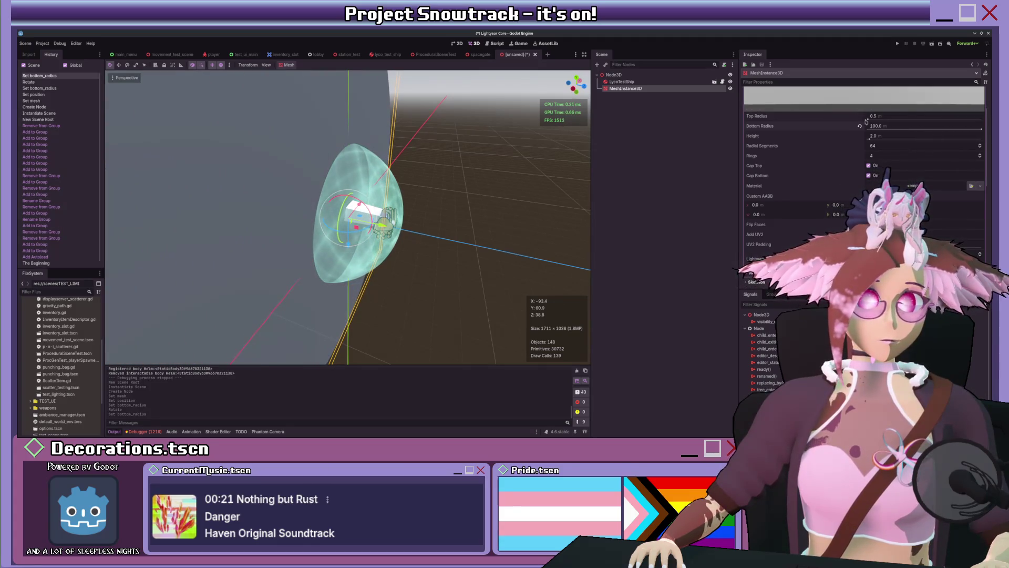
{"action": "scroll", "coordinate": [457, 163], "scroll_direction": "down", "scroll_amount": 5}
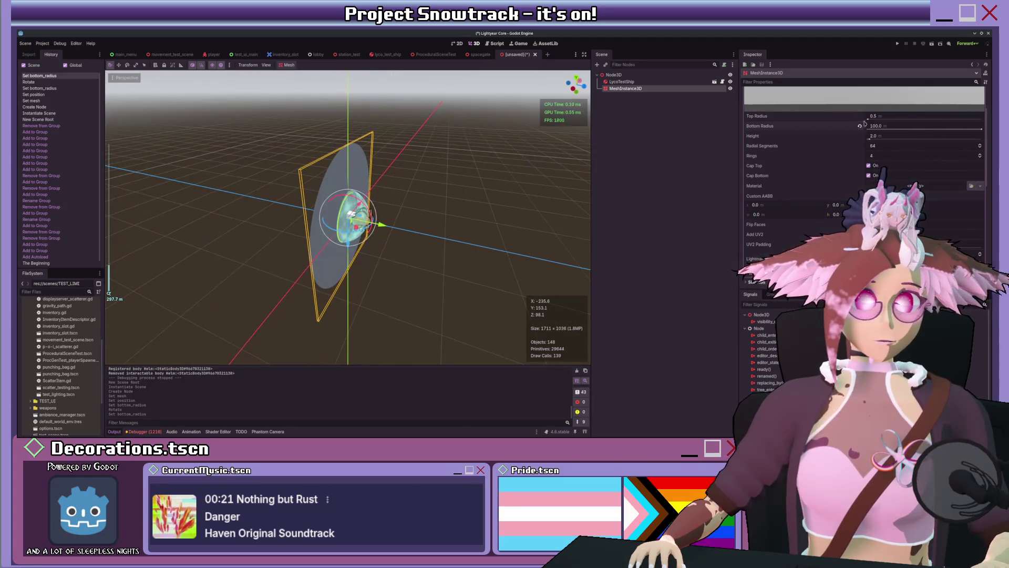
{"action": "left_click_drag", "start_coordinate": [870, 116], "coordinate": [974, 120]}
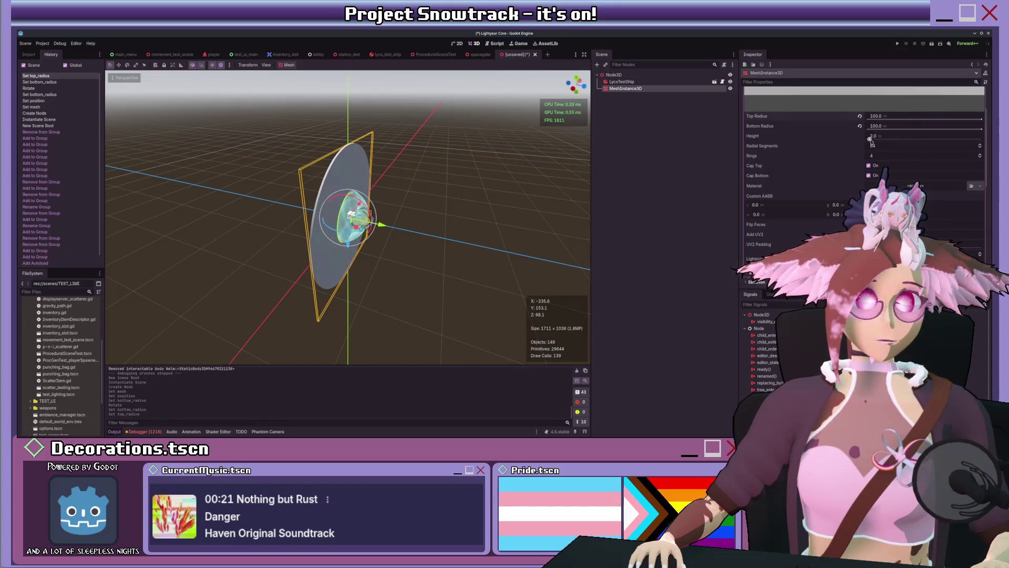
{"action": "left_click_drag", "start_coordinate": [870, 139], "coordinate": [932, 140]}
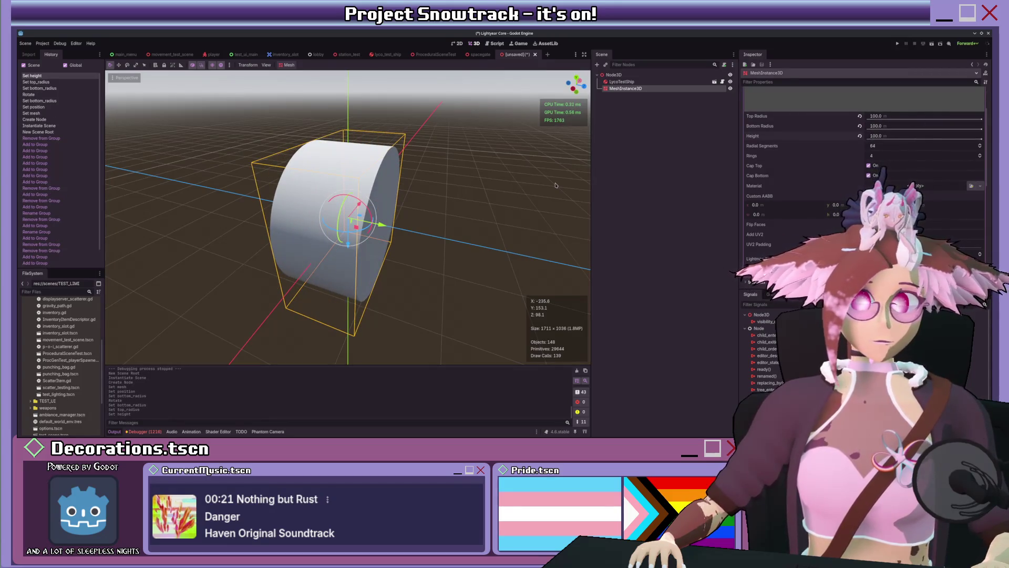
{"action": "scroll", "coordinate": [555, 184], "scroll_direction": "down", "scroll_amount": 2}
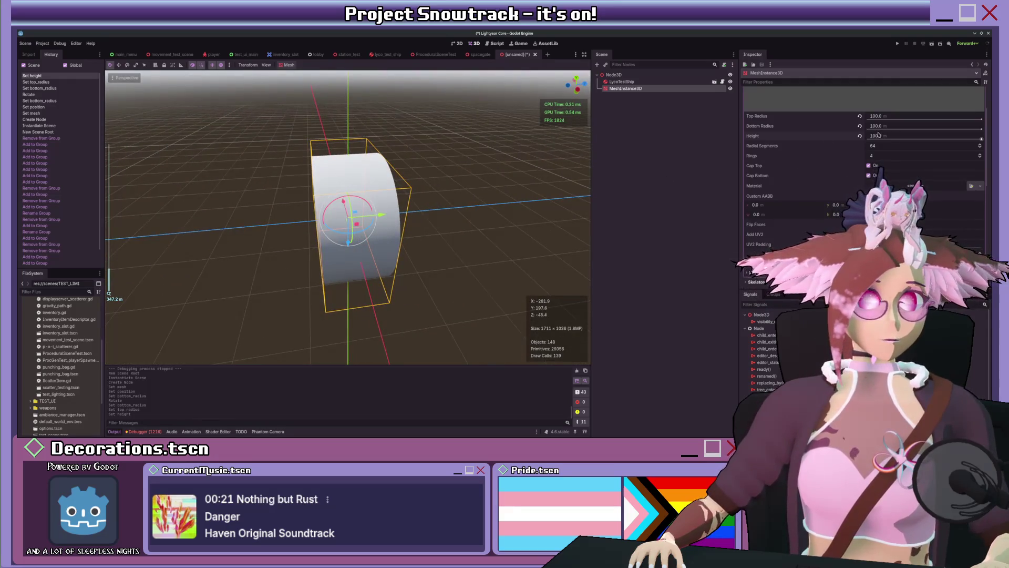
{"action": "left_click_drag", "start_coordinate": [879, 134], "coordinate": [880, 135]}
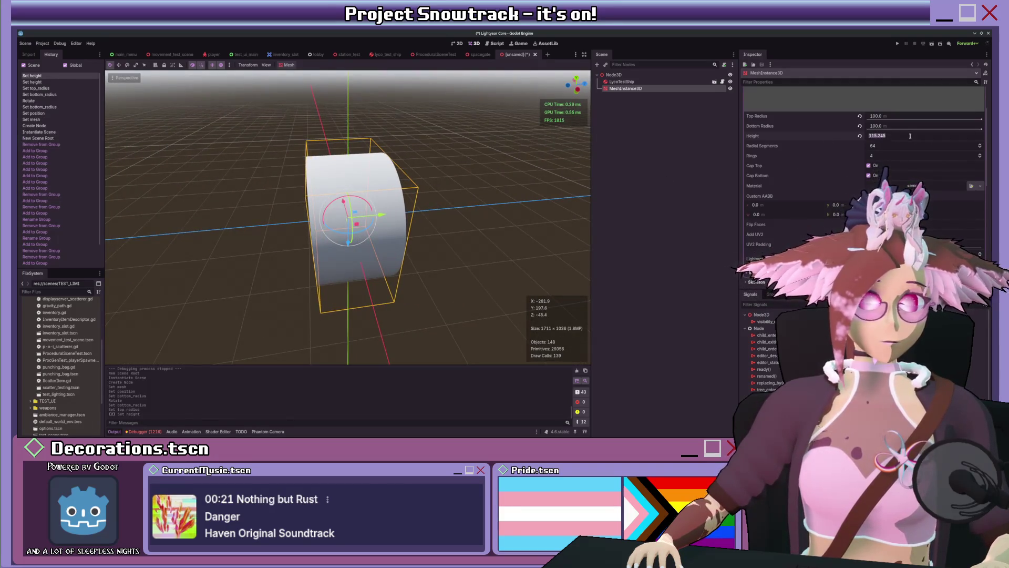
{"action": "type", "text": "00"}
{"action": "key", "text": "Return"}
{"action": "scroll", "coordinate": [481, 183], "scroll_direction": "up", "scroll_amount": 8}
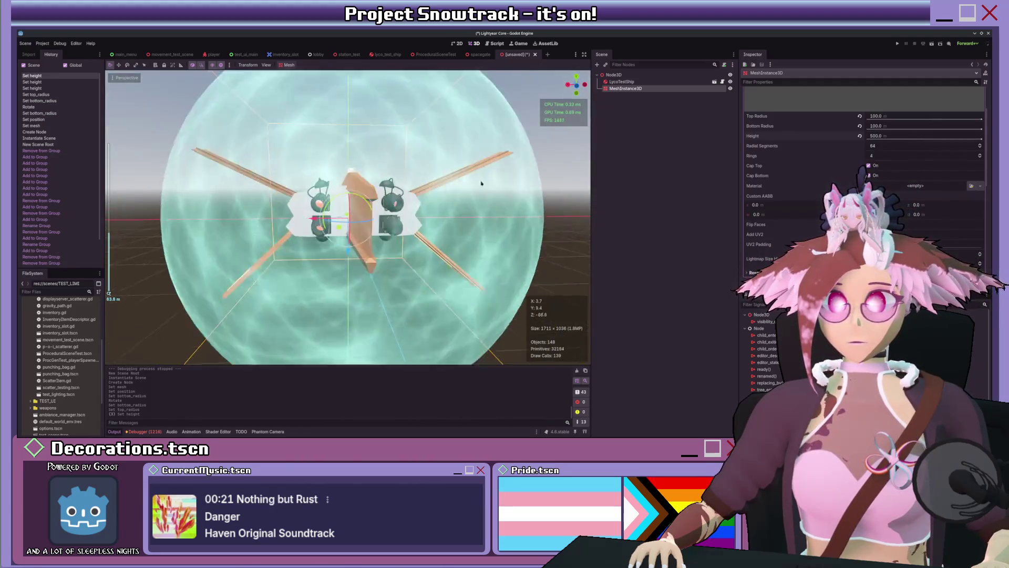
{"action": "left_click_drag", "start_coordinate": [481, 183], "coordinate": [481, 216]}
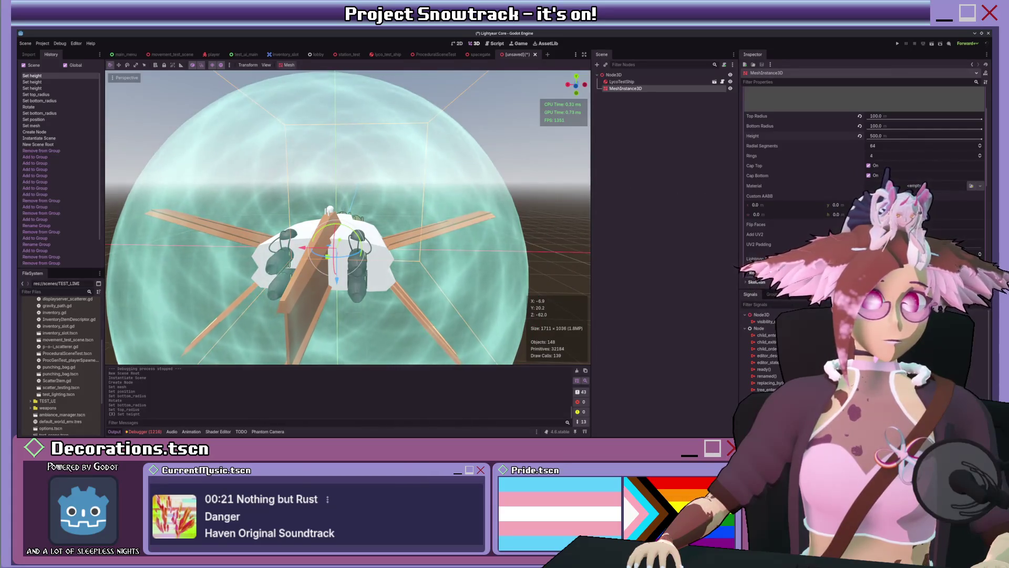
Enable Flip Faces on the cylinder mesh and narrow its top radius to 20.
{"action": "left_click", "coordinate": [868, 225]}
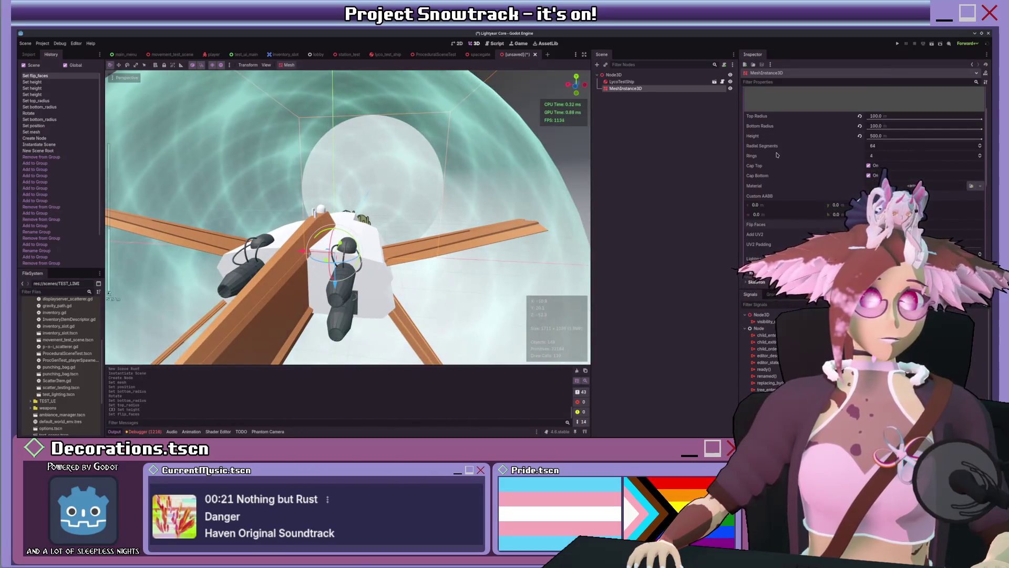
{"action": "scroll", "coordinate": [842, 164], "scroll_direction": "up", "scroll_amount": 2}
{"action": "left_click", "coordinate": [981, 168]}
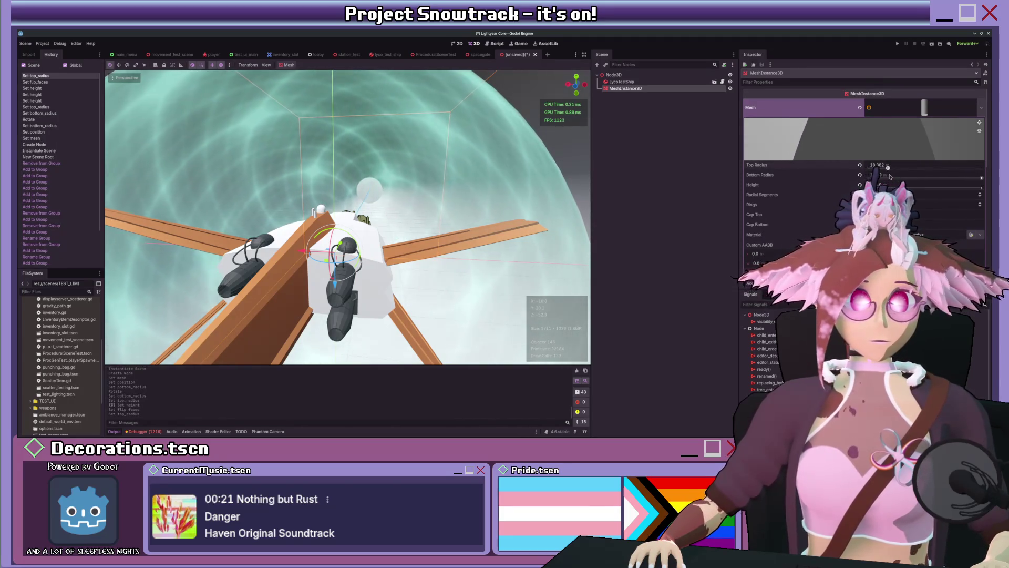
{"action": "scroll", "coordinate": [572, 182], "scroll_direction": "down", "scroll_amount": 5}
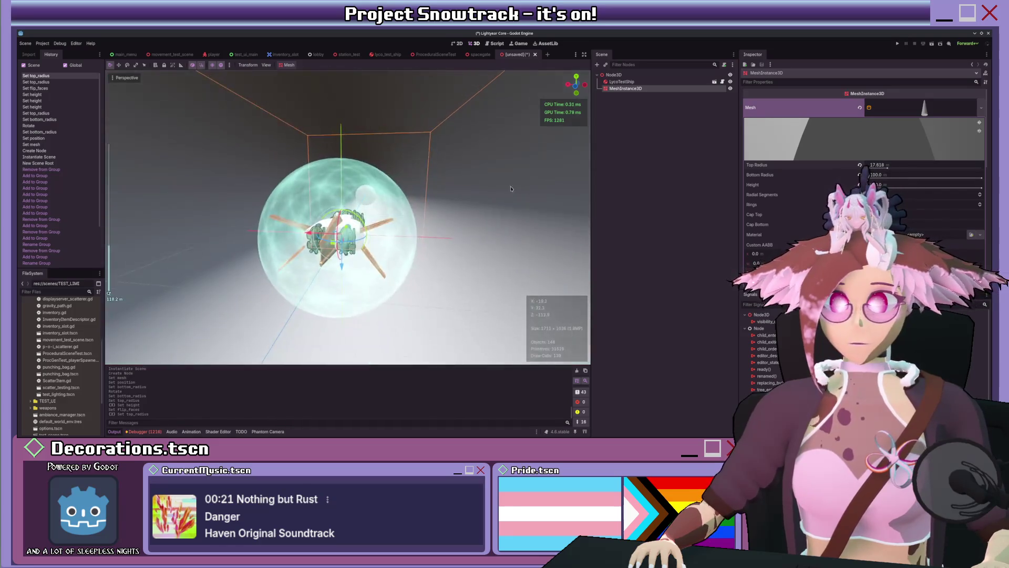
{"action": "scroll", "coordinate": [447, 206], "scroll_direction": "up", "scroll_amount": 5}
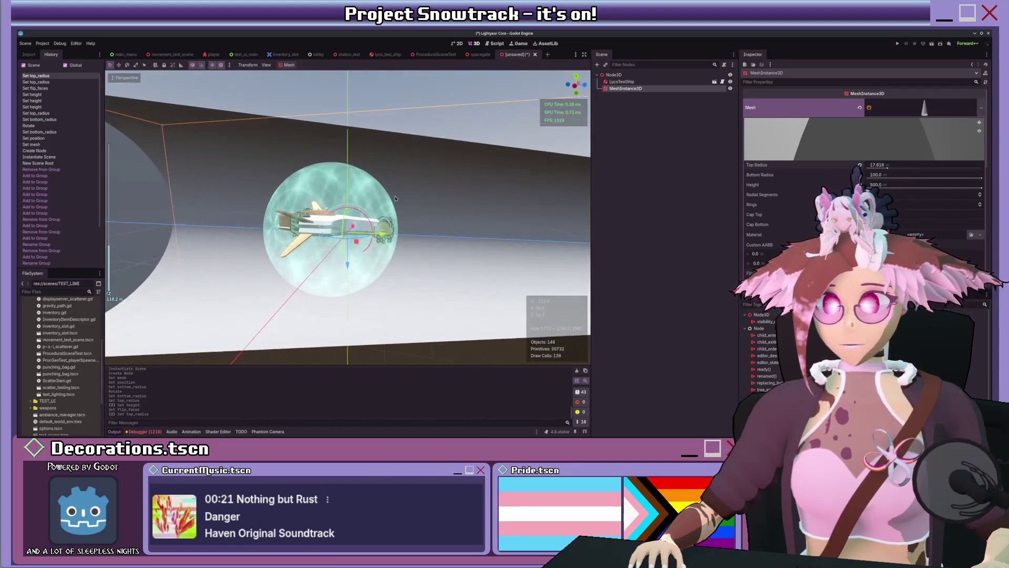
{"action": "scroll", "coordinate": [448, 207], "scroll_direction": "up", "scroll_amount": 3}
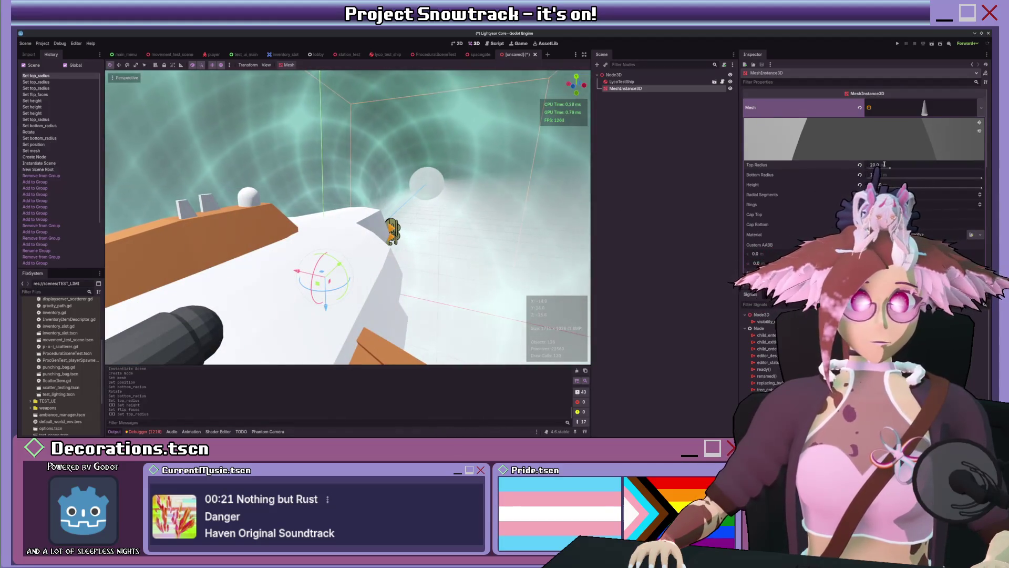
{"action": "scroll", "coordinate": [312, 172], "scroll_direction": "down", "scroll_amount": 5}
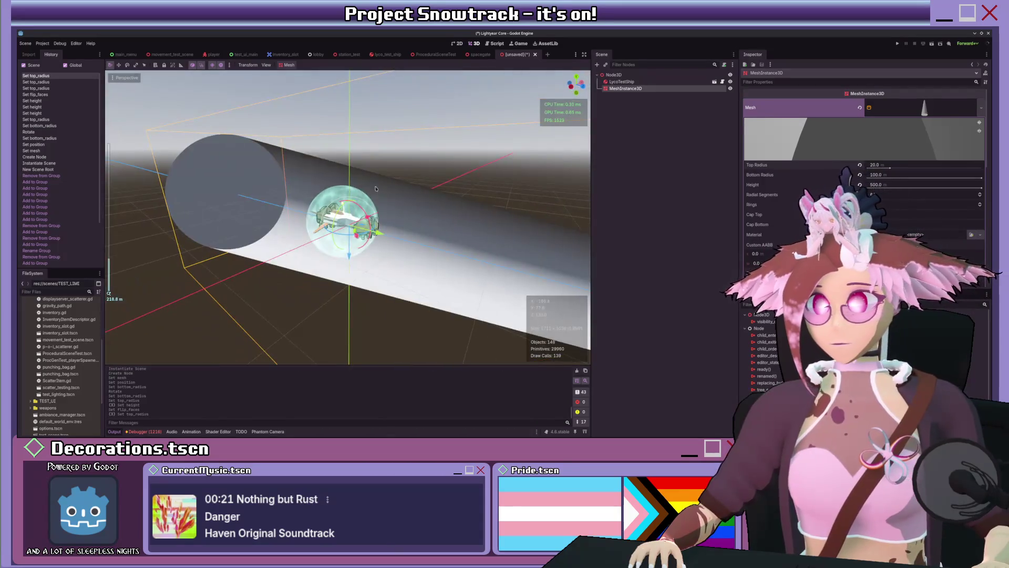
{"action": "scroll", "coordinate": [312, 172], "scroll_direction": "up", "scroll_amount": 5}
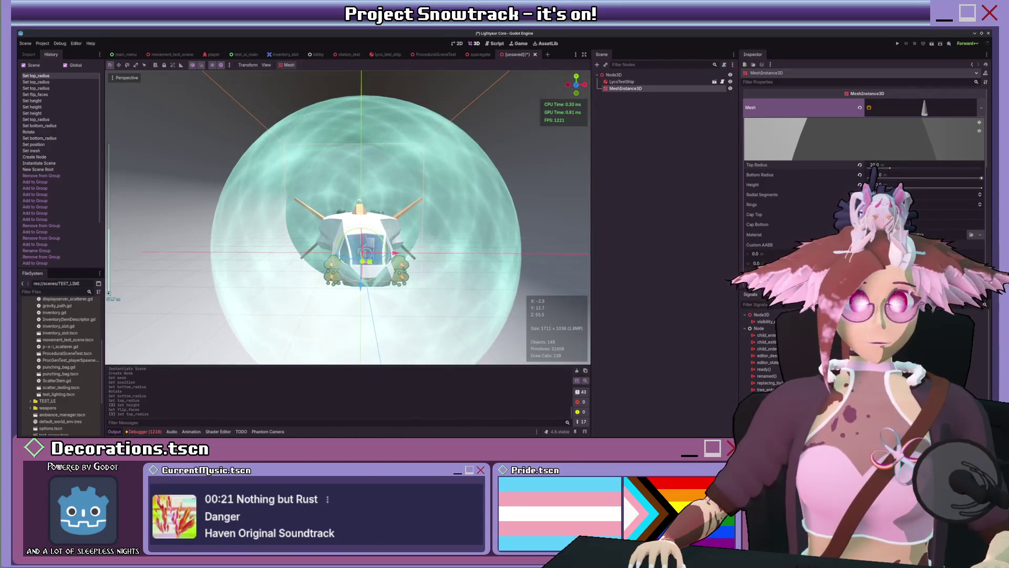
Set the bottom radius to 200 and orbit around the ship to check the cone.
{"action": "type", "text": "500"}
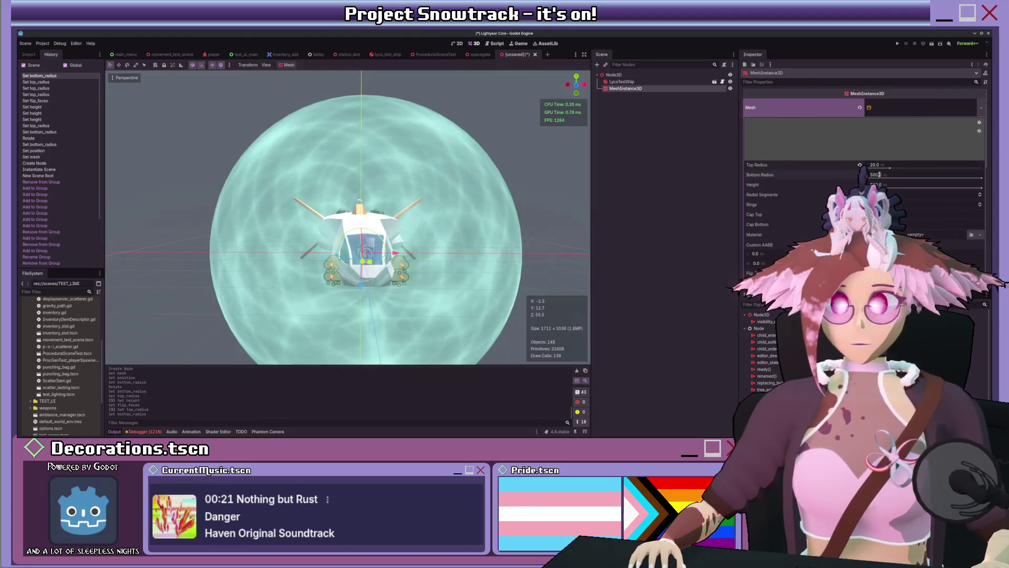
{"action": "scroll", "coordinate": [436, 203], "scroll_direction": "down", "scroll_amount": 5}
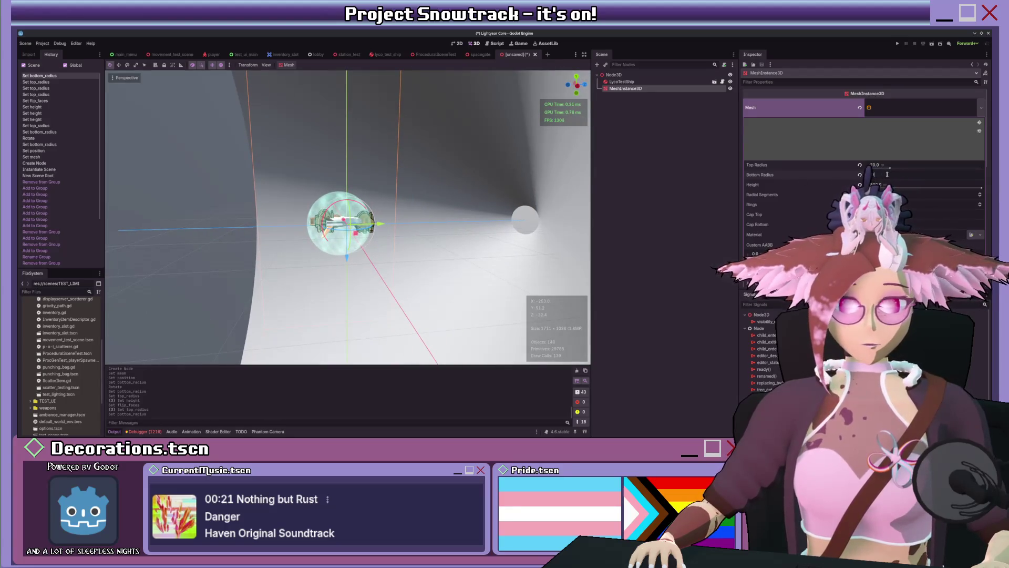
{"action": "type", "text": "0"}
{"action": "key", "text": "Return"}
{"action": "scroll", "coordinate": [504, 212], "scroll_direction": "up", "scroll_amount": 5}
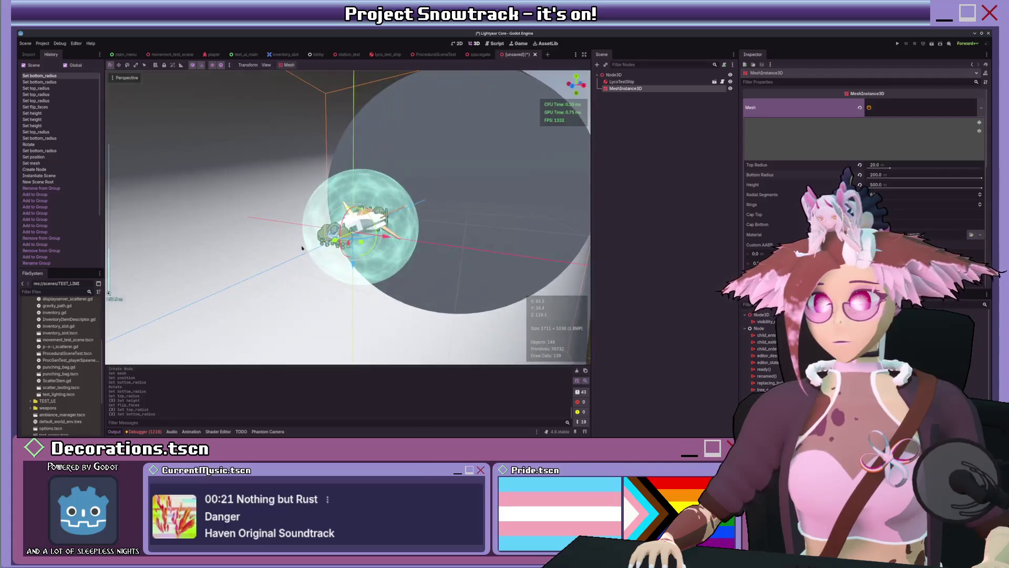
{"action": "left_click_drag", "start_coordinate": [466, 241], "coordinate": [488, 239]}
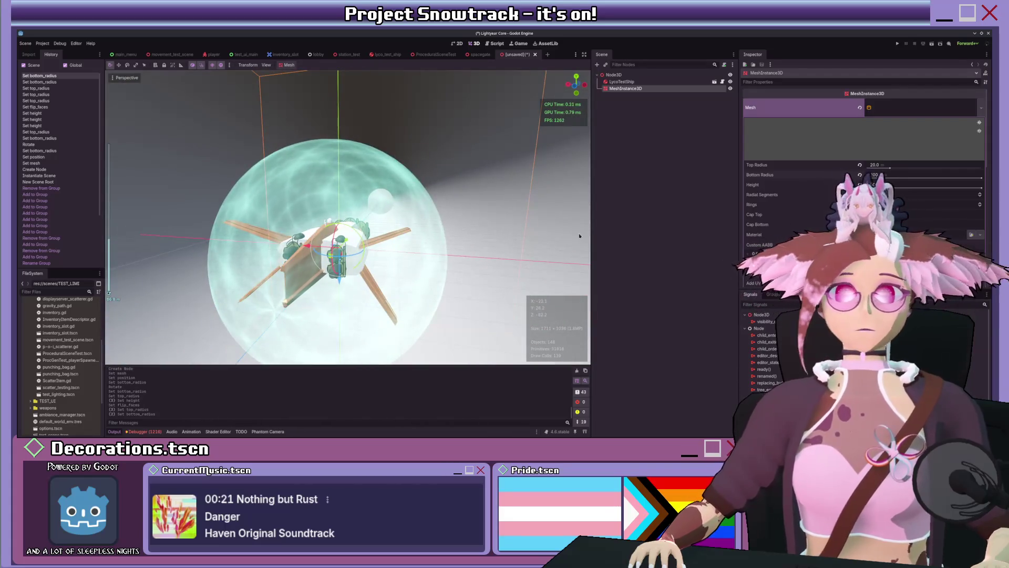
{"action": "scroll", "coordinate": [790, 187], "scroll_direction": "down", "scroll_amount": 3}
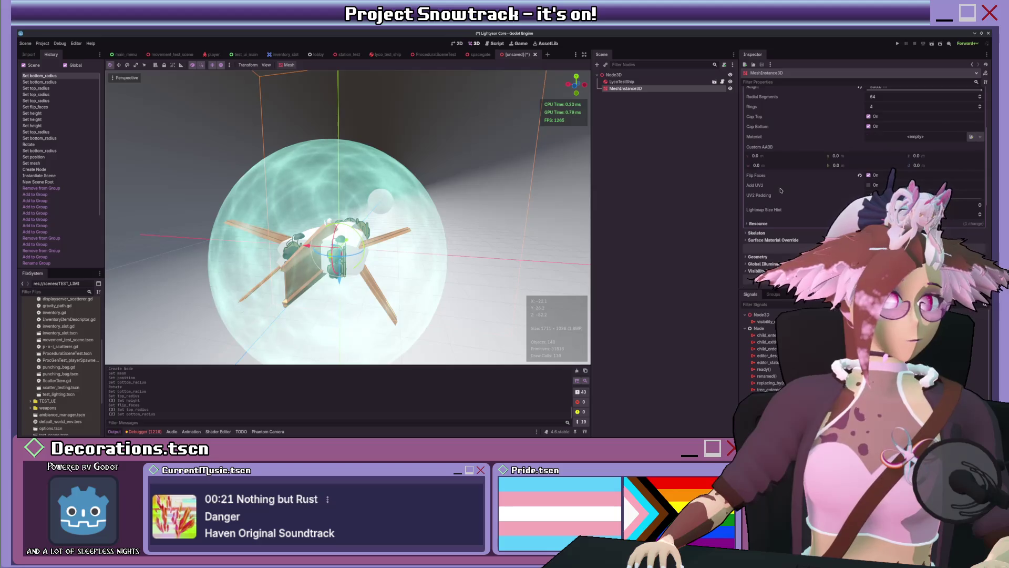
{"action": "scroll", "coordinate": [781, 190], "scroll_direction": "down", "scroll_amount": 3}
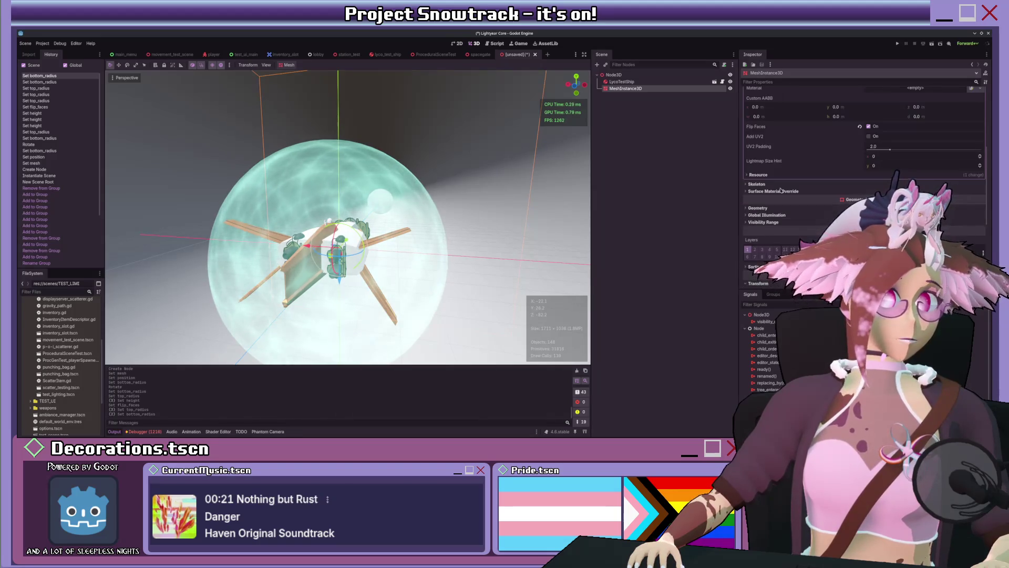
{"action": "scroll", "coordinate": [780, 191], "scroll_direction": "up", "scroll_amount": 5}
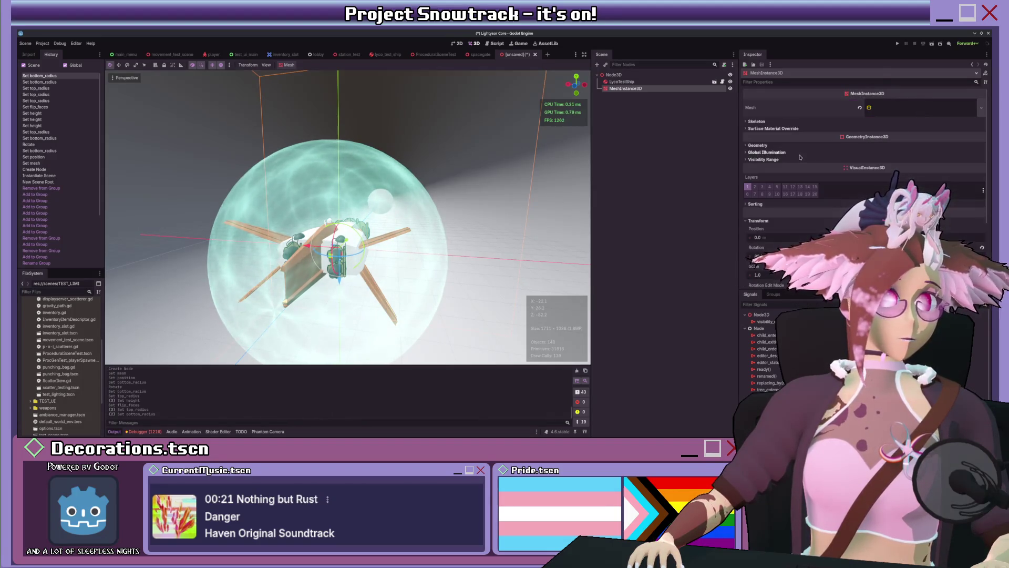
{"action": "left_click_drag", "start_coordinate": [379, 173], "coordinate": [419, 191]}
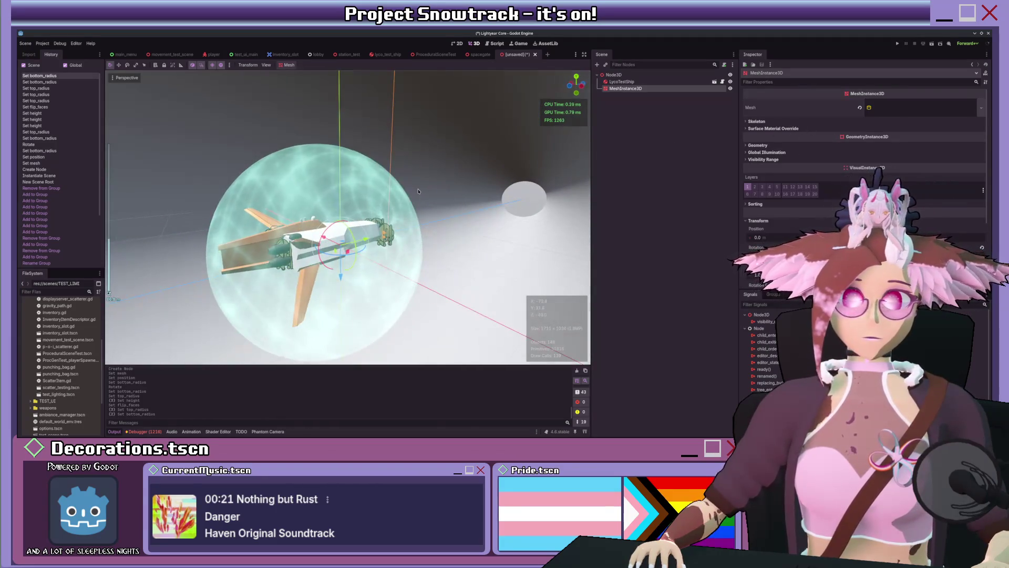
Assign a new material in the cone mesh's Material slot and expand its properties.
{"action": "left_click", "coordinate": [872, 107]}
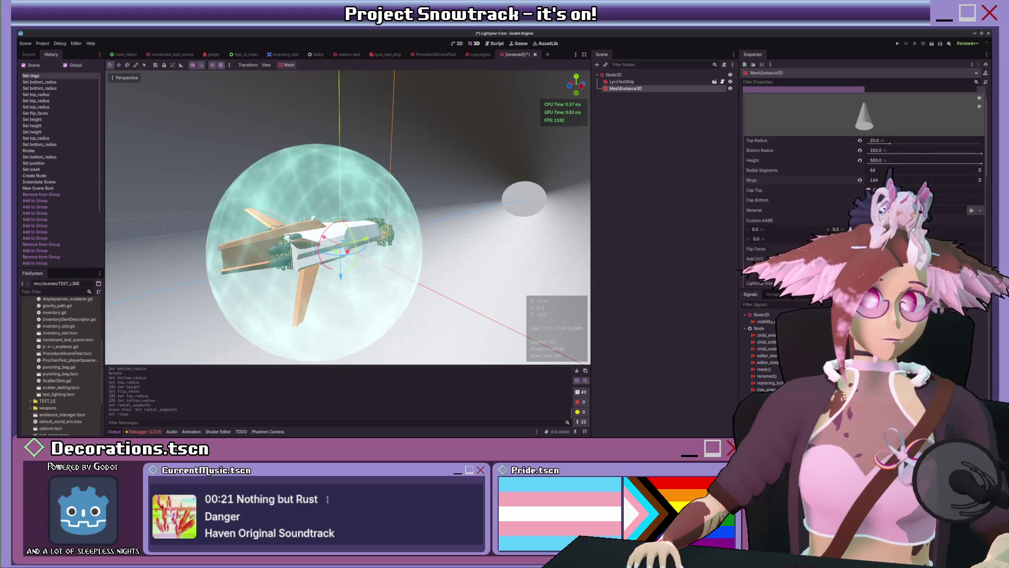
{"action": "scroll", "coordinate": [514, 227], "scroll_direction": "down", "scroll_amount": 5}
{"action": "scroll", "coordinate": [520, 228], "scroll_direction": "up", "scroll_amount": 2}
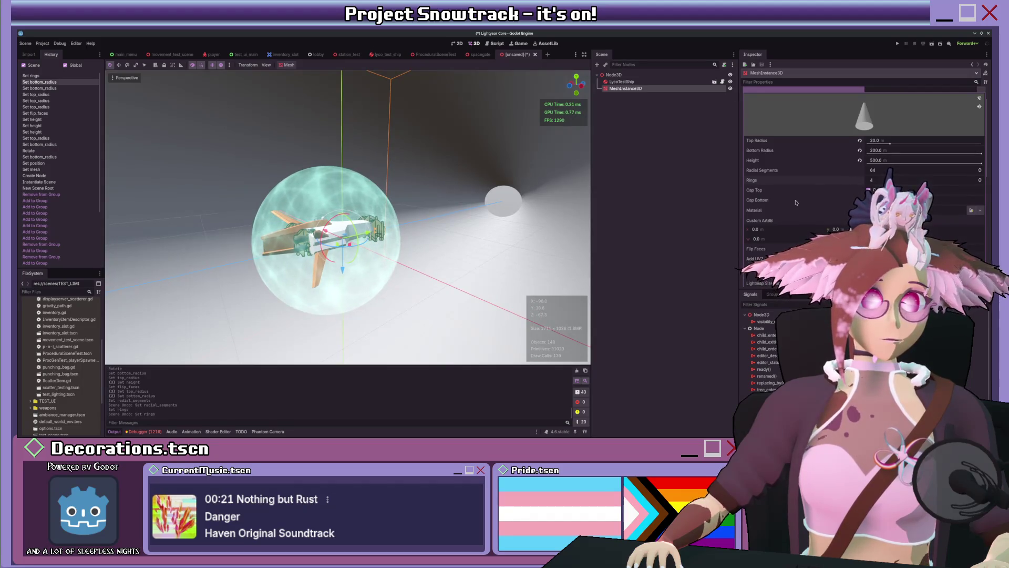
{"action": "left_click", "coordinate": [910, 115]}
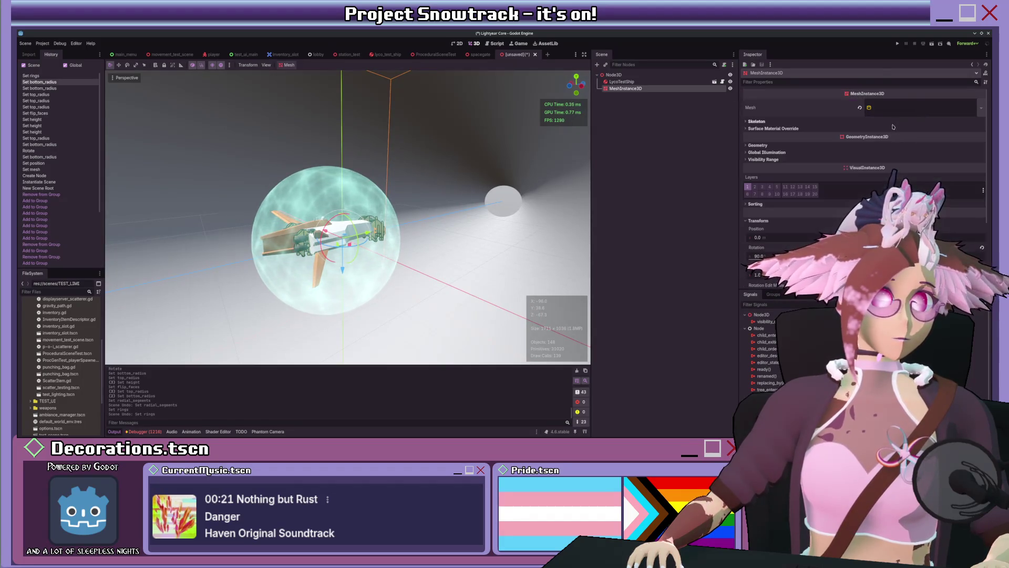
{"action": "left_click", "coordinate": [928, 107]}
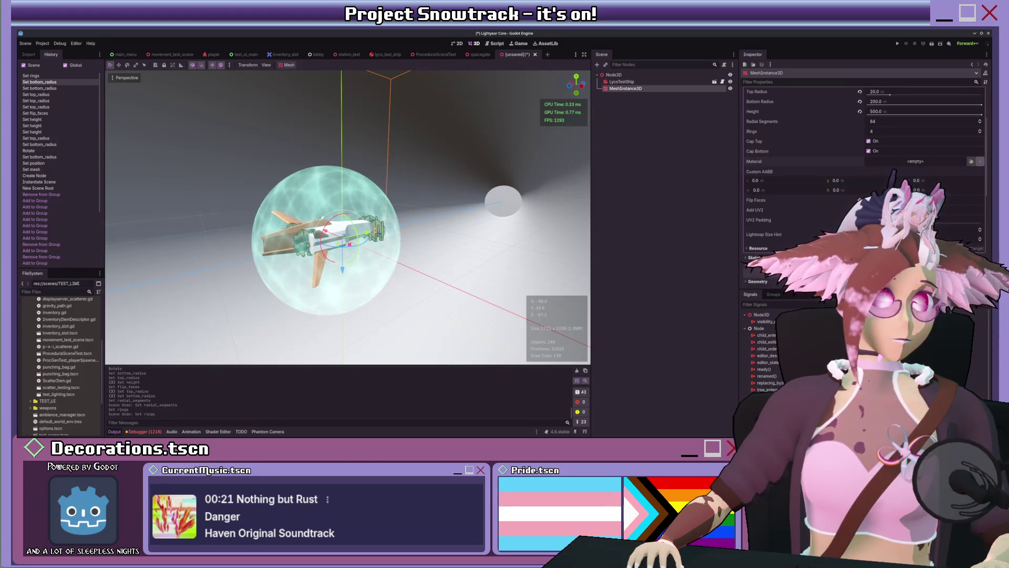
{"action": "left_click", "coordinate": [916, 165]}
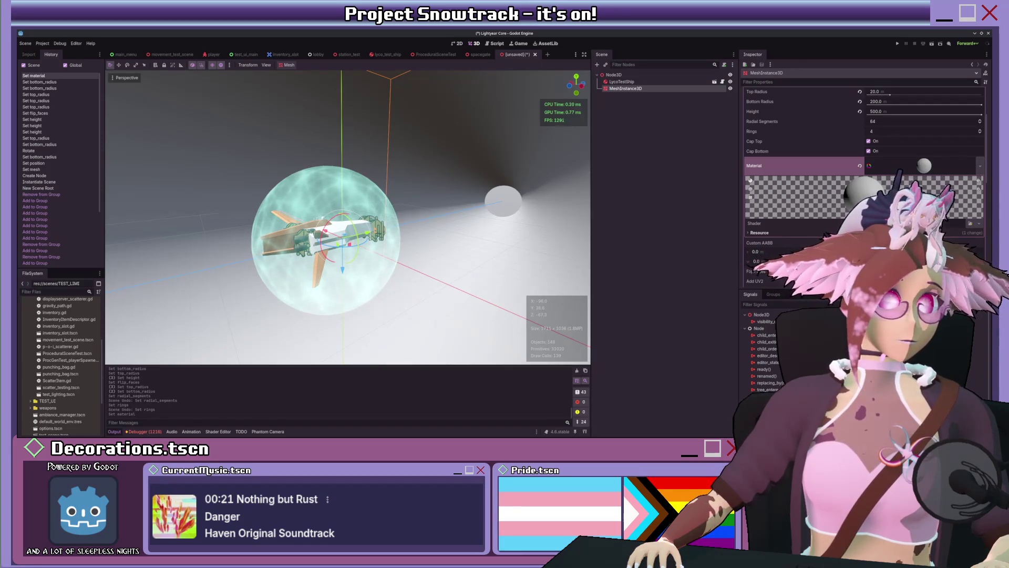
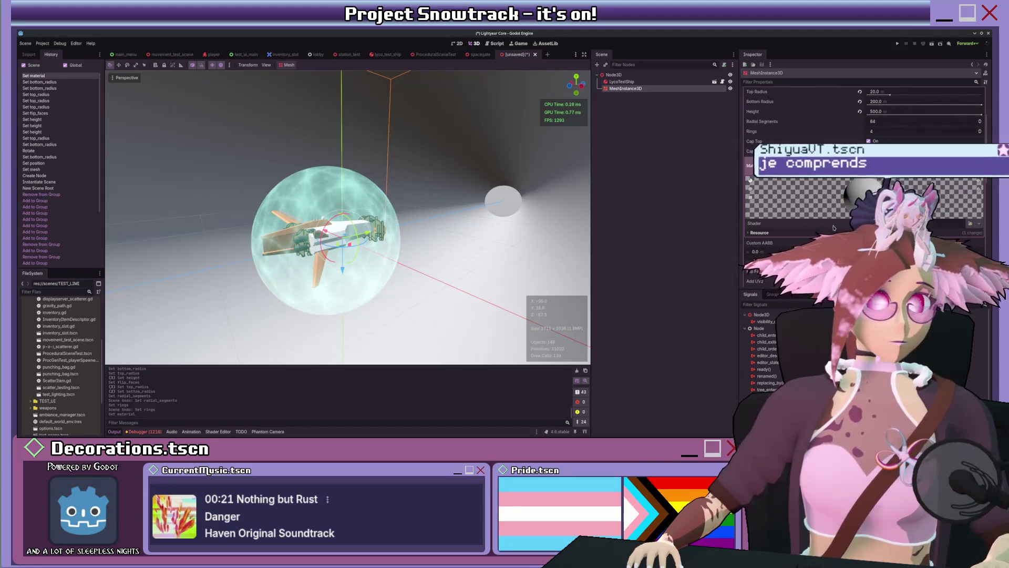
Assign the hyperspaaaaace.tres shader to the shield material and expand its render Flags.
{"action": "left_click", "coordinate": [833, 227]}
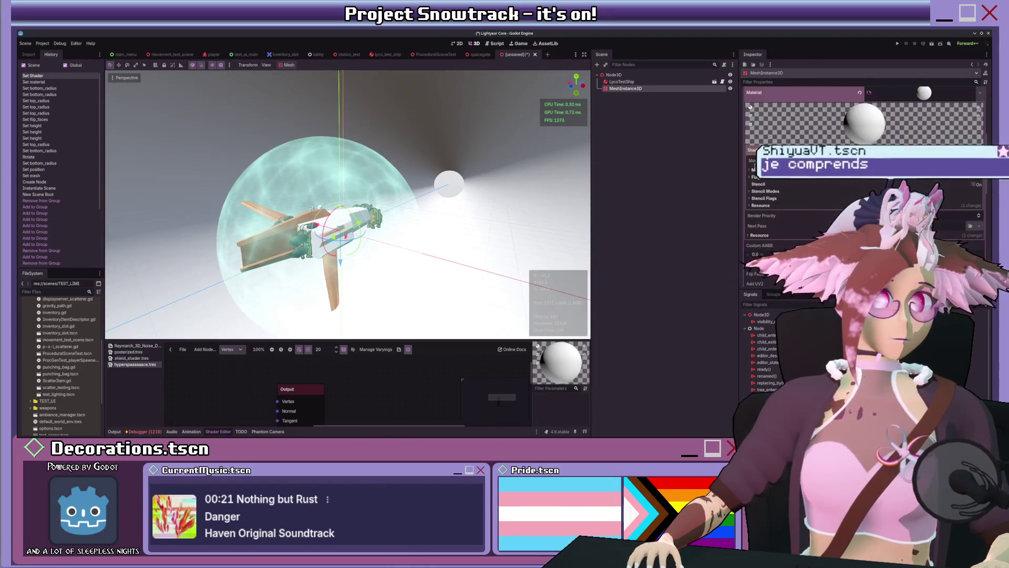
{"action": "scroll", "coordinate": [862, 210], "scroll_direction": "down", "scroll_amount": 1}
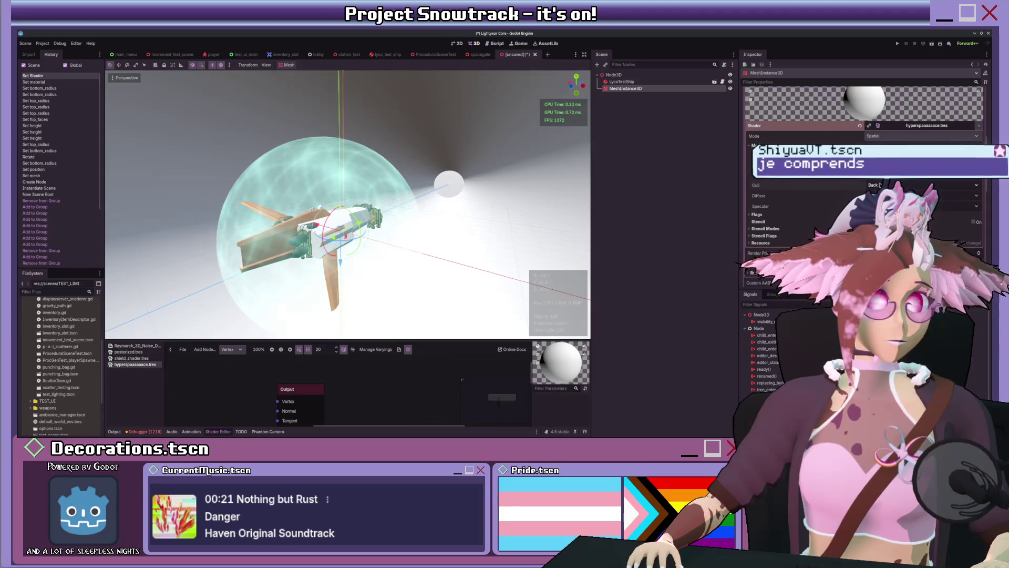
{"action": "left_click", "coordinate": [873, 164]}
{"action": "scroll", "coordinate": [767, 210], "scroll_direction": "down", "scroll_amount": 1}
{"action": "left_click", "coordinate": [768, 190]}
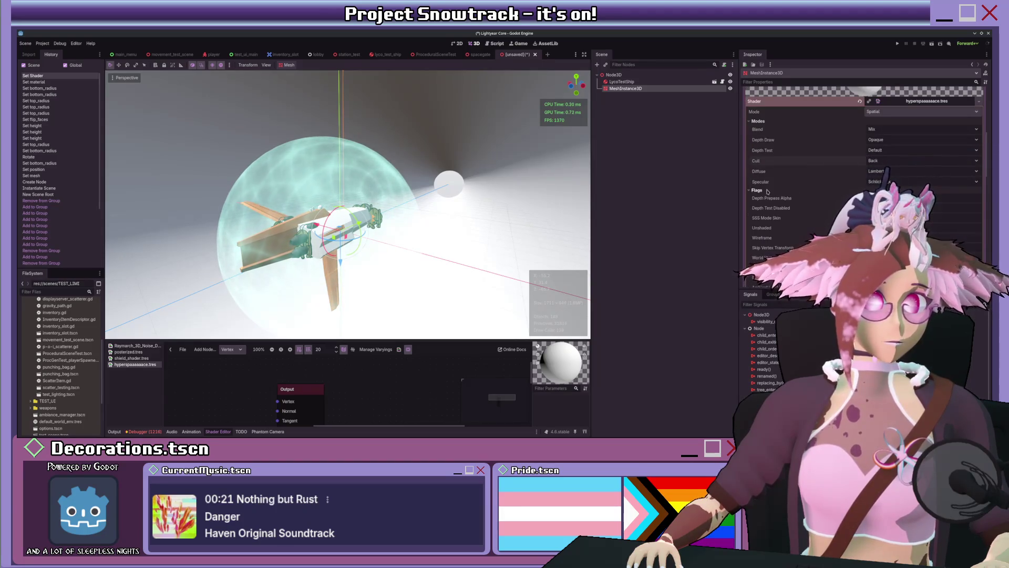
{"action": "scroll", "coordinate": [819, 207], "scroll_direction": "down", "scroll_amount": 1}
Enable Unshaded, Shadows Disabled and Ambient Light Disabled on the shield material.
{"action": "left_click", "coordinate": [872, 204]}
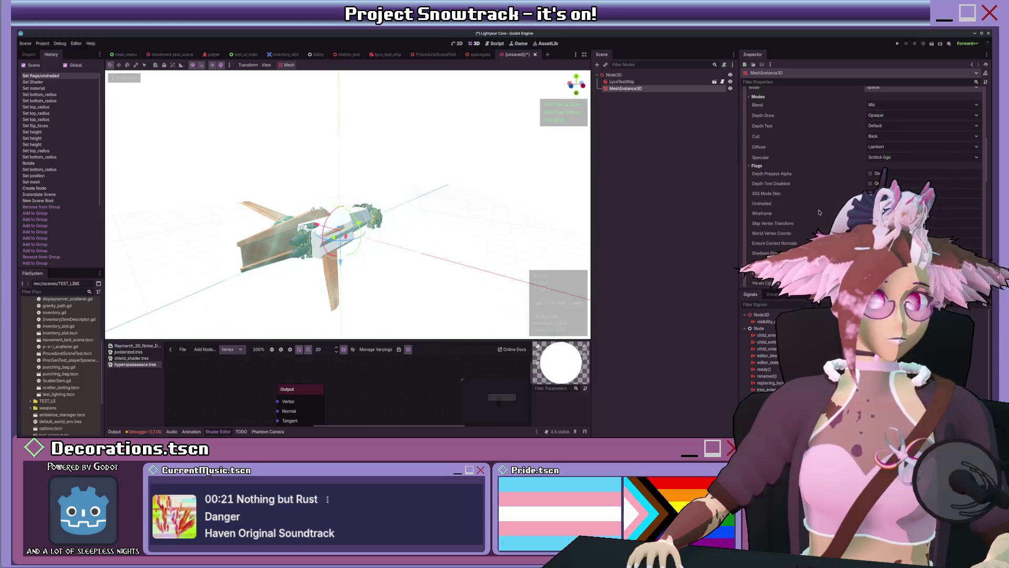
{"action": "scroll", "coordinate": [460, 193], "scroll_direction": "up", "scroll_amount": 4}
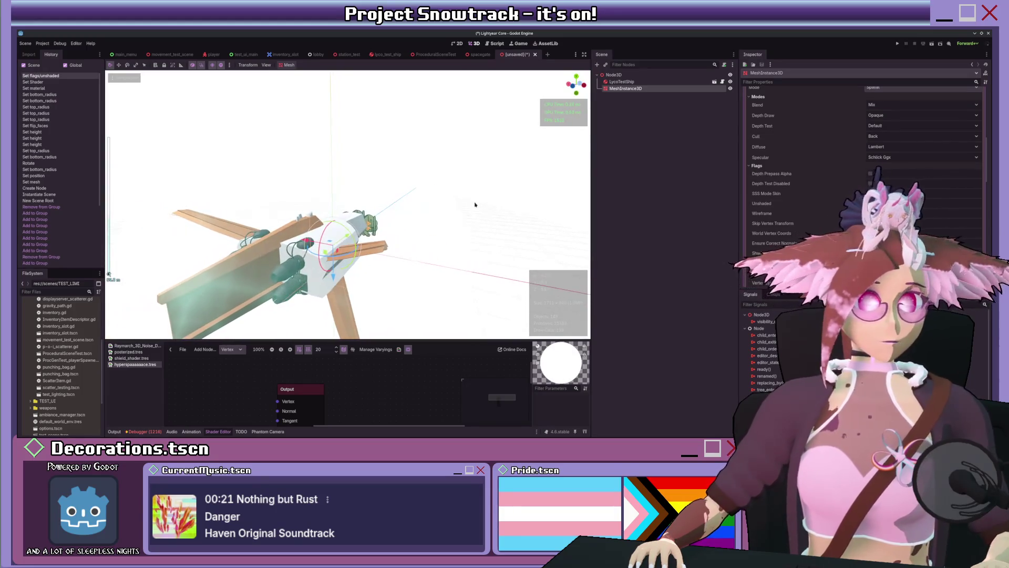
{"action": "scroll", "coordinate": [526, 199], "scroll_direction": "down", "scroll_amount": 2}
{"action": "scroll", "coordinate": [828, 187], "scroll_direction": "down", "scroll_amount": 1}
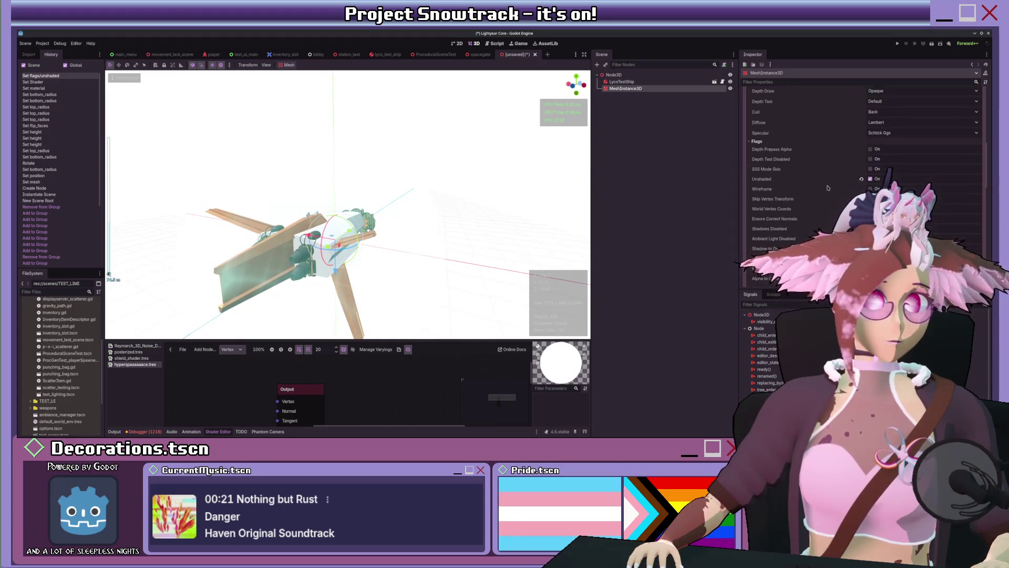
{"action": "left_click", "coordinate": [870, 228]}
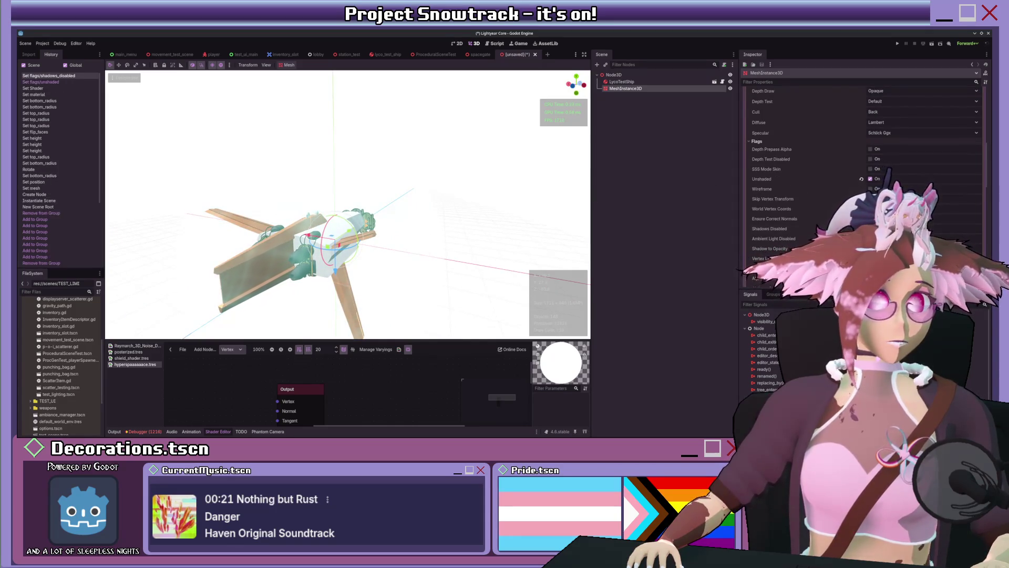
{"action": "left_click_drag", "start_coordinate": [738, 202], "coordinate": [771, 203]}
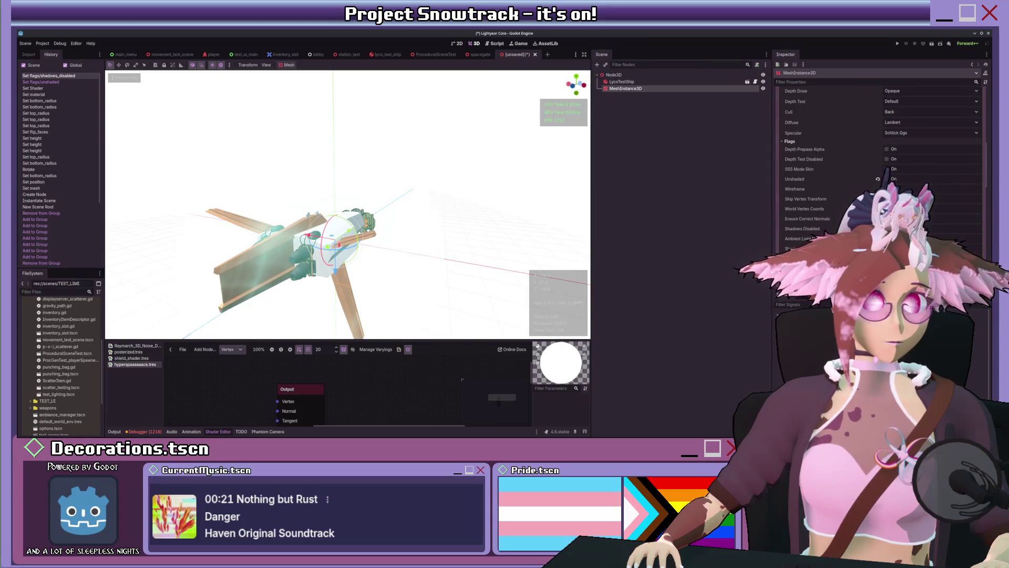
{"action": "left_click", "coordinate": [887, 239]}
{"action": "scroll", "coordinate": [793, 231], "scroll_direction": "down", "scroll_amount": 1}
{"action": "scroll", "coordinate": [907, 95], "scroll_direction": "up", "scroll_amount": 3}
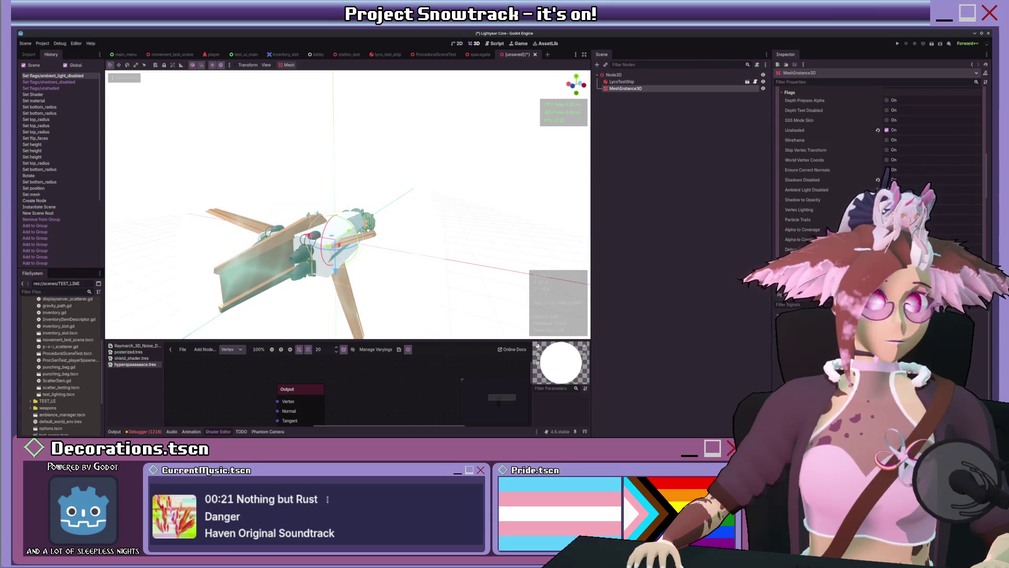
Collapse the material flags, enlarge the shader graph and switch it to the fragment stage.
{"action": "left_click", "coordinate": [935, 102]}
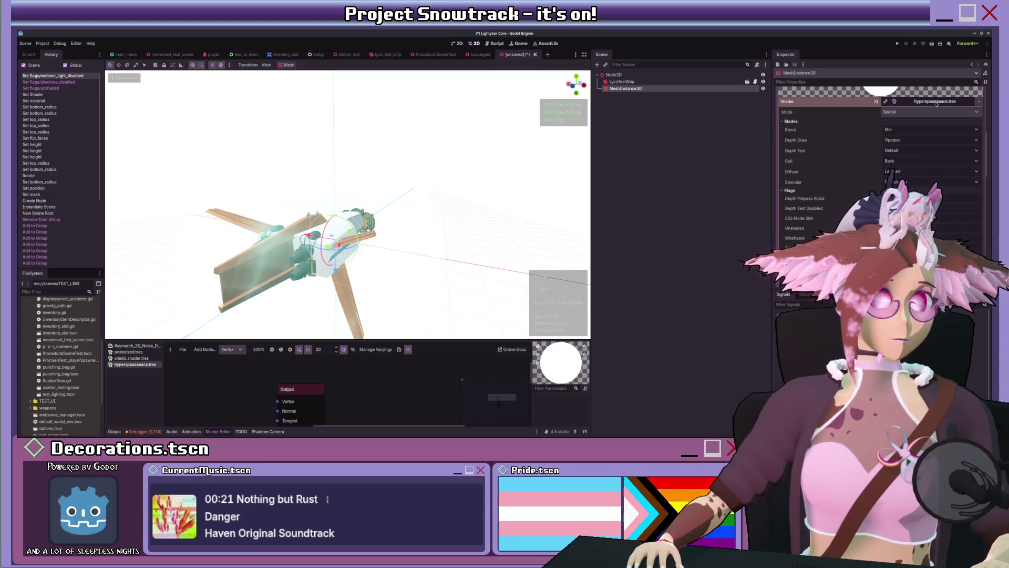
{"action": "left_click_drag", "start_coordinate": [401, 340], "coordinate": [402, 215]}
{"action": "scroll", "coordinate": [379, 306], "scroll_direction": "left", "scroll_amount": 5}
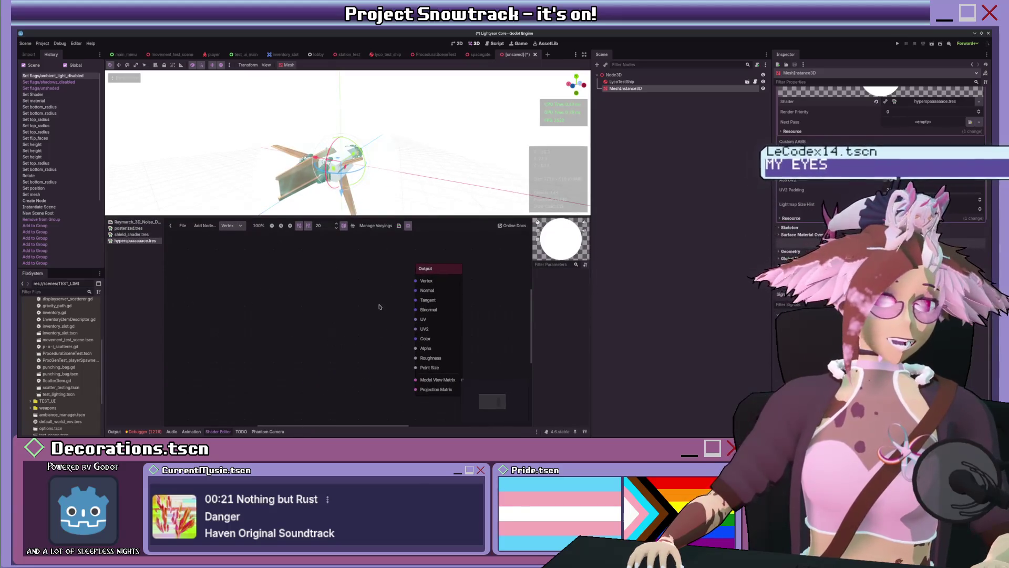
{"action": "left_click", "coordinate": [231, 225]}
{"action": "left_click", "coordinate": [231, 245]}
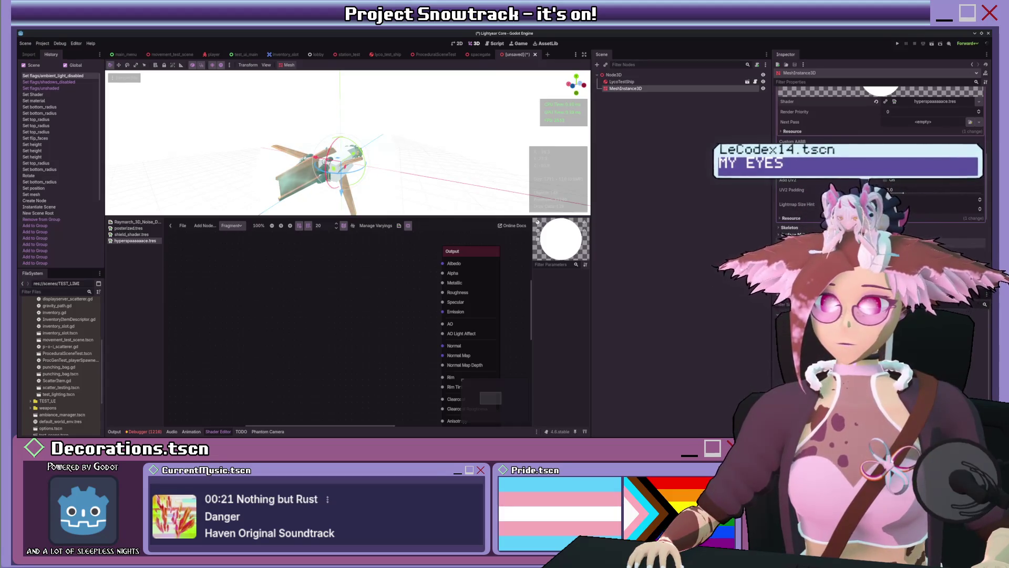
Add a Texture2D node feeding Albedo, discarding a stray node.
{"action": "key", "text": "ctrl+v"}
{"action": "mouse_move", "coordinate": [367, 265]}
{"action": "left_mouse_down"}
{"action": "mouse_move", "coordinate": [389, 273]}
{"action": "mouse_move", "coordinate": [334, 288]}
{"action": "mouse_move", "coordinate": [442, 263]}
{"action": "left_mouse_up"}
{"action": "key", "text": "Delete"}
{"action": "key", "text": "Return"}
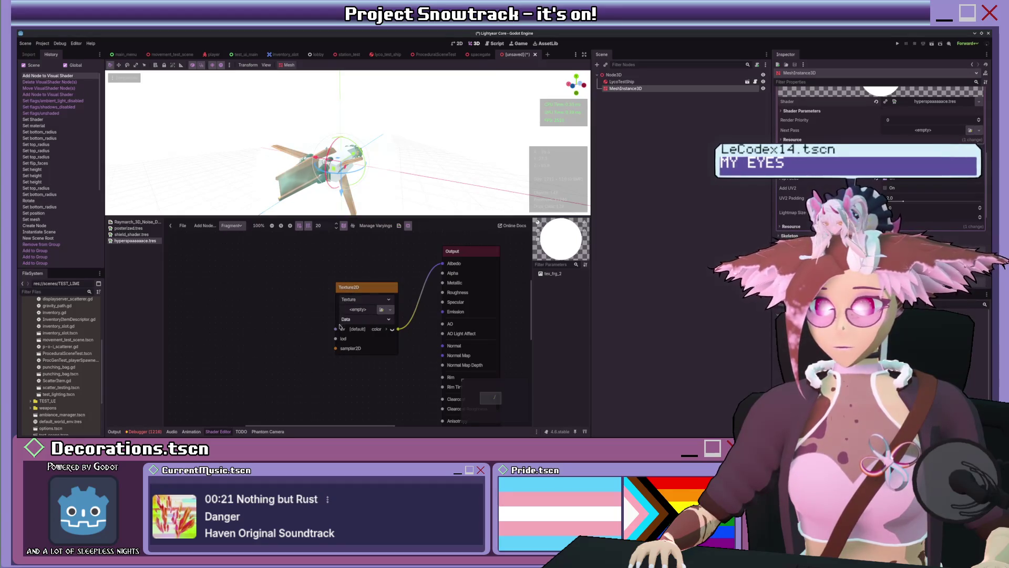
Wire a Texture2DParameter into the texture's sampler and a panning UVFunc into its uv.
{"action": "left_click_drag", "start_coordinate": [334, 348], "coordinate": [305, 368]}
{"action": "left_click_drag", "start_coordinate": [370, 343], "coordinate": [313, 309]}
{"action": "left_click", "coordinate": [313, 309]}
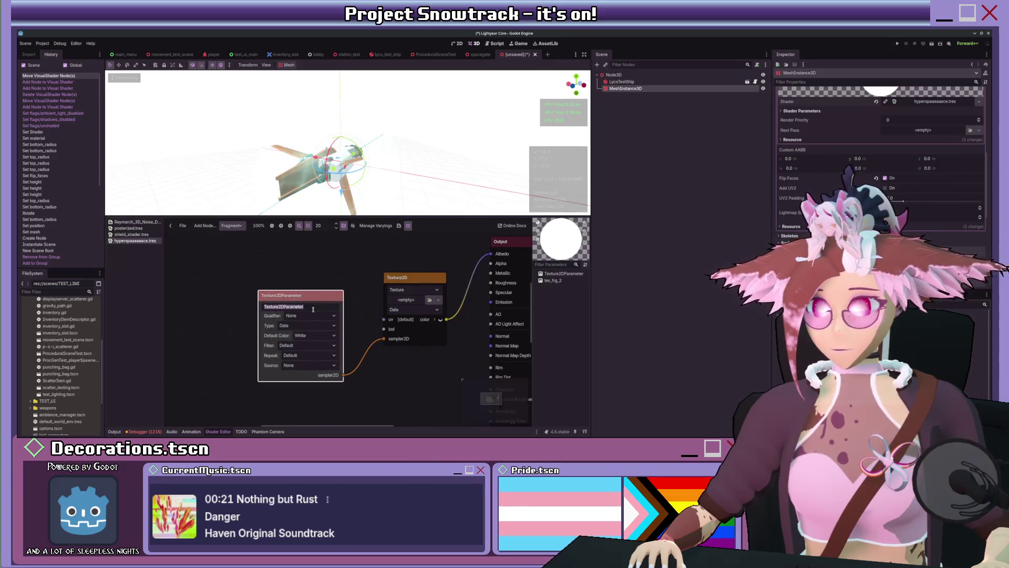
{"action": "left_click", "coordinate": [236, 326]}
{"action": "left_click_drag", "start_coordinate": [237, 326], "coordinate": [249, 336]}
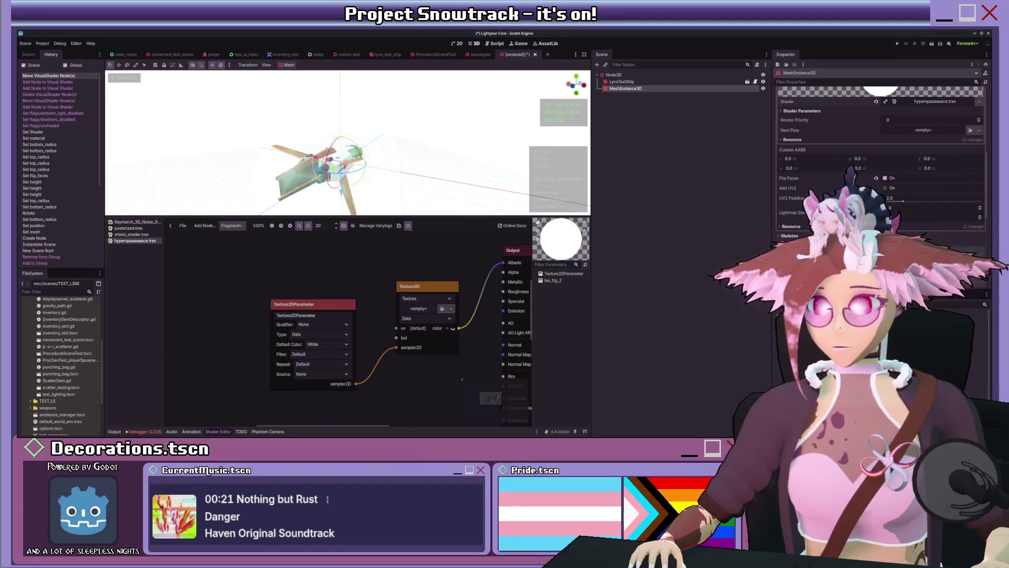
{"action": "key", "text": "Return"}
{"action": "mouse_move", "coordinate": [361, 267]}
{"action": "left_mouse_down"}
{"action": "mouse_move", "coordinate": [309, 250]}
{"action": "mouse_move", "coordinate": [363, 266]}
{"action": "left_mouse_up"}
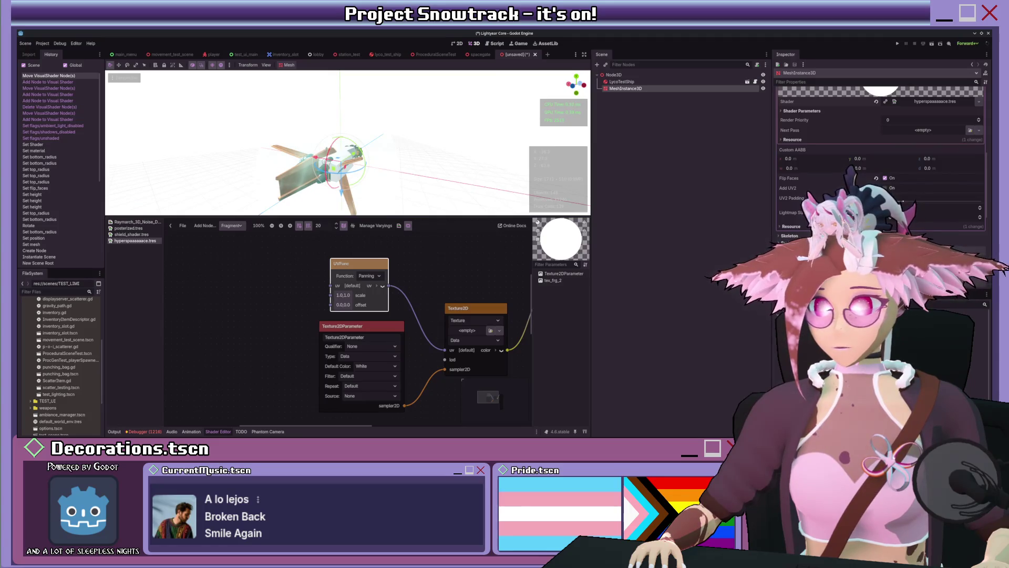
Add a FloatOp node left of UVFunc with a time Input node feeding it.
{"action": "key", "text": "ctrl+v"}
{"action": "left_click_drag", "start_coordinate": [361, 329], "coordinate": [350, 293]}
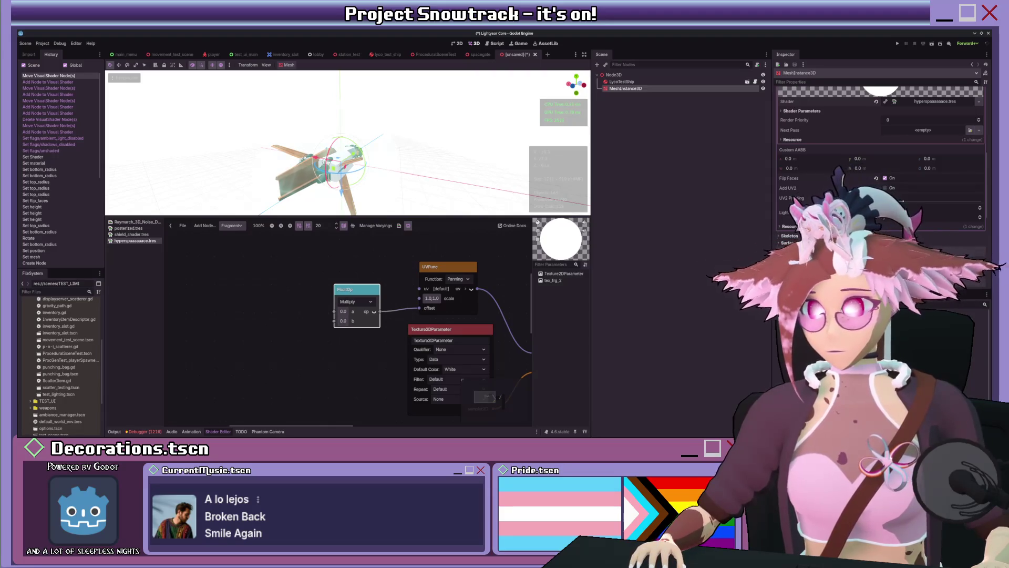
{"action": "key", "text": "Return"}
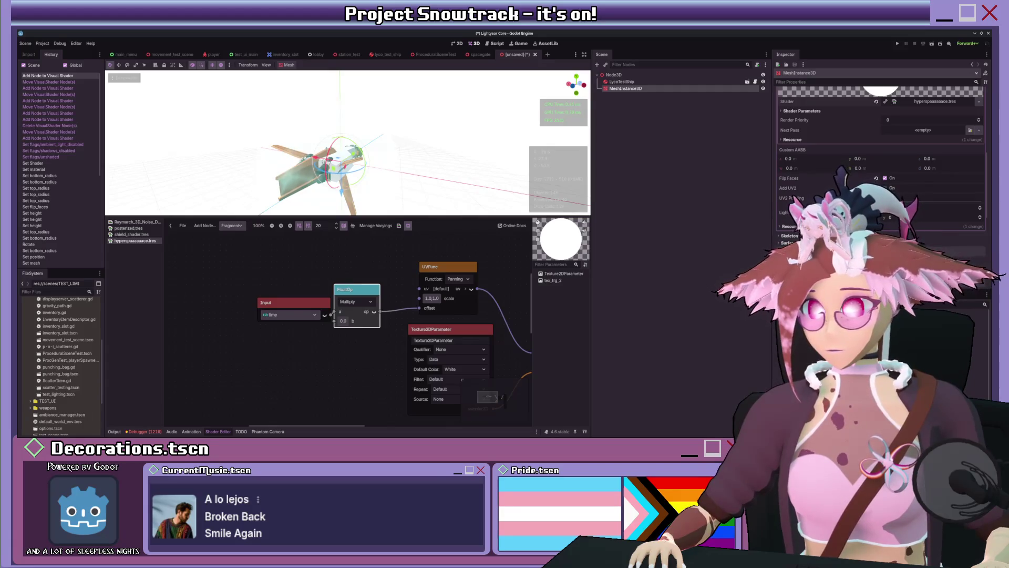
{"action": "left_click_drag", "start_coordinate": [268, 302], "coordinate": [231, 273]}
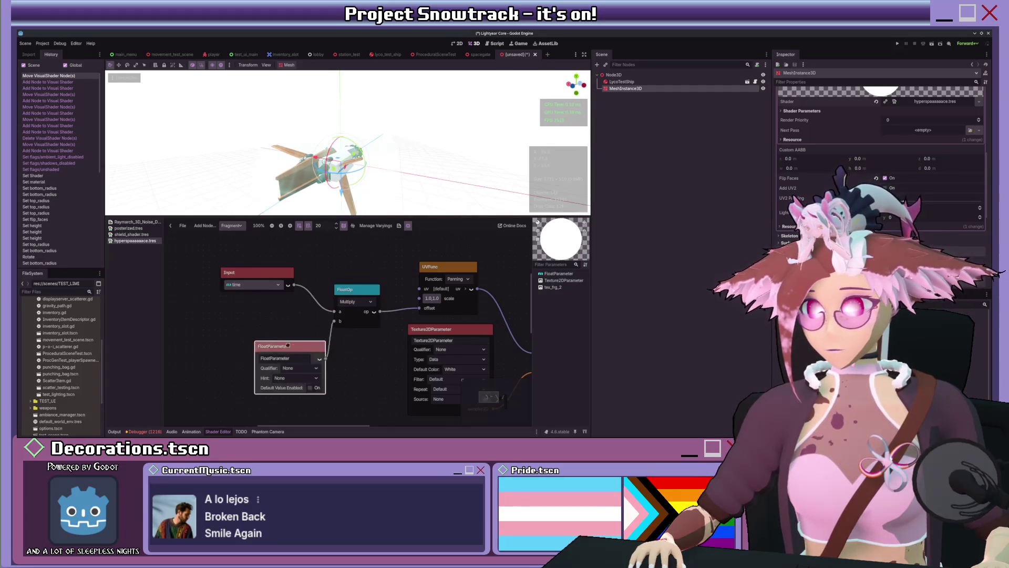
Add a FloatParameter named TimeScale into FloatOp's b, with default value 1.0.
{"action": "left_click_drag", "start_coordinate": [296, 354], "coordinate": [251, 329]}
{"action": "type", "text": "TimeS"}
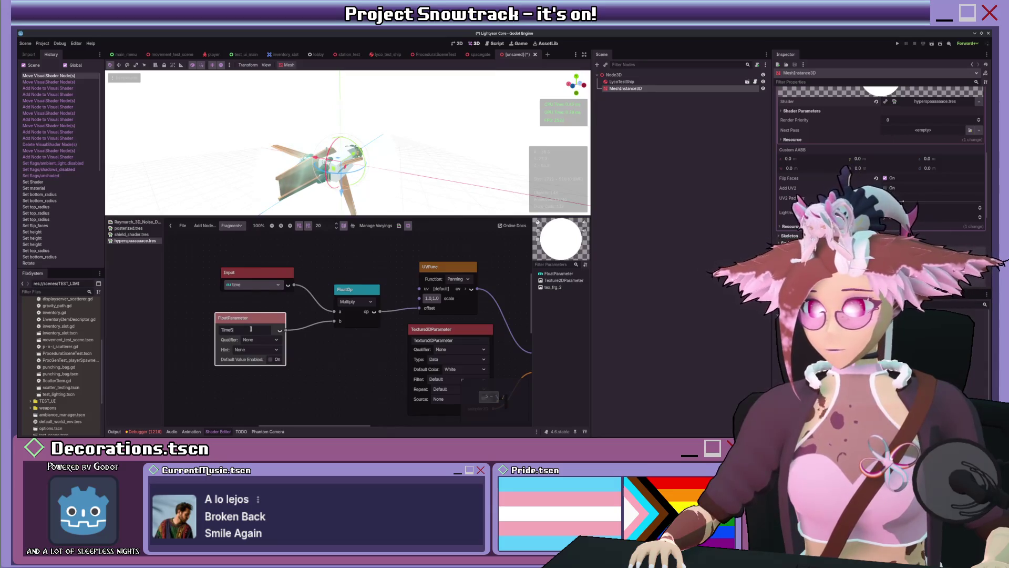
{"action": "type", "text": "cale"}
{"action": "key", "text": "Return"}
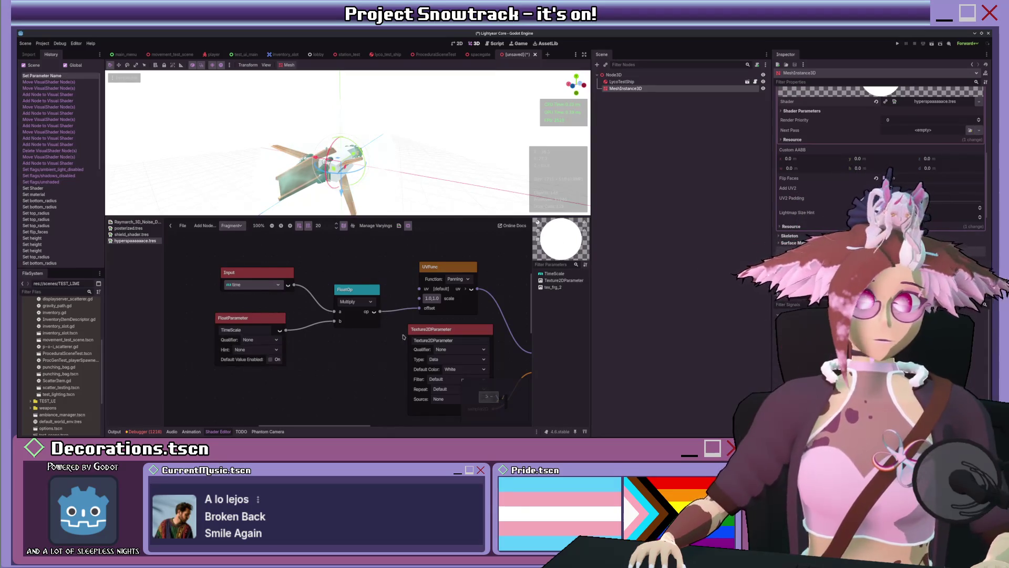
{"action": "left_click_drag", "start_coordinate": [377, 318], "coordinate": [347, 321]}
{"action": "scroll", "coordinate": [347, 326], "scroll_direction": "right", "scroll_amount": 1}
{"action": "left_click", "coordinate": [224, 357]}
{"action": "left_click", "coordinate": [213, 367]}
{"action": "type", "text": "1"}
{"action": "key", "text": "Return"}
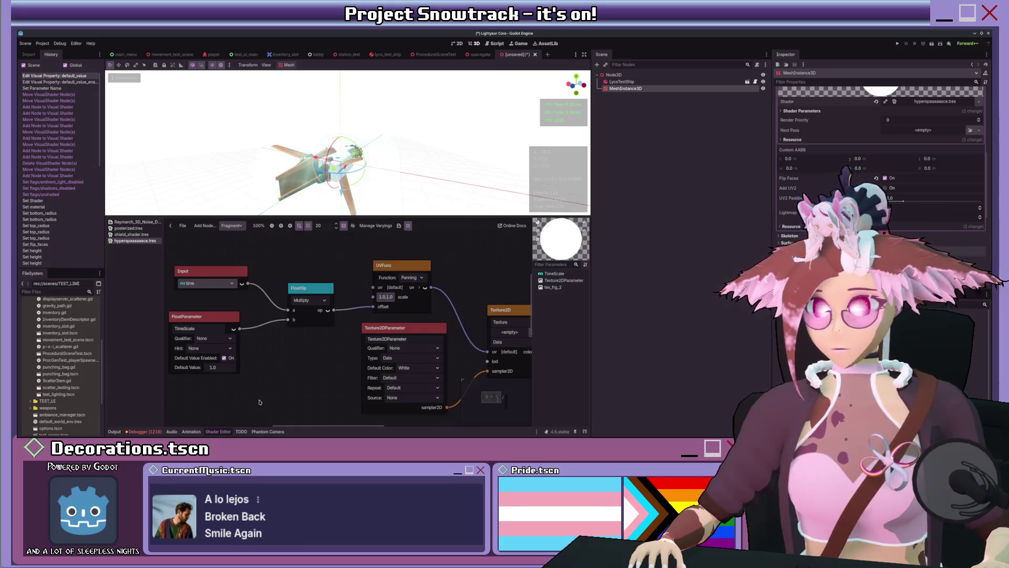
Tidy the Input, TimeScale and FloatOp nodes into position up-left.
{"action": "scroll", "coordinate": [286, 367], "scroll_direction": "right", "scroll_amount": 1}
{"action": "scroll", "coordinate": [378, 317], "scroll_direction": "right", "scroll_amount": 2}
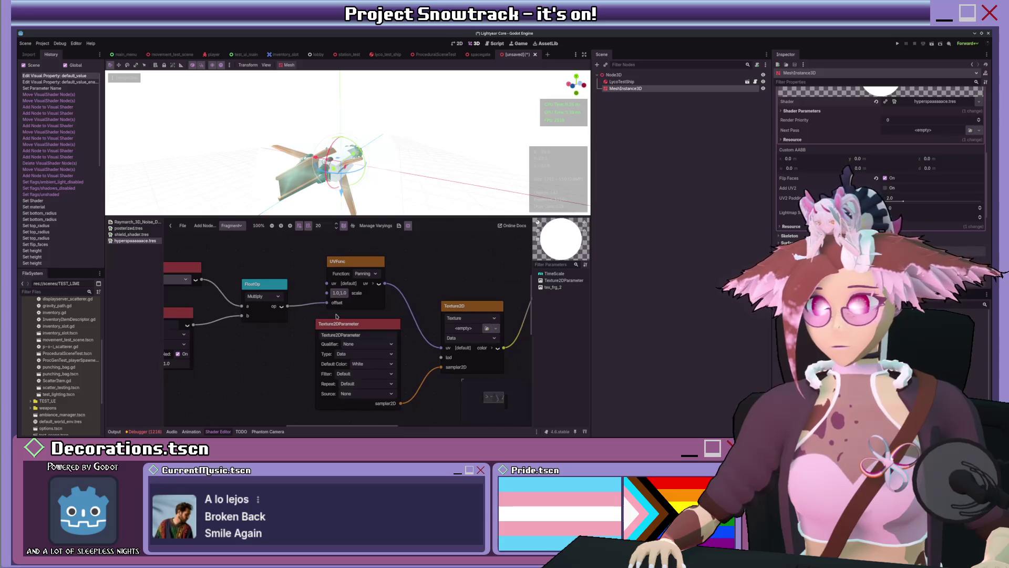
{"action": "scroll", "coordinate": [325, 299], "scroll_direction": "left", "scroll_amount": 3}
{"action": "left_click_drag", "start_coordinate": [316, 293], "coordinate": [292, 282]}
{"action": "scroll", "coordinate": [293, 281], "scroll_direction": "left", "scroll_amount": 3}
{"action": "left_click_drag", "start_coordinate": [295, 376], "coordinate": [179, 265]}
{"action": "left_click_drag", "start_coordinate": [267, 275], "coordinate": [239, 264]}
{"action": "left_click_drag", "start_coordinate": [315, 281], "coordinate": [292, 281]}
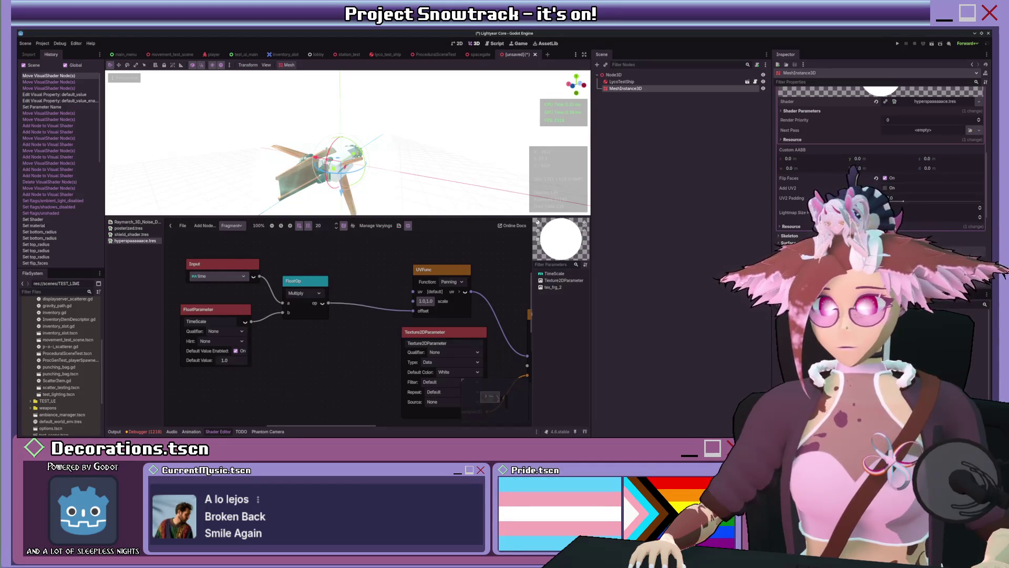
Insert a VectorCompose node between FloatOp and the UVFunc offset, then rearrange nodes.
{"action": "key", "text": "ctrl+v"}
{"action": "mouse_move", "coordinate": [336, 288]}
{"action": "left_mouse_down"}
{"action": "mouse_move", "coordinate": [367, 293]}
{"action": "mouse_move", "coordinate": [351, 327]}
{"action": "left_mouse_up"}
{"action": "scroll", "coordinate": [404, 139], "scroll_direction": "down", "scroll_amount": 4}
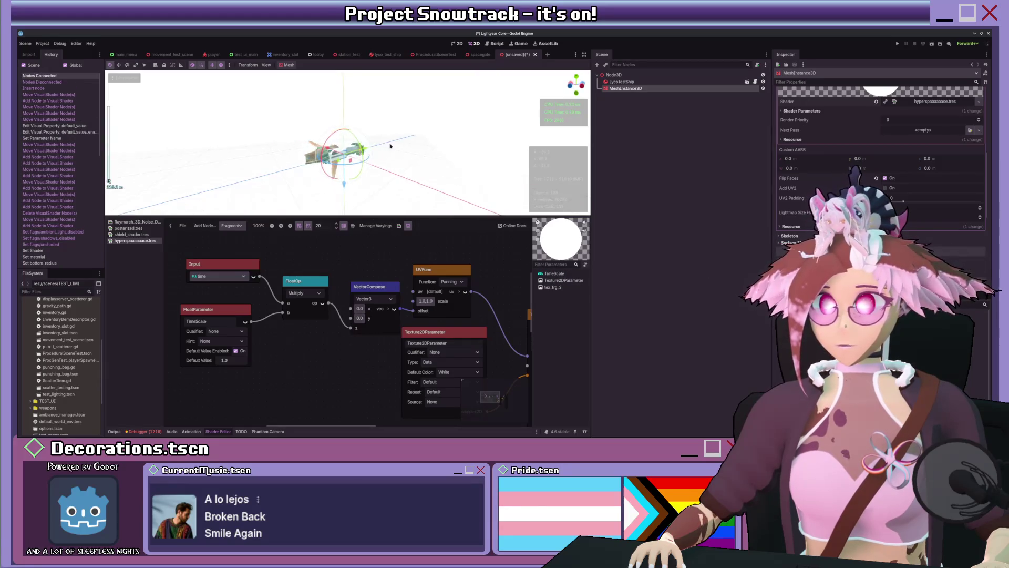
{"action": "scroll", "coordinate": [391, 146], "scroll_direction": "up", "scroll_amount": 2}
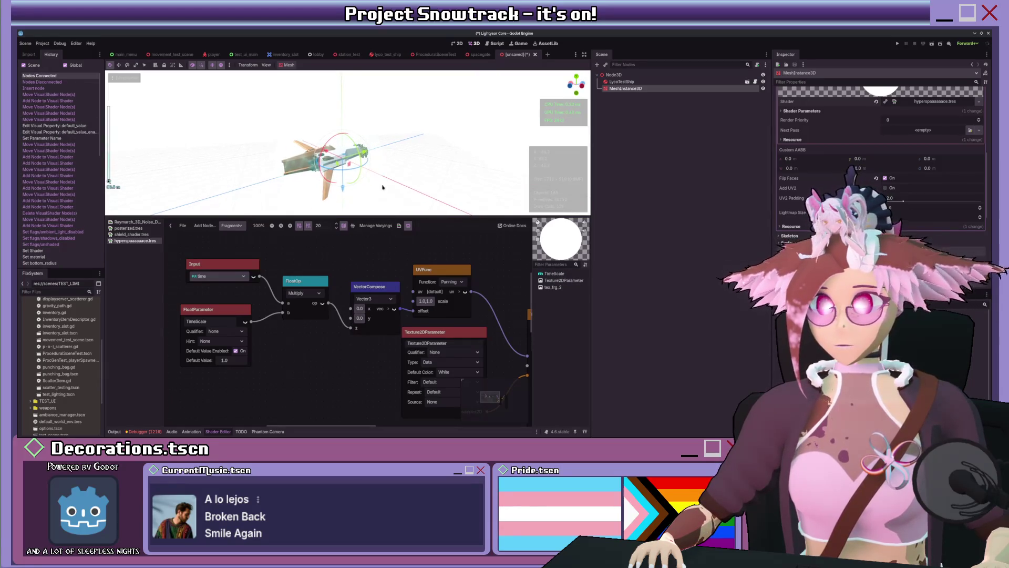
{"action": "scroll", "coordinate": [315, 315], "scroll_direction": "up", "scroll_amount": 2}
{"action": "mouse_move", "coordinate": [242, 281]}
{"action": "left_mouse_down"}
{"action": "mouse_move", "coordinate": [378, 356]}
{"action": "mouse_move", "coordinate": [344, 357]}
{"action": "left_mouse_up"}
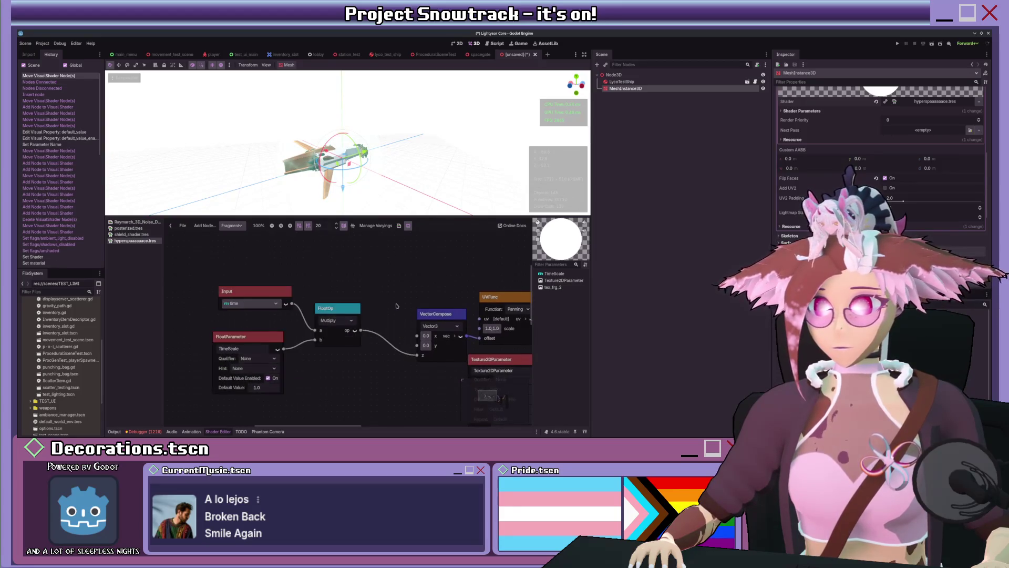
{"action": "scroll", "coordinate": [344, 357], "scroll_direction": "down", "scroll_amount": 2}
{"action": "left_click", "coordinate": [289, 269]}
{"action": "left_click_drag", "start_coordinate": [289, 270], "coordinate": [295, 270]}
{"action": "scroll", "coordinate": [454, 154], "scroll_direction": "up", "scroll_amount": 1}
{"action": "left_click_drag", "start_coordinate": [435, 326], "coordinate": [407, 338]}
{"action": "scroll", "coordinate": [364, 296], "scroll_direction": "right", "scroll_amount": 3}
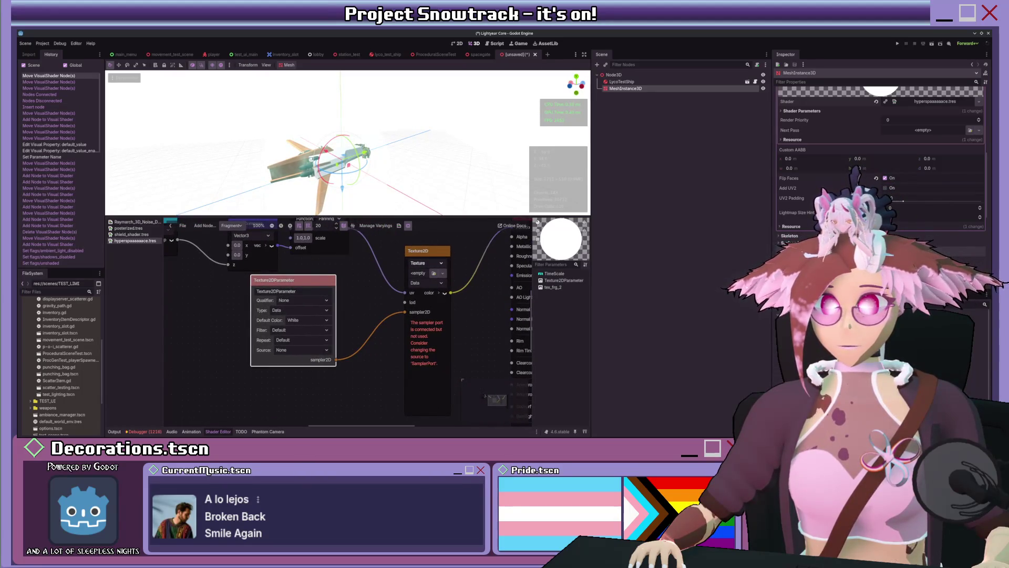
Set Texture2D's source to SamplerPort, set Time Scale, and assign a texture to Texture 2D Parameter.
{"action": "left_click", "coordinate": [440, 309]}
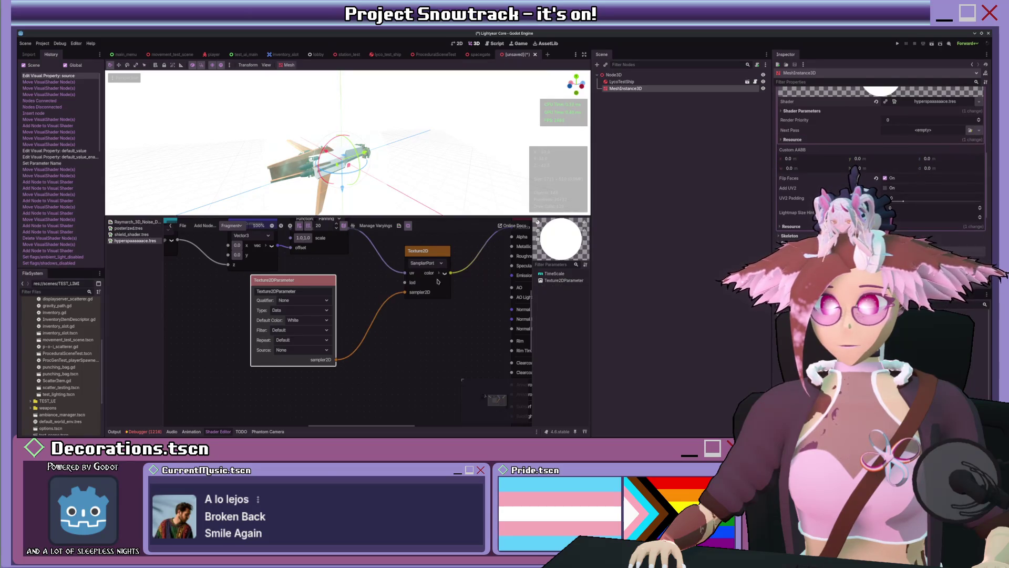
{"action": "scroll", "coordinate": [450, 253], "scroll_direction": "up", "scroll_amount": 2}
{"action": "scroll", "coordinate": [450, 252], "scroll_direction": "right", "scroll_amount": 2}
{"action": "scroll", "coordinate": [827, 190], "scroll_direction": "up", "scroll_amount": 4}
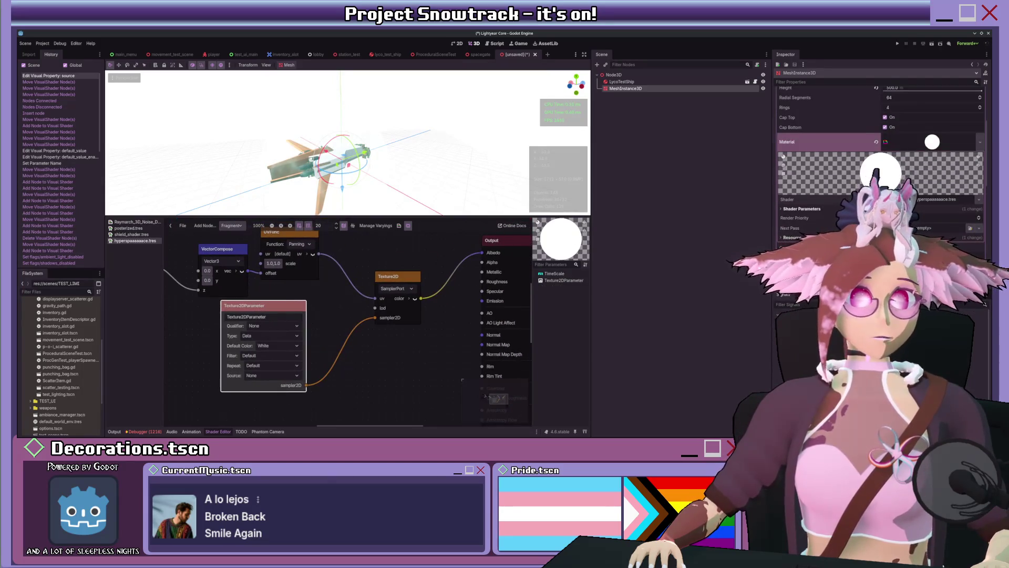
{"action": "scroll", "coordinate": [800, 210], "scroll_direction": "down", "scroll_amount": 1}
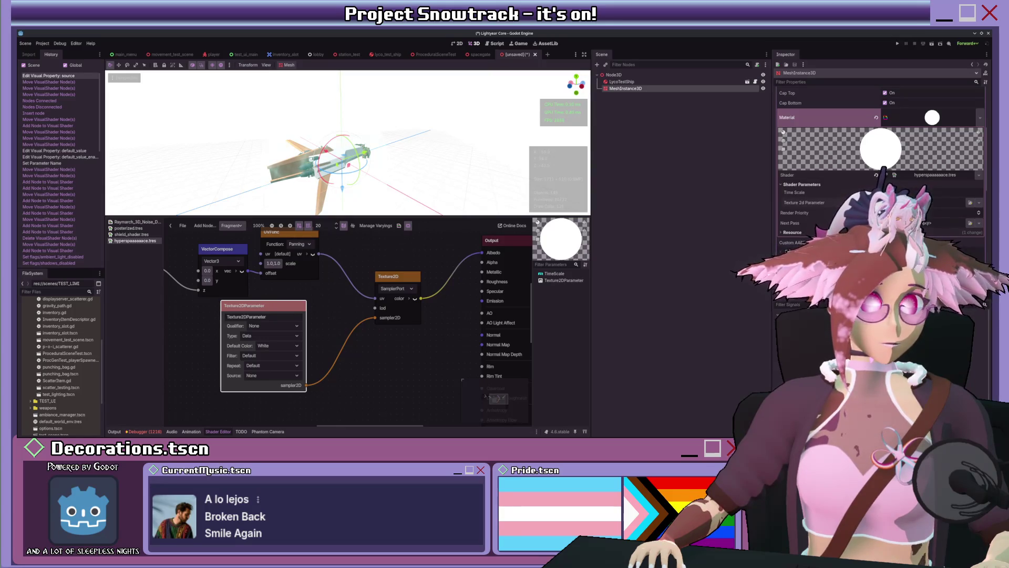
{"action": "key", "text": "Return"}
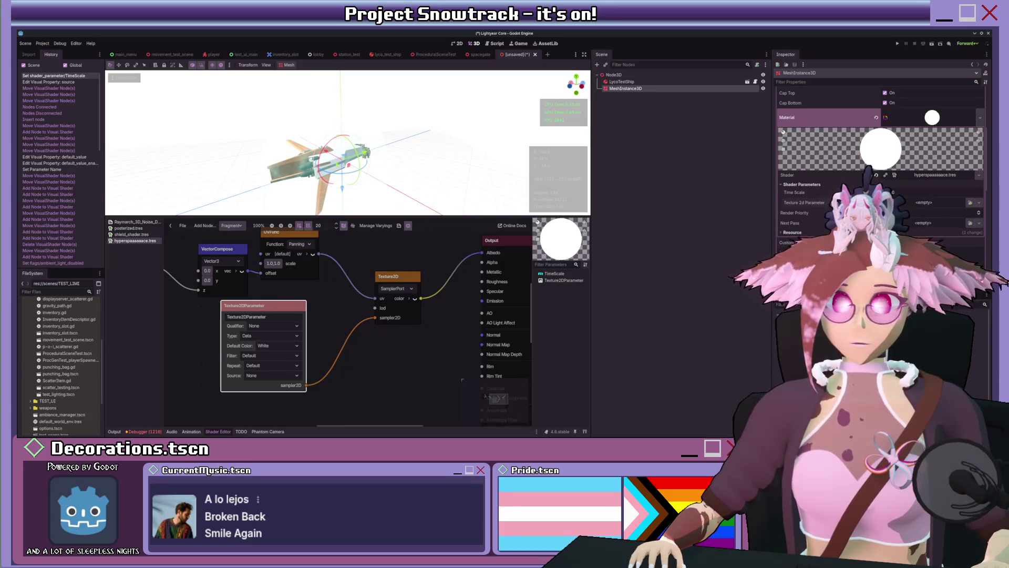
{"action": "key", "text": "ctrl+v"}
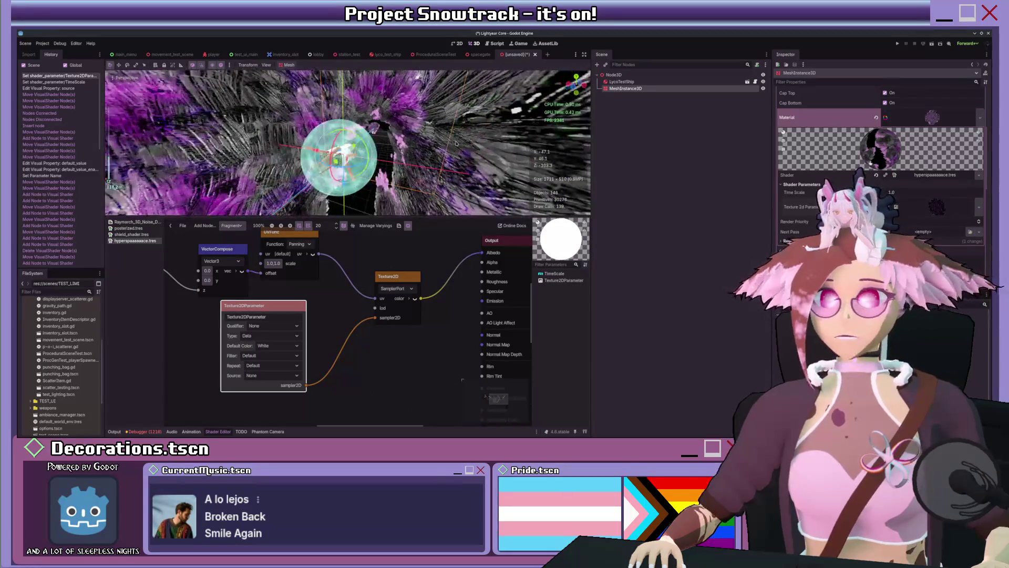
Replace the Texture 2D Parameter with a grey swirl texture, turning the tunnel white-grey.
{"action": "scroll", "coordinate": [455, 143], "scroll_direction": "down", "scroll_amount": 8}
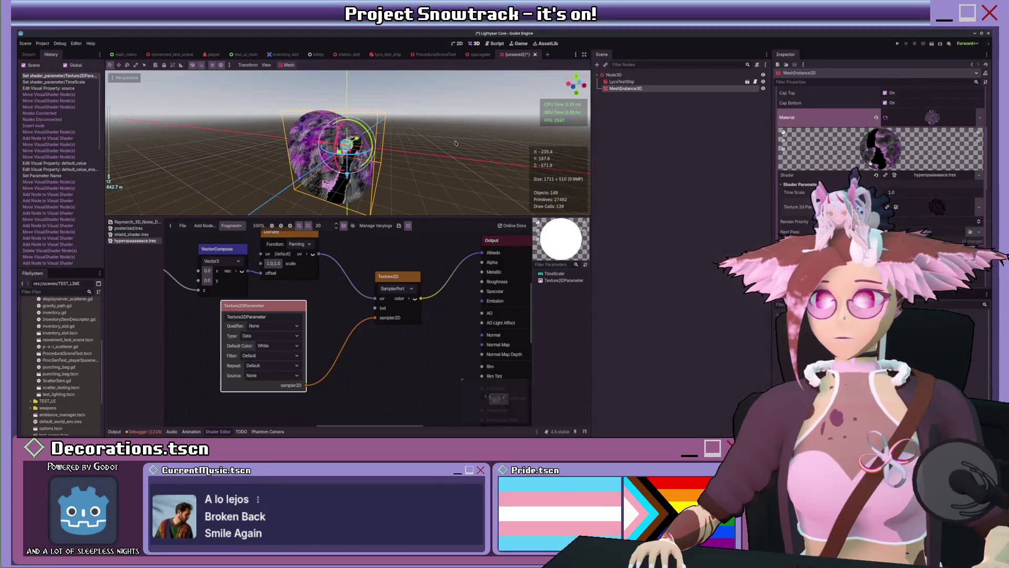
{"action": "scroll", "coordinate": [456, 143], "scroll_direction": "up", "scroll_amount": 10}
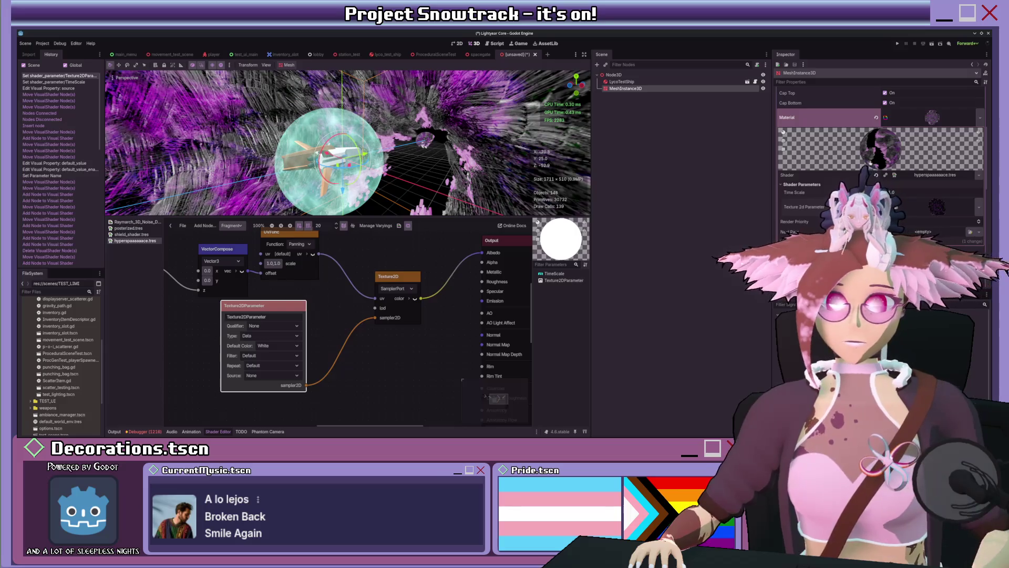
{"action": "left_click", "coordinate": [936, 207]}
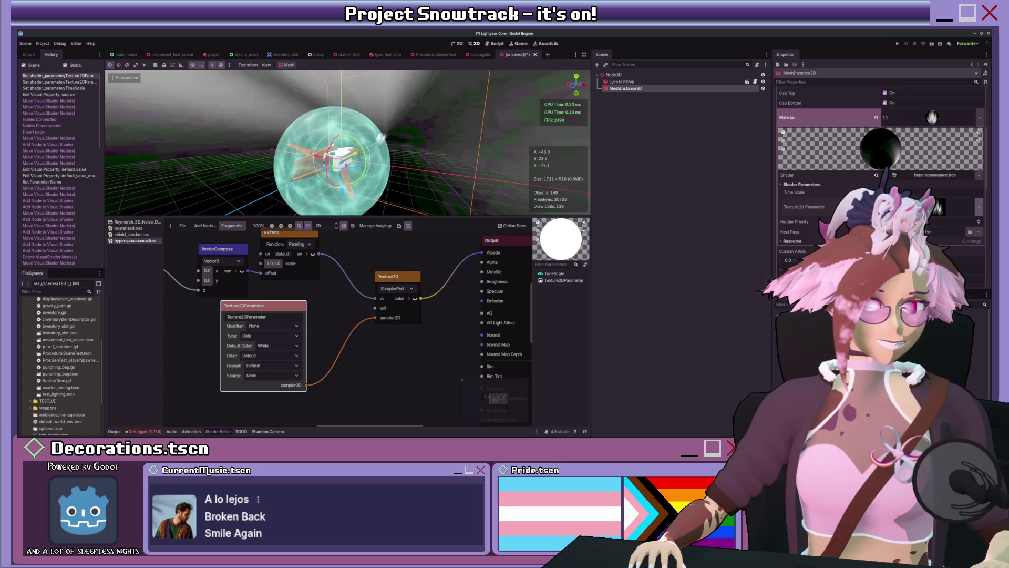
{"action": "mouse_move", "coordinate": [505, 173]}
{"action": "left_mouse_down"}
{"action": "mouse_move", "coordinate": [426, 149]}
{"action": "mouse_move", "coordinate": [358, 167]}
{"action": "mouse_move", "coordinate": [469, 163]}
{"action": "mouse_move", "coordinate": [439, 165]}
{"action": "left_mouse_up"}
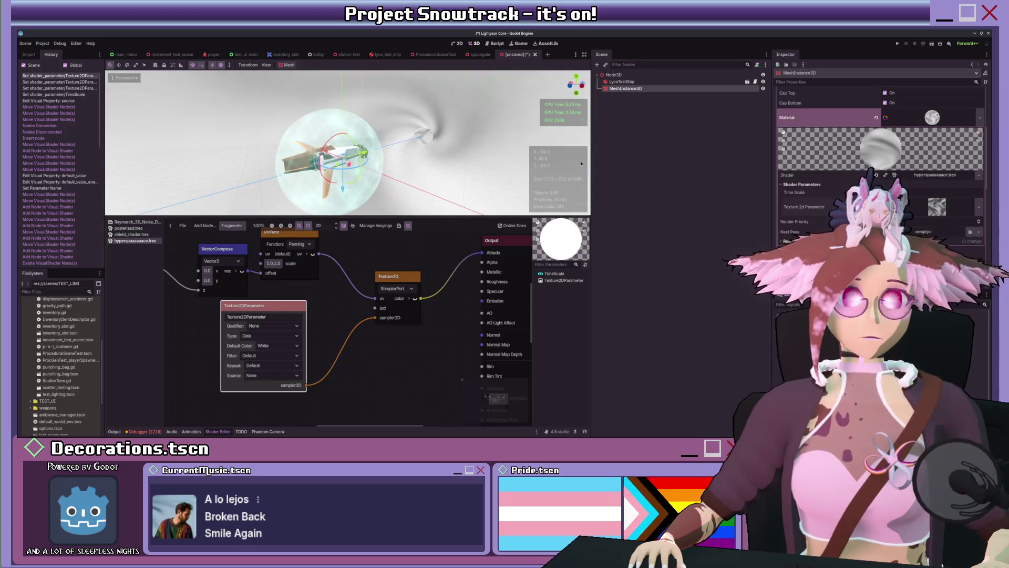
Set the CylinderMesh Top Radius to 0.0 and uncheck Cap Top to form an open cone.
{"action": "scroll", "coordinate": [945, 124], "scroll_direction": "up", "scroll_amount": 3}
{"action": "scroll", "coordinate": [945, 123], "scroll_direction": "up", "scroll_amount": 1}
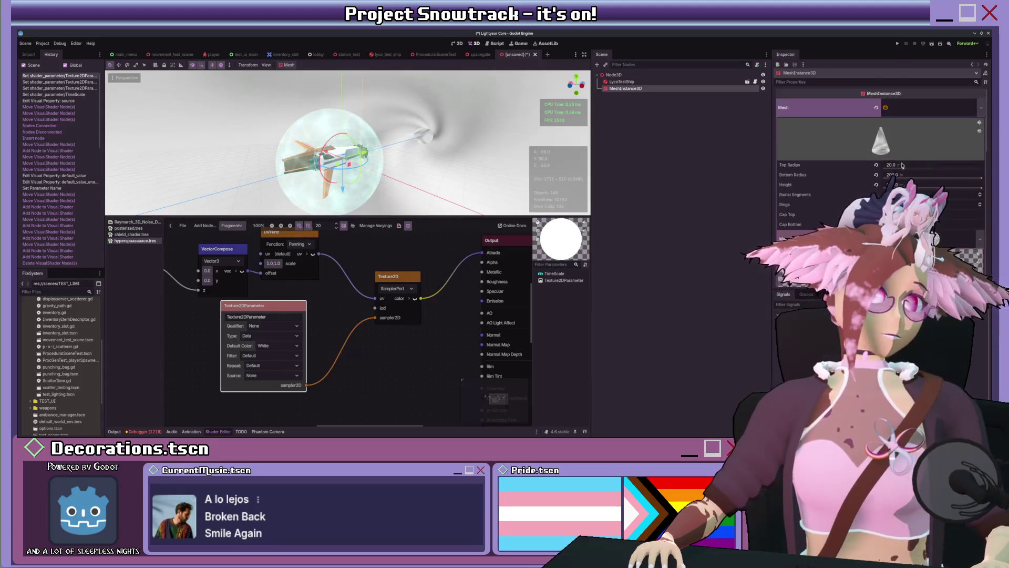
{"action": "left_click_drag", "start_coordinate": [903, 169], "coordinate": [885, 169]}
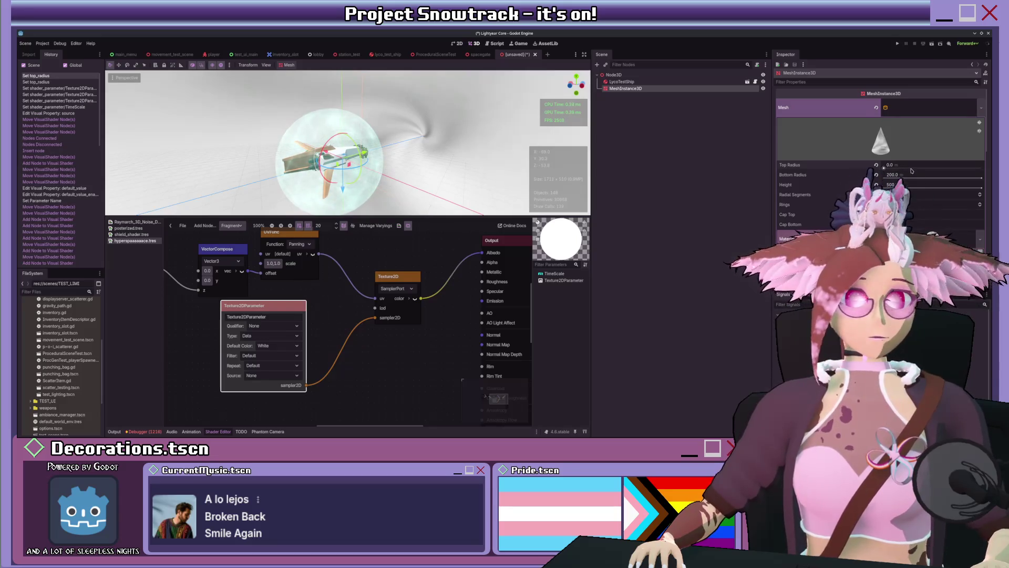
{"action": "scroll", "coordinate": [911, 171], "scroll_direction": "down", "scroll_amount": 2}
{"action": "left_click", "coordinate": [885, 165]}
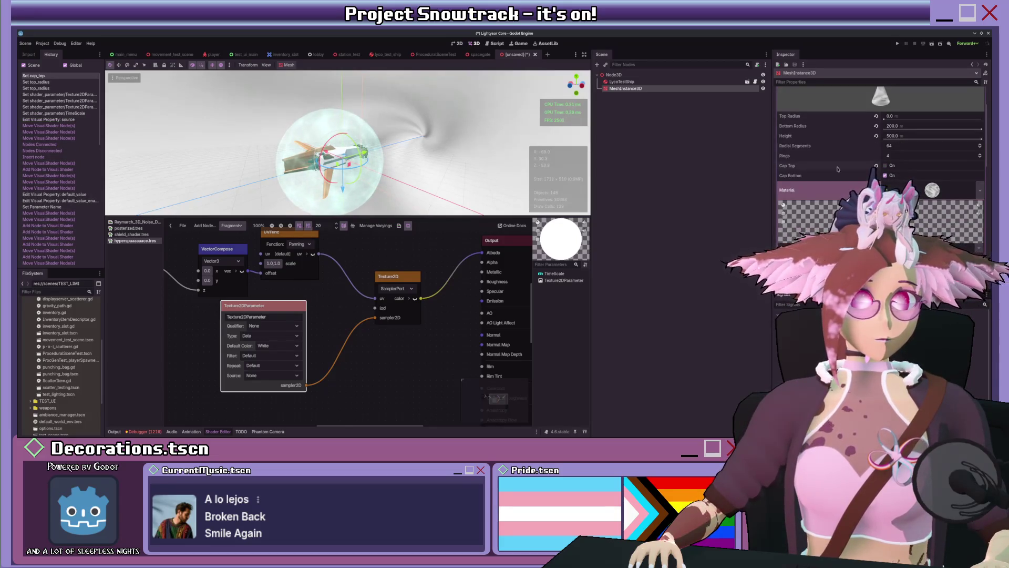
{"action": "scroll", "coordinate": [287, 154], "scroll_direction": "down", "scroll_amount": 4}
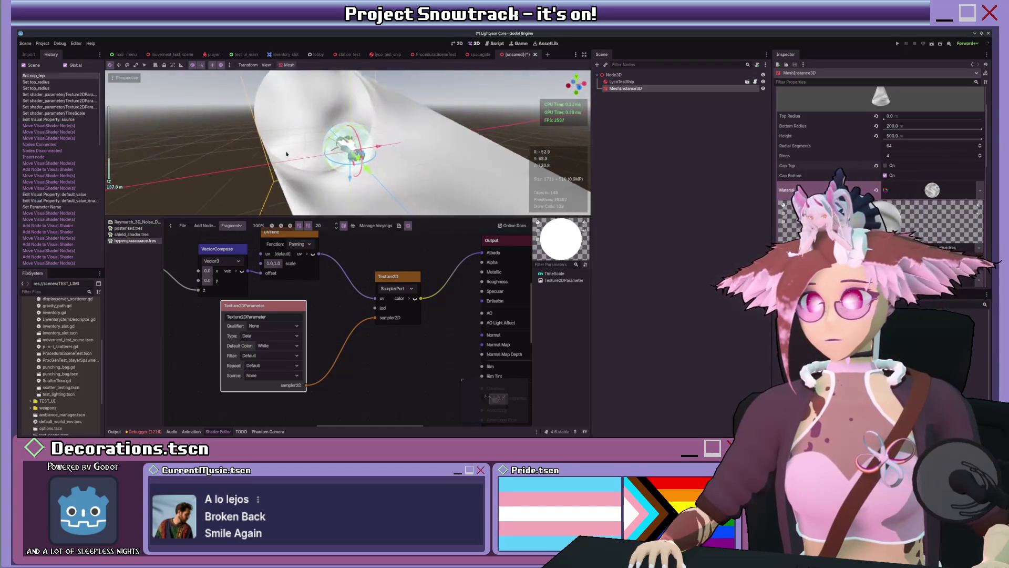
{"action": "scroll", "coordinate": [287, 154], "scroll_direction": "up", "scroll_amount": 3}
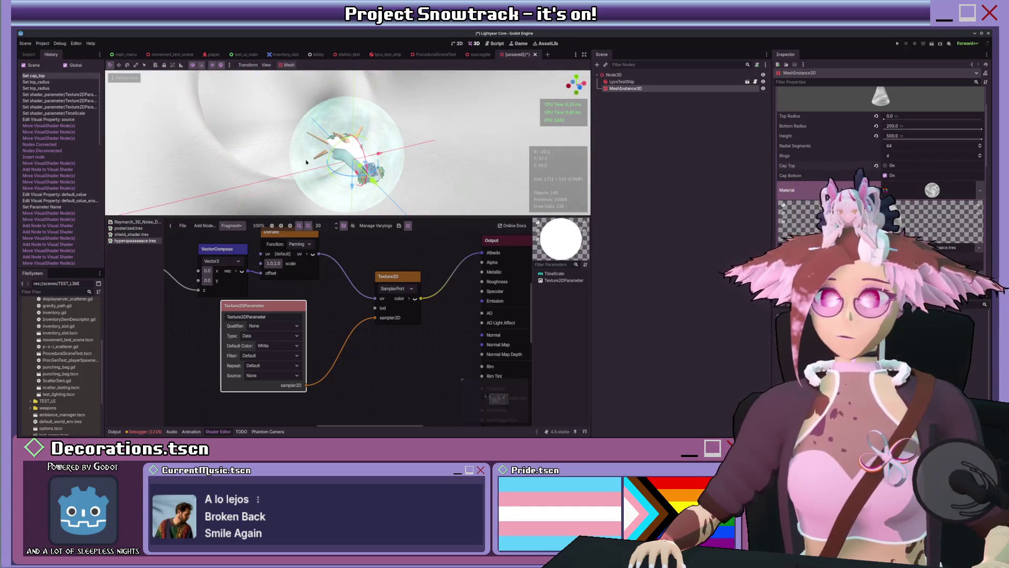
{"action": "scroll", "coordinate": [306, 162], "scroll_direction": "up", "scroll_amount": 5}
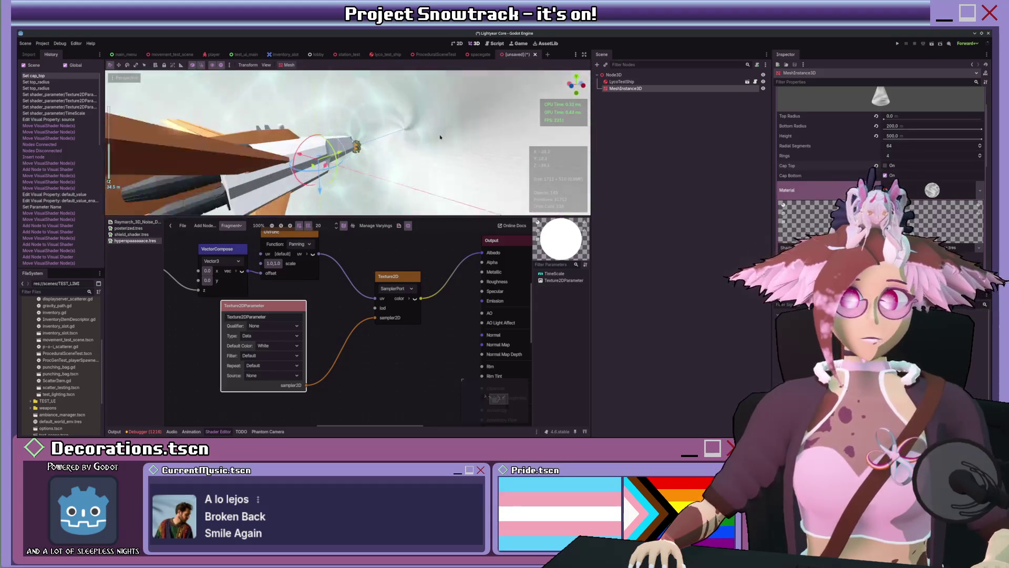
{"action": "scroll", "coordinate": [441, 137], "scroll_direction": "down", "scroll_amount": 2}
{"action": "mouse_move", "coordinate": [308, 304]}
{"action": "left_mouse_down"}
{"action": "mouse_move", "coordinate": [529, 330]}
{"action": "mouse_move", "coordinate": [399, 313]}
{"action": "left_mouse_up"}
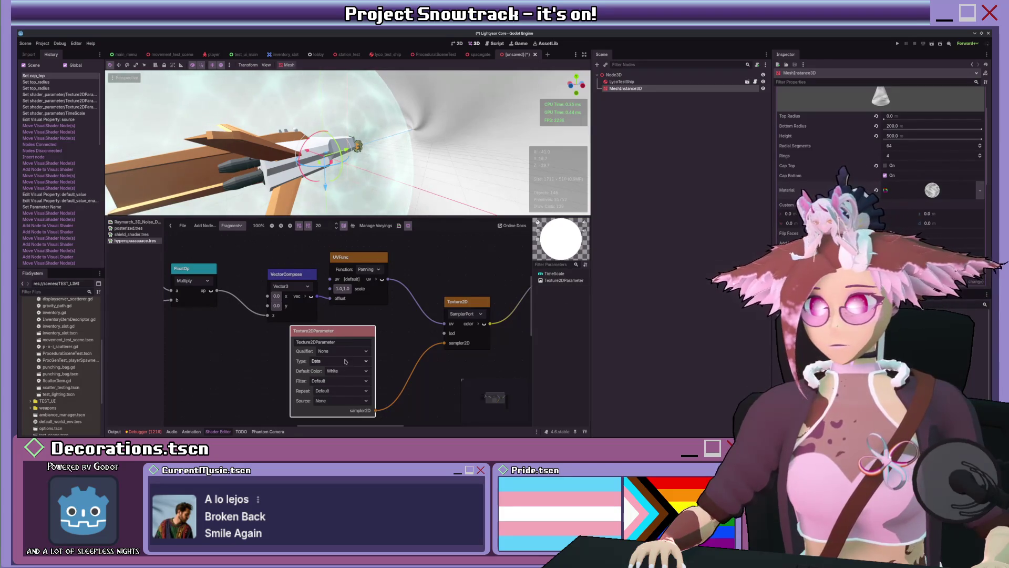
Switch the Texture2DParameter node's Type from Data to Color, tinting the streaks teal.
{"action": "left_click", "coordinate": [336, 379]}
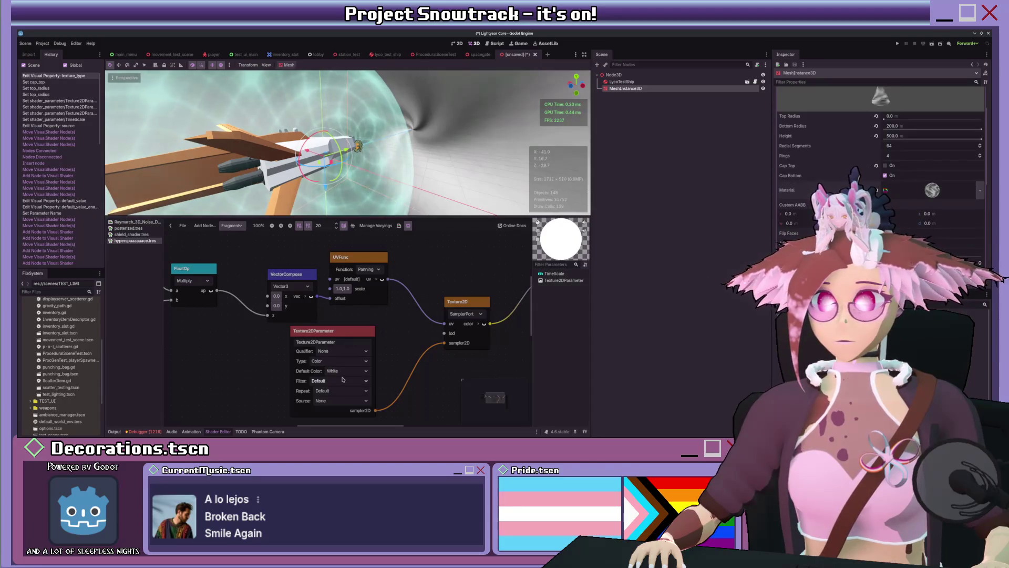
{"action": "mouse_move", "coordinate": [269, 317]}
{"action": "left_mouse_down"}
{"action": "mouse_move", "coordinate": [392, 336]}
{"action": "mouse_move", "coordinate": [391, 326]}
{"action": "left_mouse_up"}
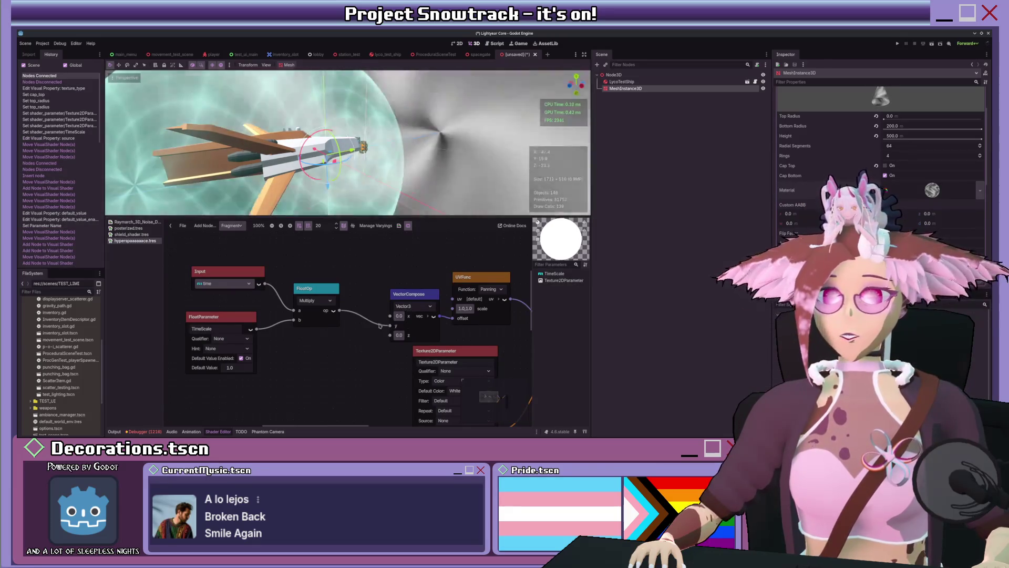
Drag the material's Time Scale shader parameter to -0.05, reversing the swirl direction.
{"action": "scroll", "coordinate": [810, 172], "scroll_direction": "up", "scroll_amount": 2}
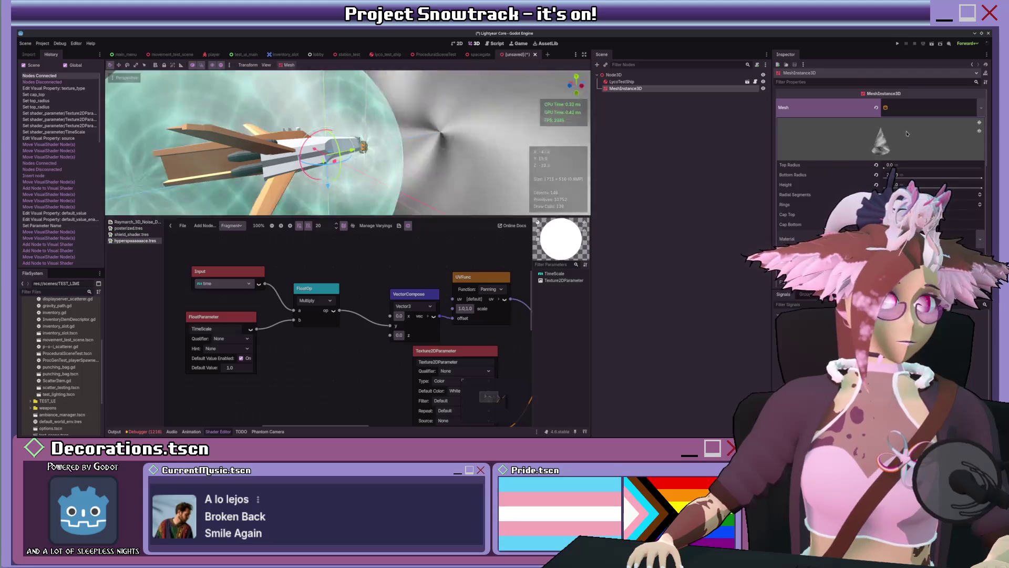
{"action": "scroll", "coordinate": [907, 133], "scroll_direction": "down", "scroll_amount": 5}
{"action": "scroll", "coordinate": [844, 165], "scroll_direction": "up", "scroll_amount": 5}
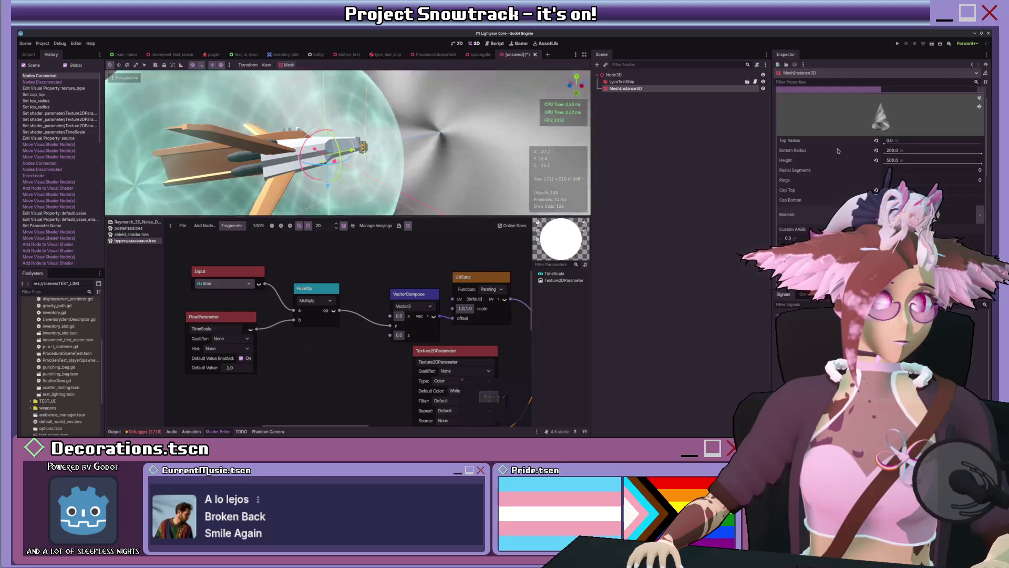
{"action": "scroll", "coordinate": [840, 150], "scroll_direction": "up", "scroll_amount": 1}
{"action": "left_click", "coordinate": [887, 144]}
{"action": "left_click", "coordinate": [922, 108]}
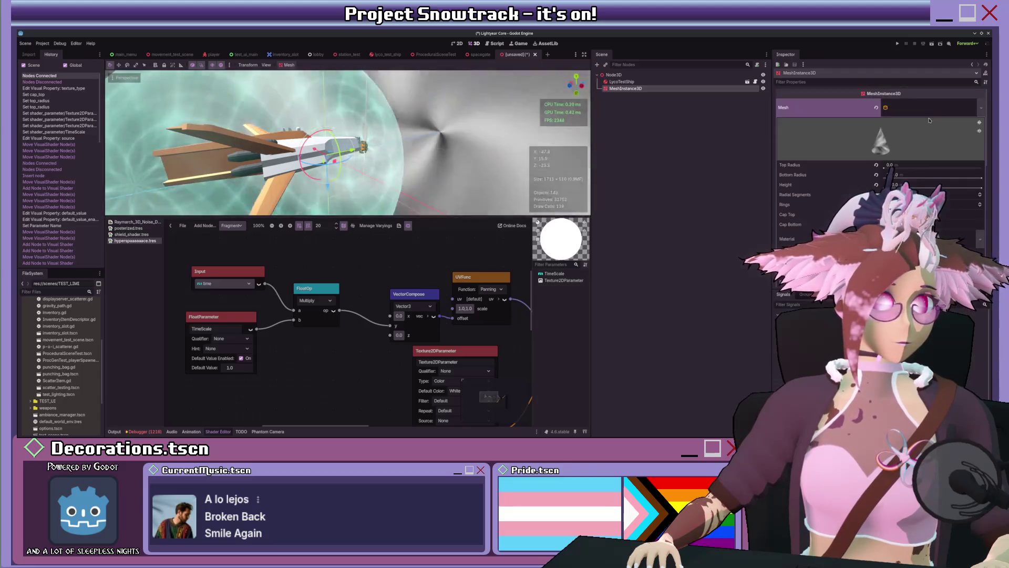
{"action": "scroll", "coordinate": [877, 158], "scroll_direction": "down", "scroll_amount": 3}
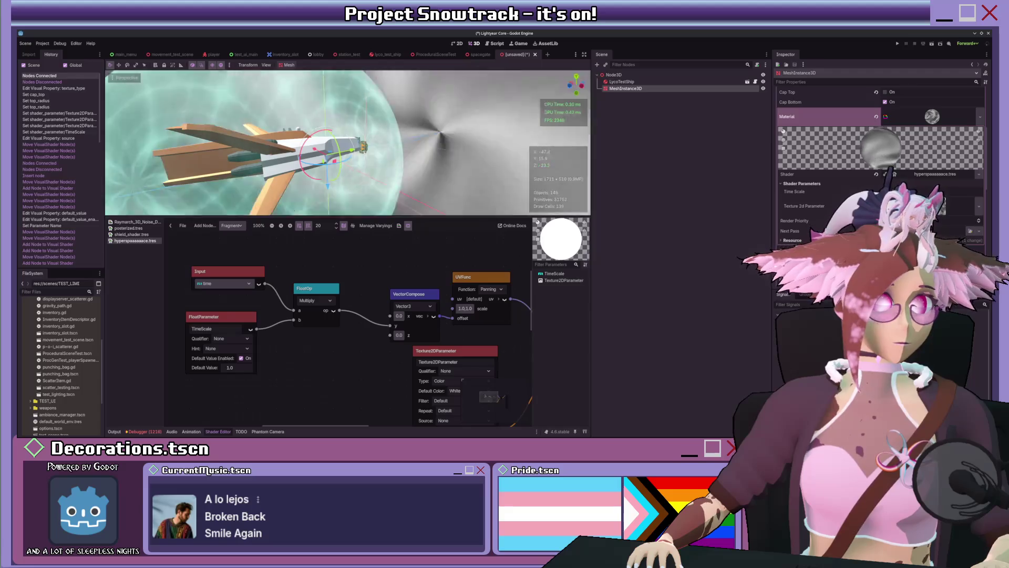
{"action": "left_click_drag", "start_coordinate": [935, 191], "coordinate": [951, 192]}
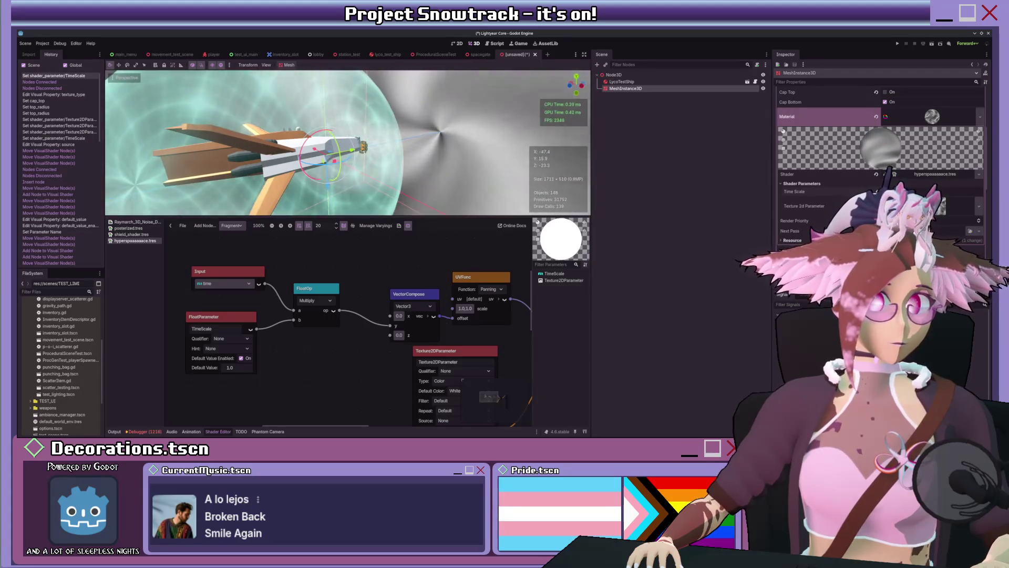
{"action": "left_click_drag", "start_coordinate": [951, 191], "coordinate": [978, 192]}
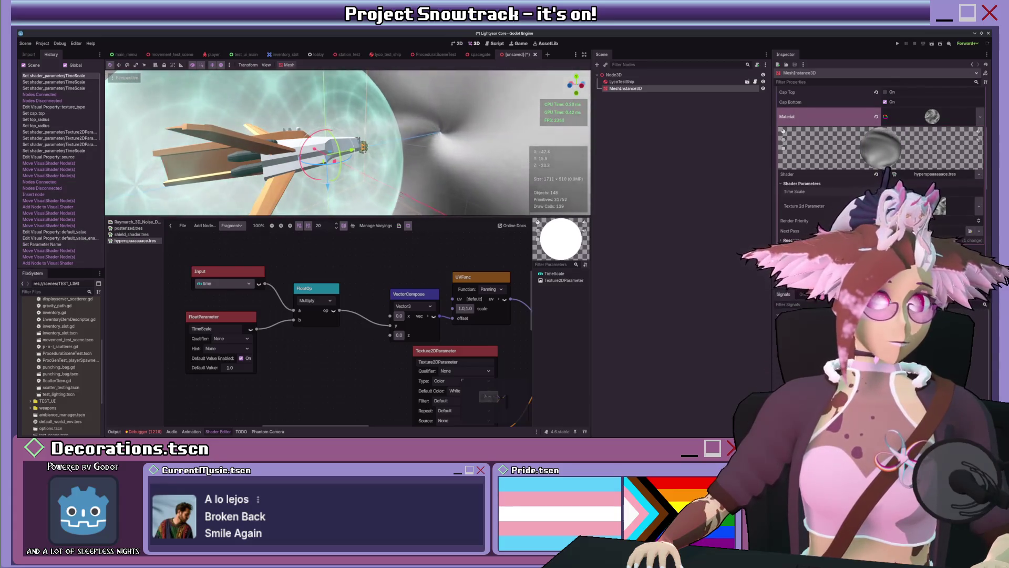
{"action": "left_click_drag", "start_coordinate": [936, 191], "coordinate": [956, 191]}
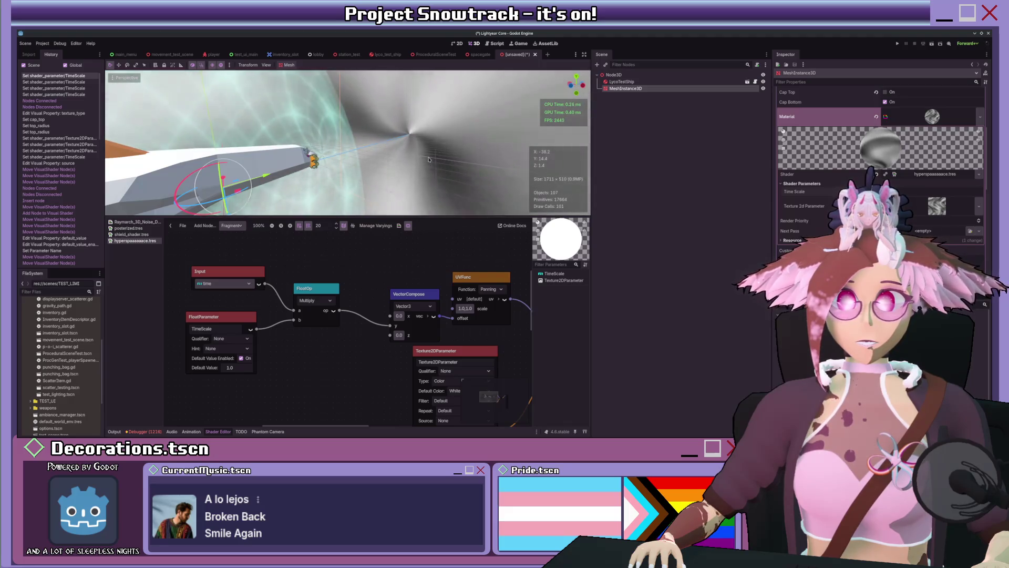
{"action": "scroll", "coordinate": [375, 158], "scroll_direction": "up", "scroll_amount": 10}
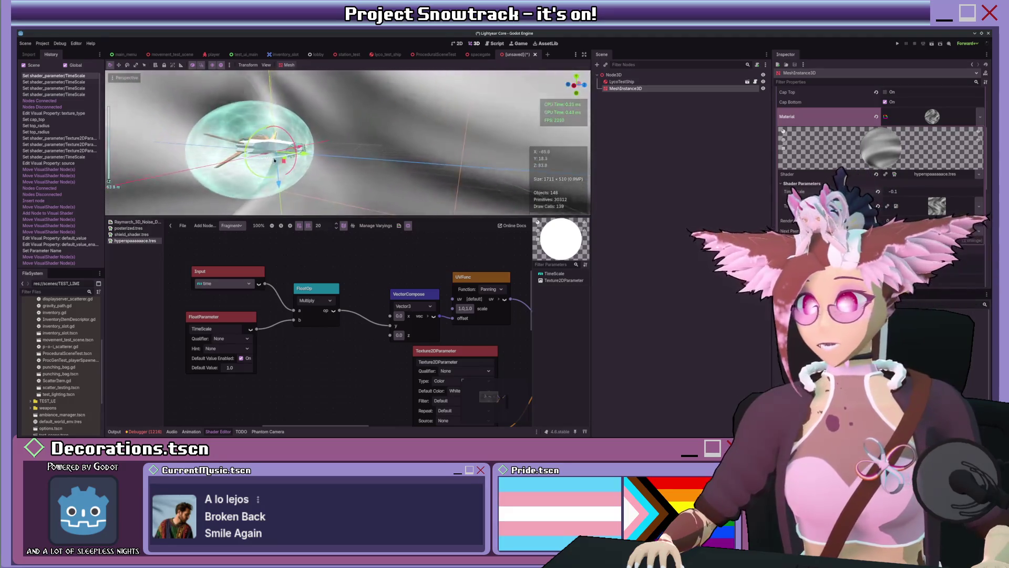
{"action": "scroll", "coordinate": [375, 153], "scroll_direction": "up", "scroll_amount": 5}
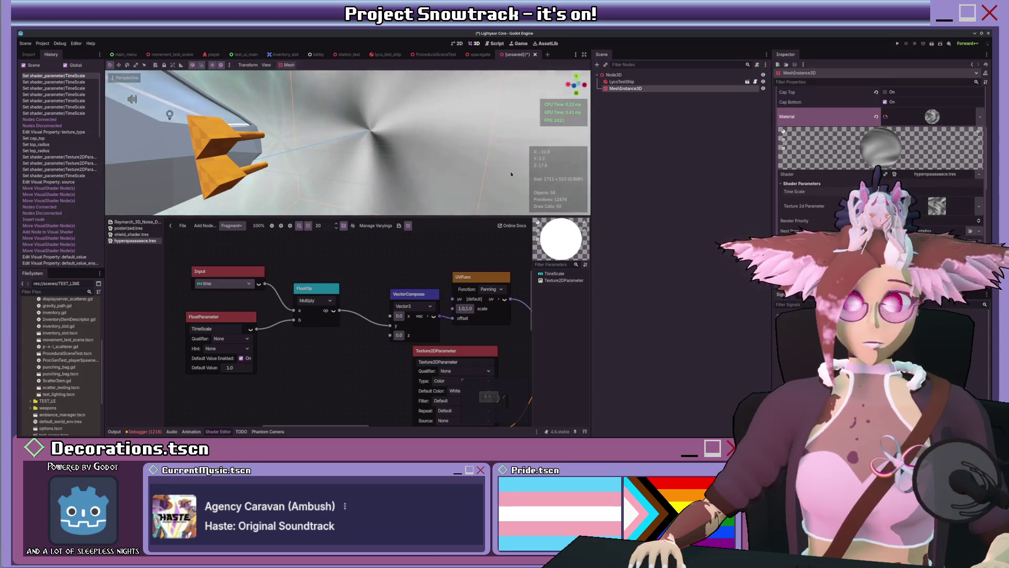
{"action": "scroll", "coordinate": [427, 341], "scroll_direction": "down", "scroll_amount": 4}
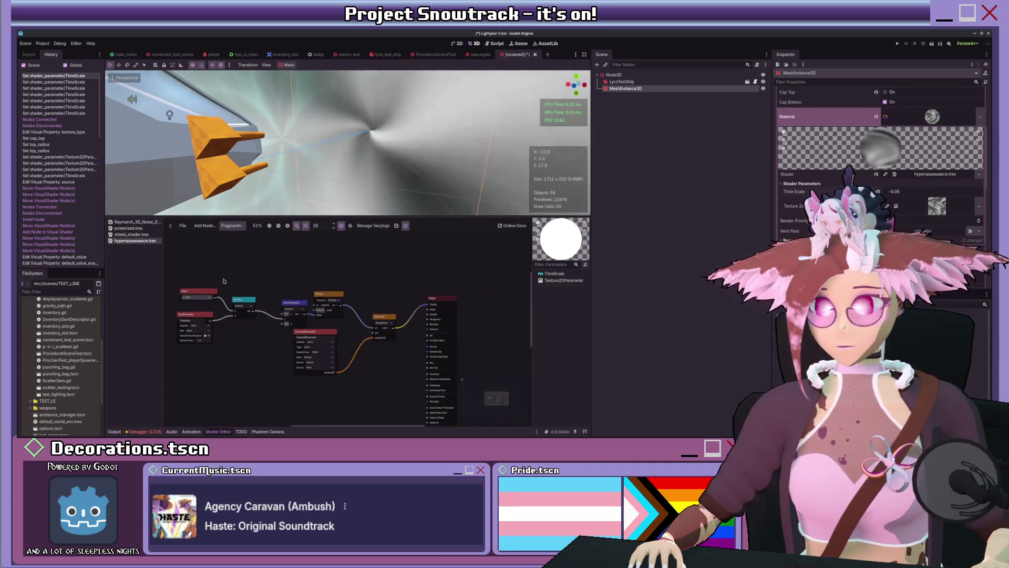
Add ColorParameter and VectorOp nodes, remove the trial Mix node, and wire Texture2D color into VectorOp.
{"action": "left_click_drag", "start_coordinate": [295, 303], "coordinate": [252, 286]}
{"action": "scroll", "coordinate": [378, 275], "scroll_direction": "up", "scroll_amount": 2}
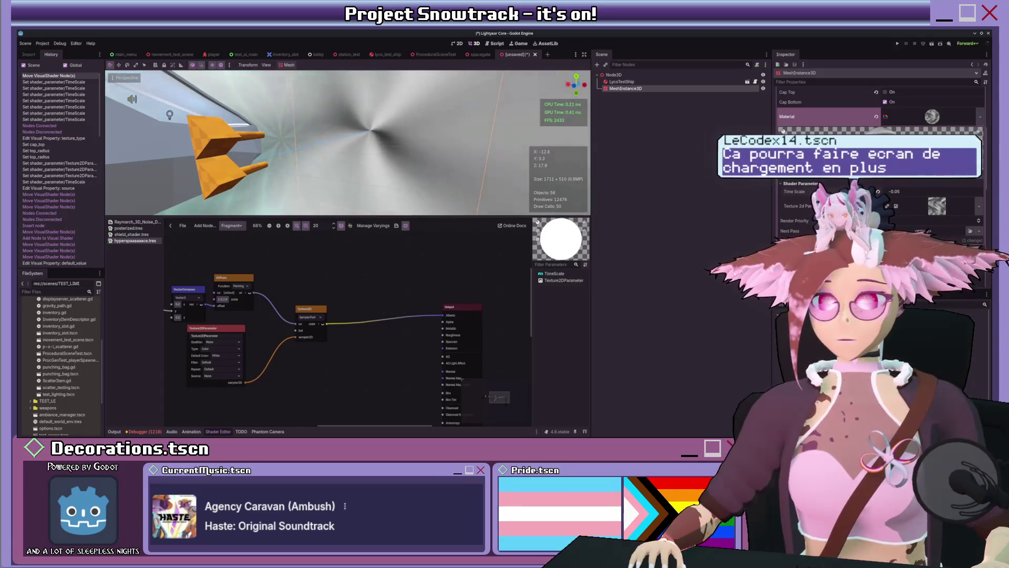
{"action": "key", "text": "ctrl+v"}
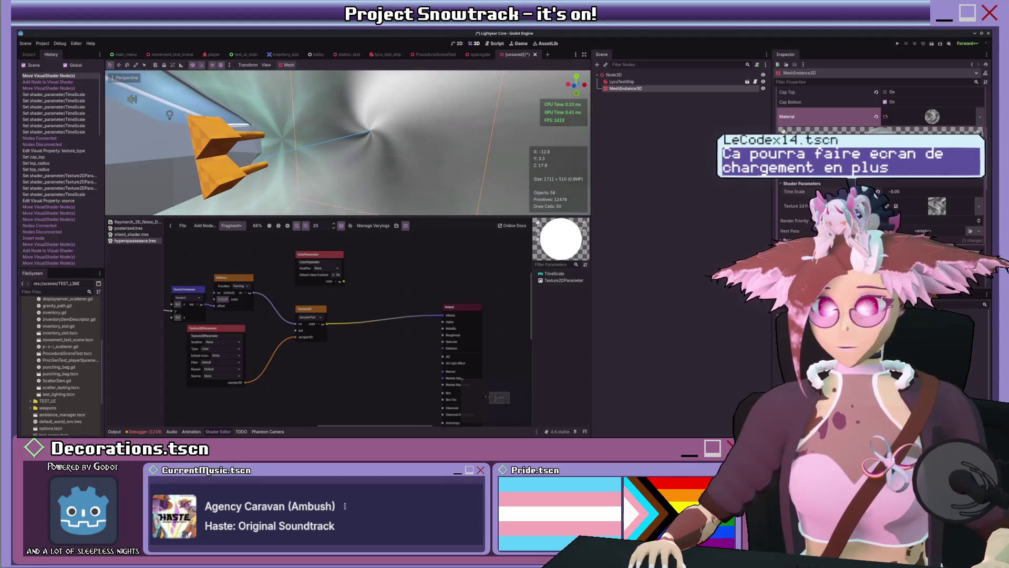
{"action": "key", "text": "ctrl+v"}
{"action": "mouse_move", "coordinate": [404, 294]}
{"action": "left_mouse_down"}
{"action": "mouse_move", "coordinate": [403, 310]}
{"action": "mouse_move", "coordinate": [389, 316]}
{"action": "left_mouse_up"}
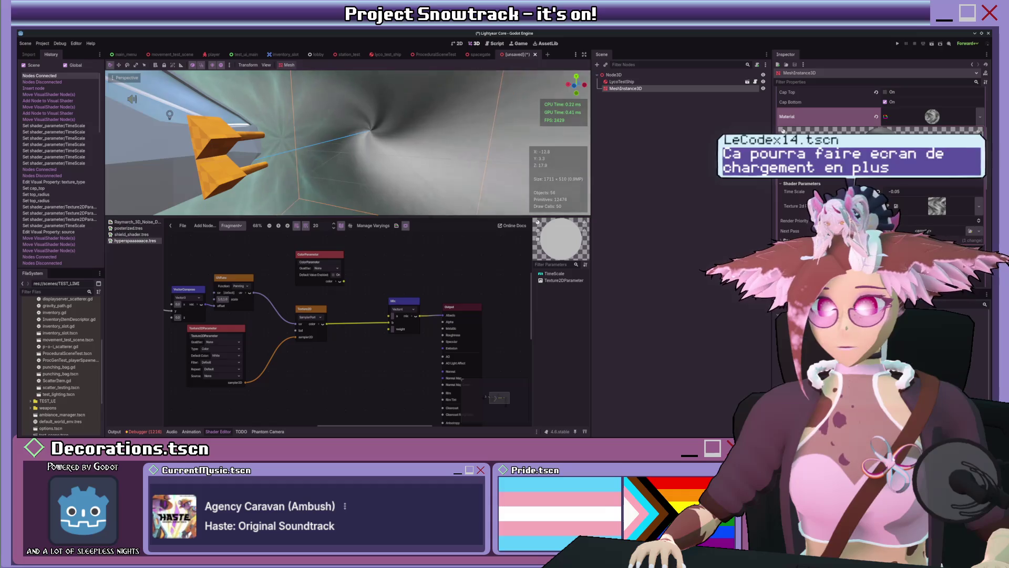
{"action": "key", "text": "ctrl+v"}
{"action": "key", "text": "Delete"}
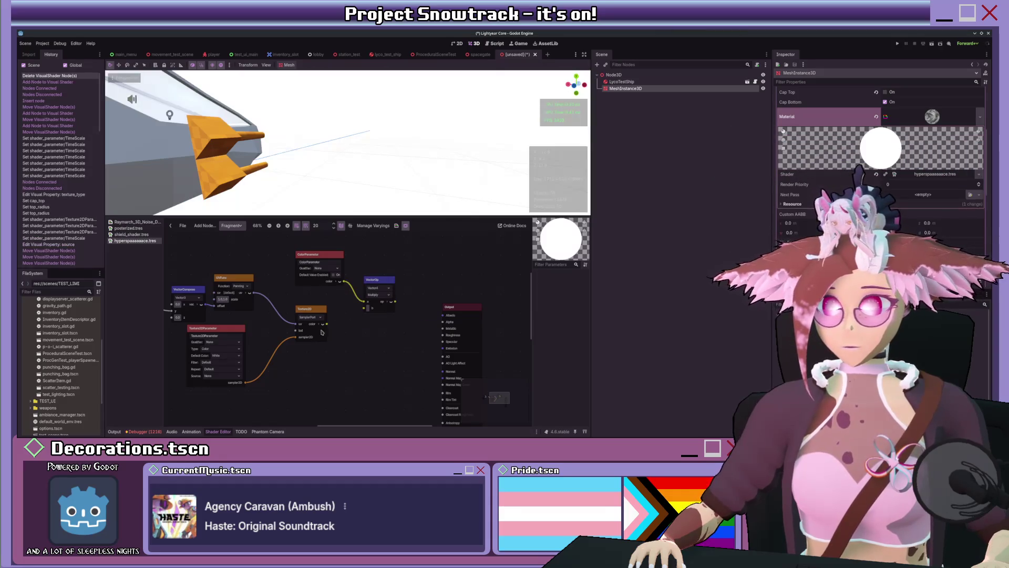
{"action": "left_click_drag", "start_coordinate": [356, 313], "coordinate": [365, 307]}
Connect the VectorOp output to Albedo and enable the ColorParameter's default value.
{"action": "left_click_drag", "start_coordinate": [437, 316], "coordinate": [442, 314]}
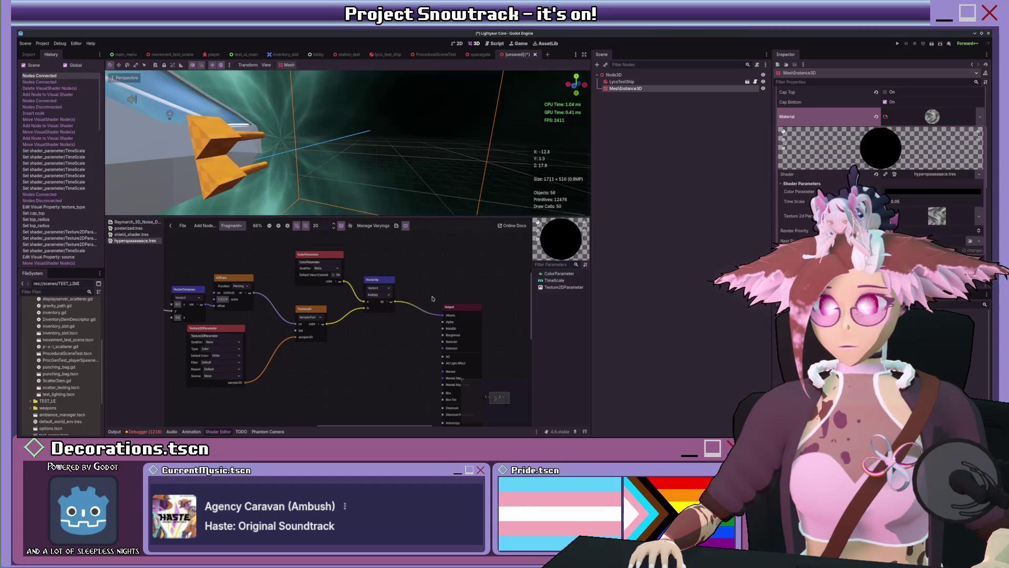
{"action": "left_click_drag", "start_coordinate": [379, 286], "coordinate": [388, 285]}
{"action": "left_click", "coordinate": [333, 274]}
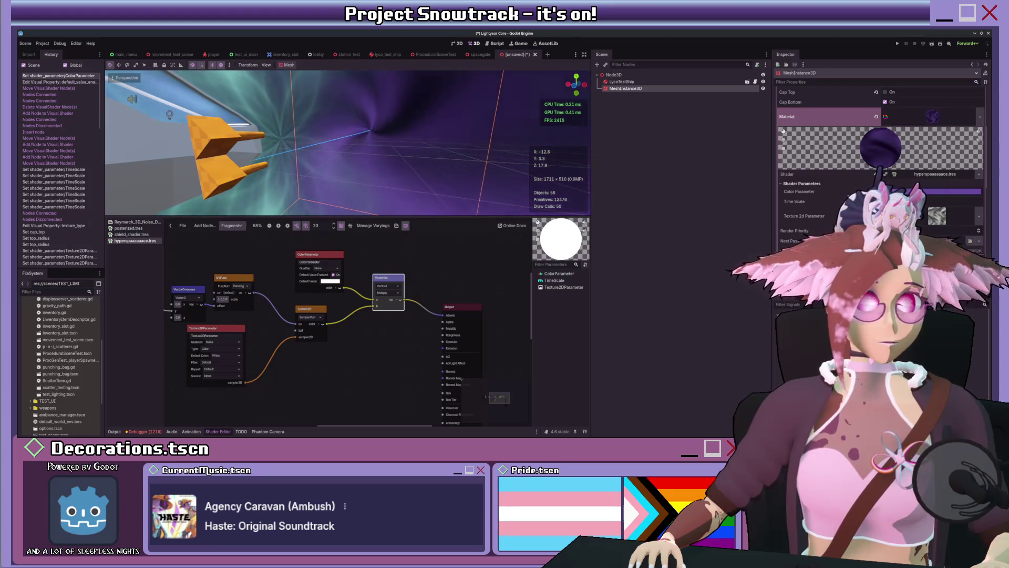
Close the shader editor and orbit around the ship to check the purple tunnel.
{"action": "scroll", "coordinate": [435, 149], "scroll_direction": "down", "scroll_amount": 4}
{"action": "scroll", "coordinate": [420, 158], "scroll_direction": "down", "scroll_amount": 3}
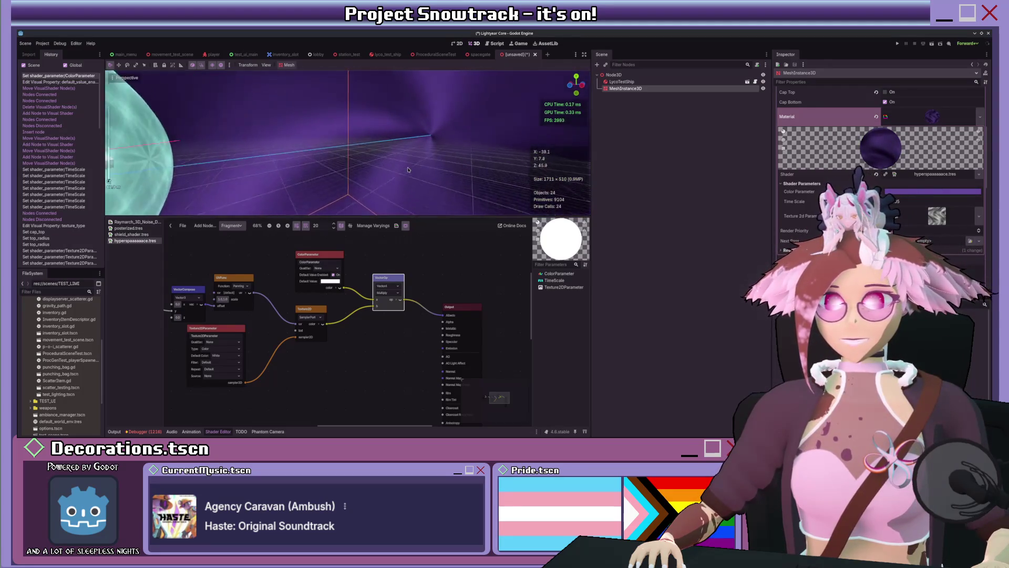
{"action": "scroll", "coordinate": [407, 170], "scroll_direction": "up", "scroll_amount": 2}
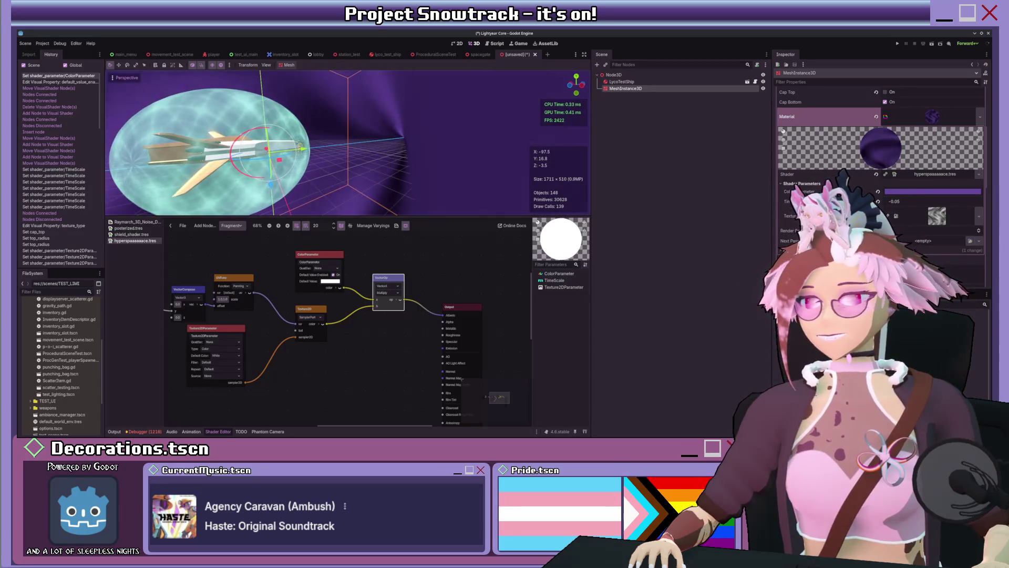
{"action": "scroll", "coordinate": [315, 142], "scroll_direction": "up", "scroll_amount": 2}
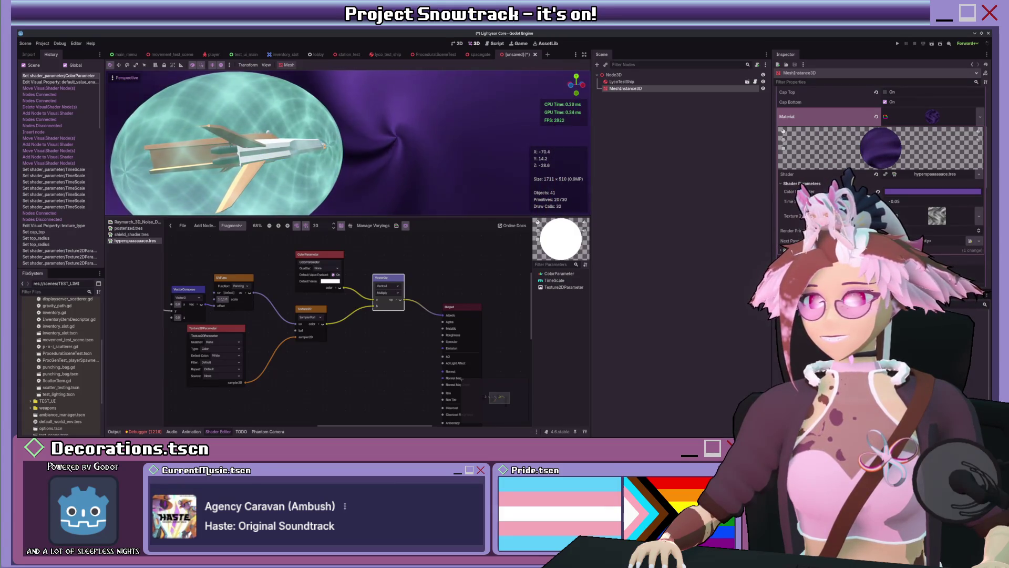
{"action": "scroll", "coordinate": [320, 187], "scroll_direction": "up", "scroll_amount": 3}
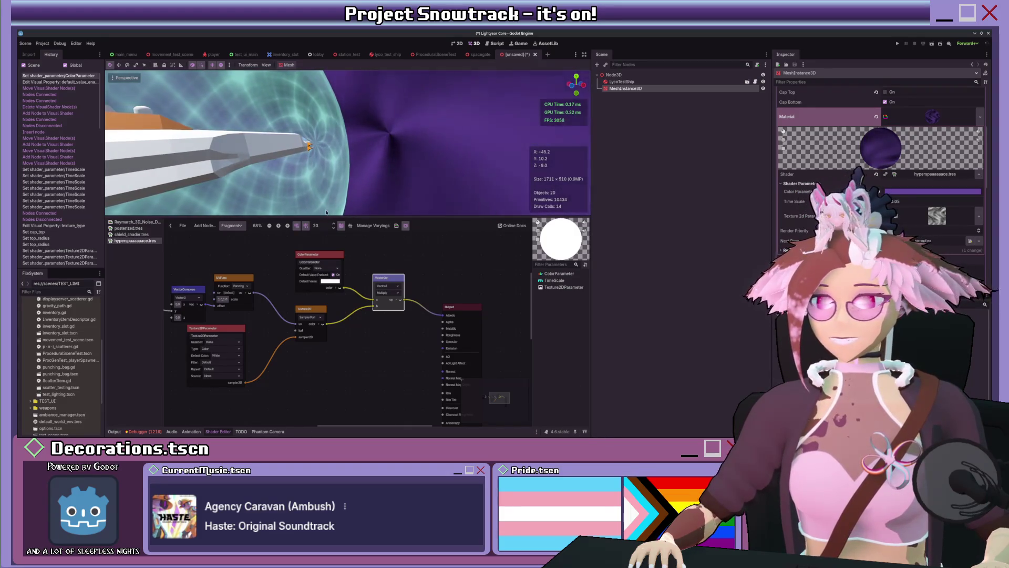
{"action": "left_click", "coordinate": [221, 430]}
{"action": "left_click_drag", "start_coordinate": [315, 236], "coordinate": [384, 218]}
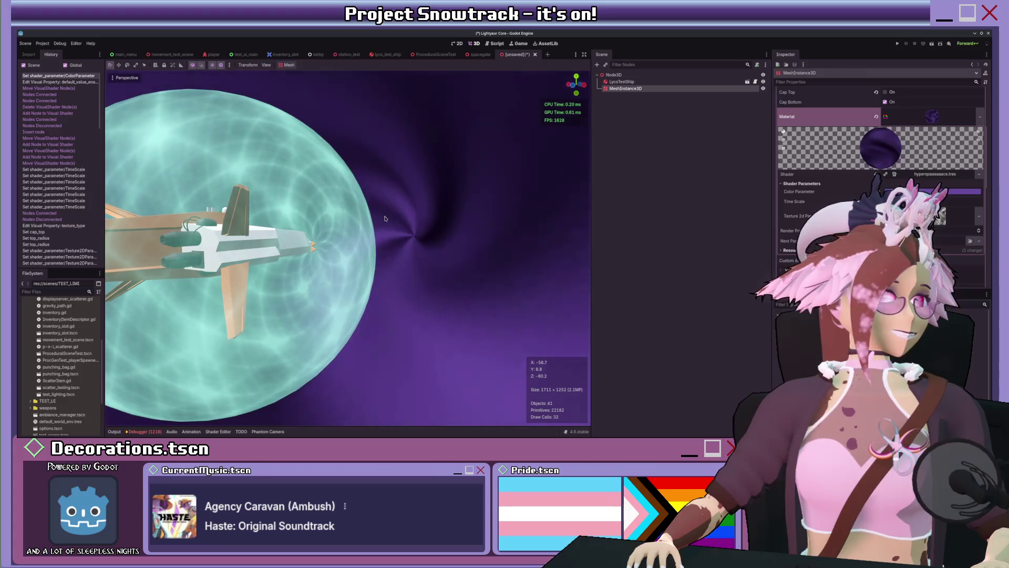
Widen the 3D viewport and set the tunnel material's Time Scale to -0.075.
{"action": "mouse_move", "coordinate": [593, 203]}
{"action": "left_mouse_down"}
{"action": "mouse_move", "coordinate": [748, 198]}
{"action": "mouse_move", "coordinate": [556, 210]}
{"action": "left_mouse_up"}
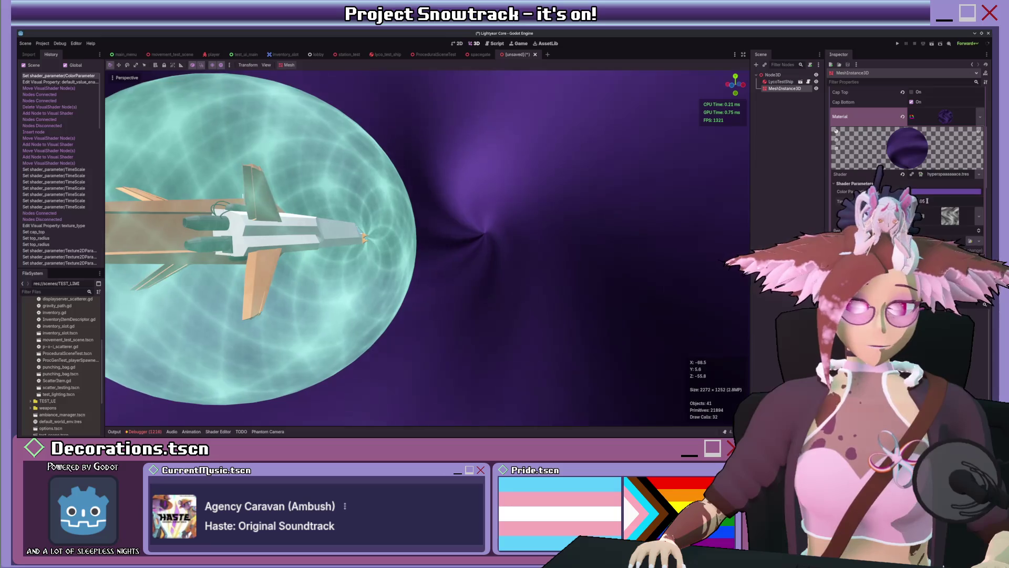
{"action": "key", "text": "Return"}
{"action": "mouse_move", "coordinate": [557, 253]}
{"action": "left_mouse_down"}
{"action": "mouse_move", "coordinate": [331, 264]}
{"action": "mouse_move", "coordinate": [359, 283]}
{"action": "left_mouse_up"}
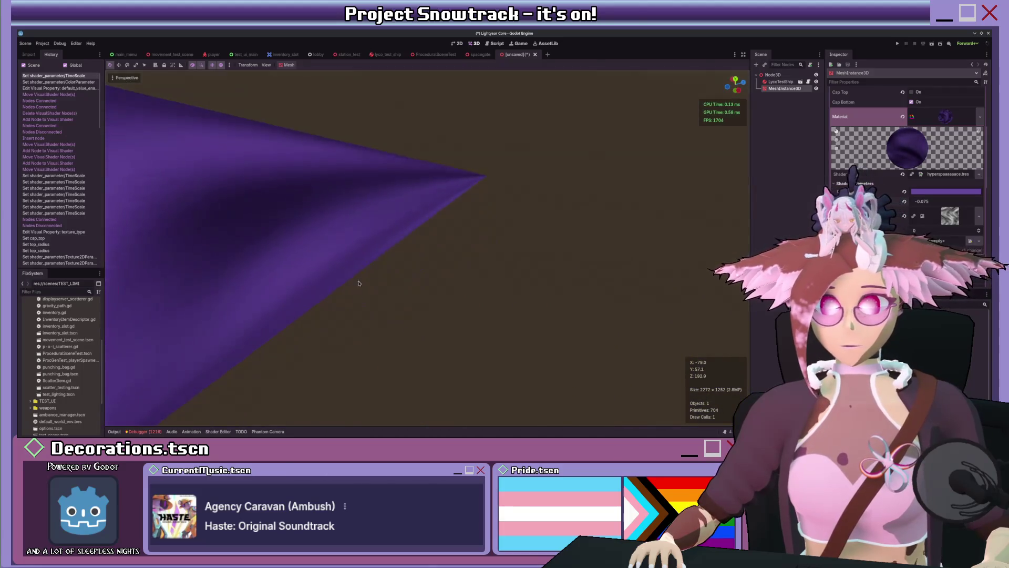
Give the CylinderMesh 128 radial segments and a height of 1000.
{"action": "scroll", "coordinate": [941, 158], "scroll_direction": "up", "scroll_amount": 5}
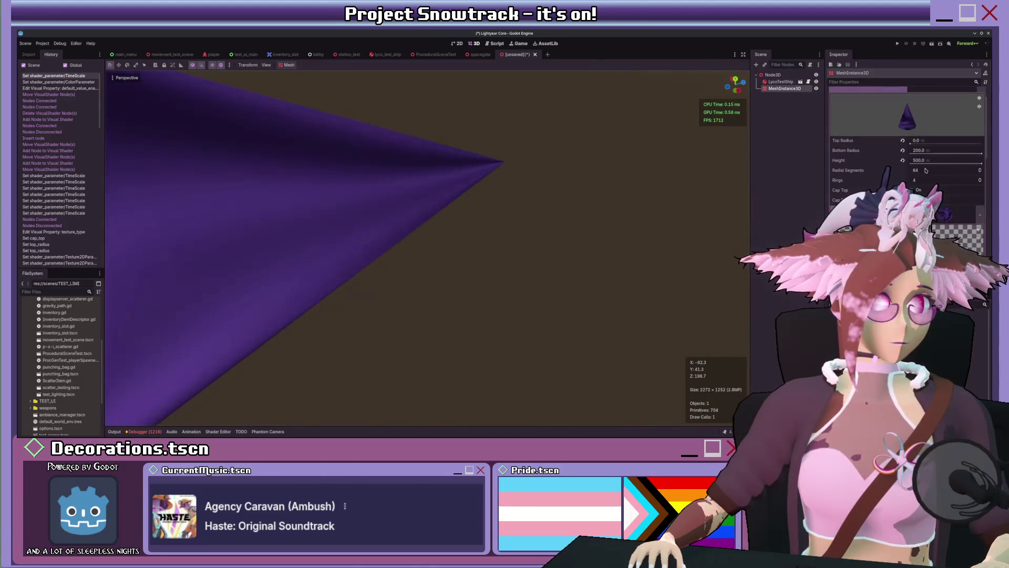
{"action": "left_click_drag", "start_coordinate": [925, 170], "coordinate": [941, 170]}
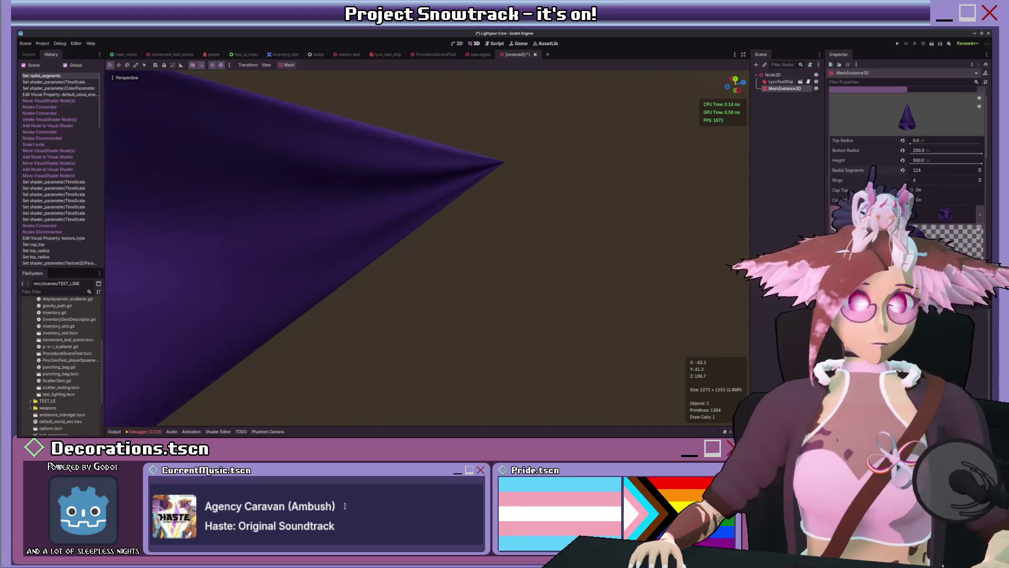
{"action": "left_click", "coordinate": [925, 171]}
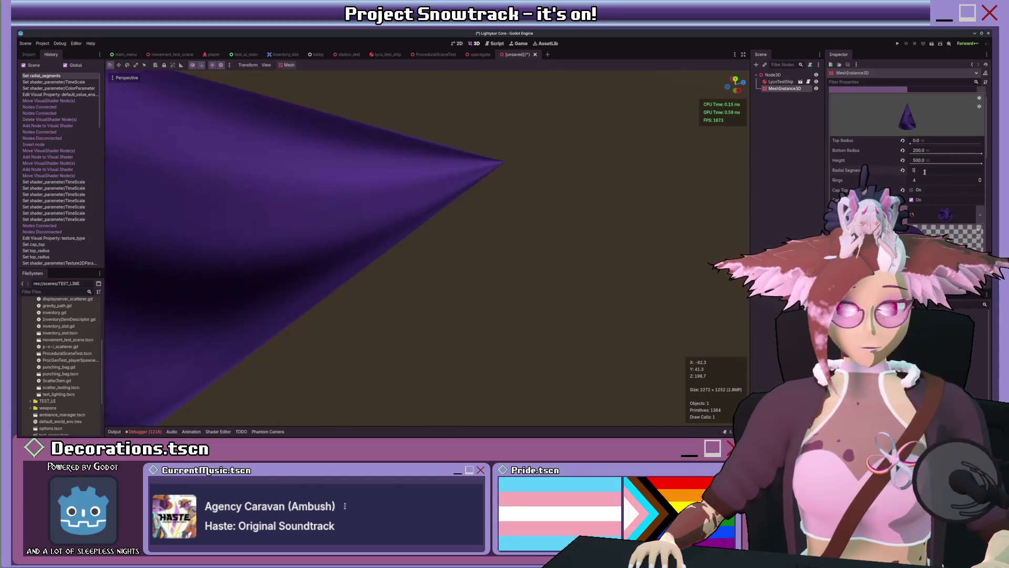
{"action": "type", "text": "28"}
{"action": "key", "text": "Return"}
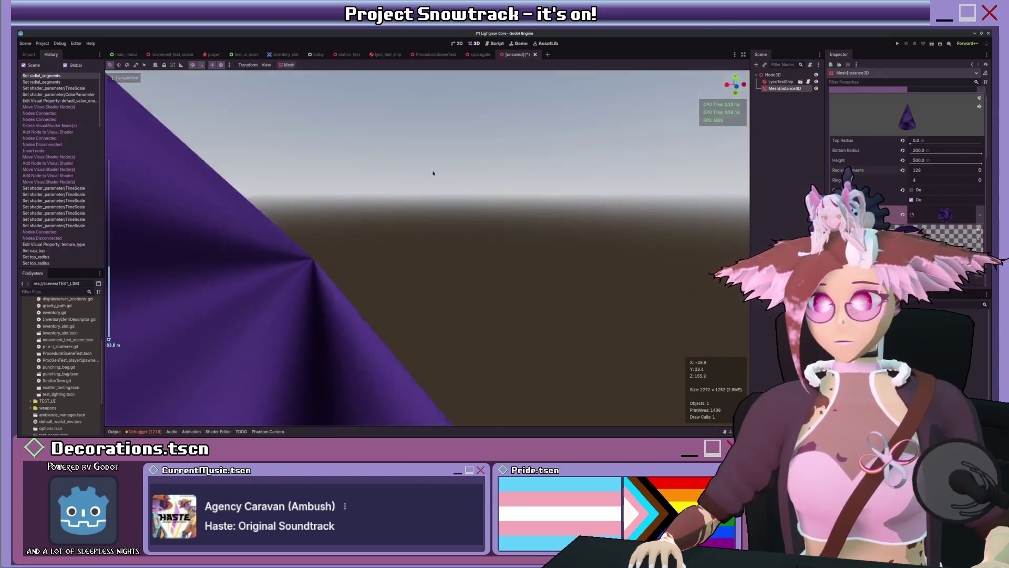
{"action": "scroll", "coordinate": [358, 227], "scroll_direction": "down", "scroll_amount": 5}
{"action": "scroll", "coordinate": [361, 232], "scroll_direction": "down", "scroll_amount": 5}
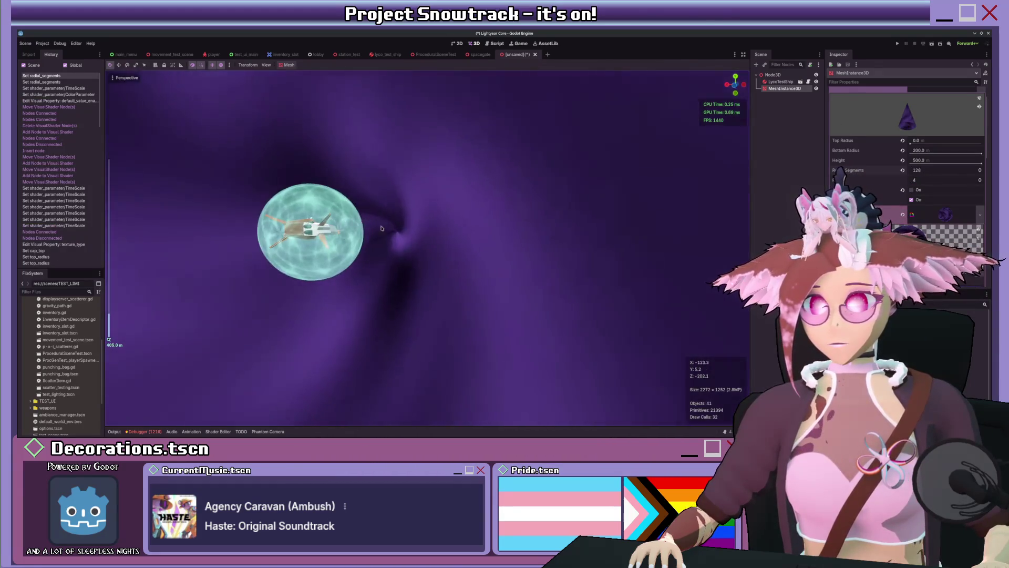
{"action": "left_click", "coordinate": [918, 161]}
{"action": "type", "text": "1000"}
{"action": "key", "text": "Return"}
Orbit out to view the whole cone and duplicate it as MeshInstance3D2.
{"action": "scroll", "coordinate": [360, 259], "scroll_direction": "down", "scroll_amount": 3}
{"action": "scroll", "coordinate": [360, 259], "scroll_direction": "down", "scroll_amount": 3}
{"action": "scroll", "coordinate": [368, 258], "scroll_direction": "up", "scroll_amount": 6}
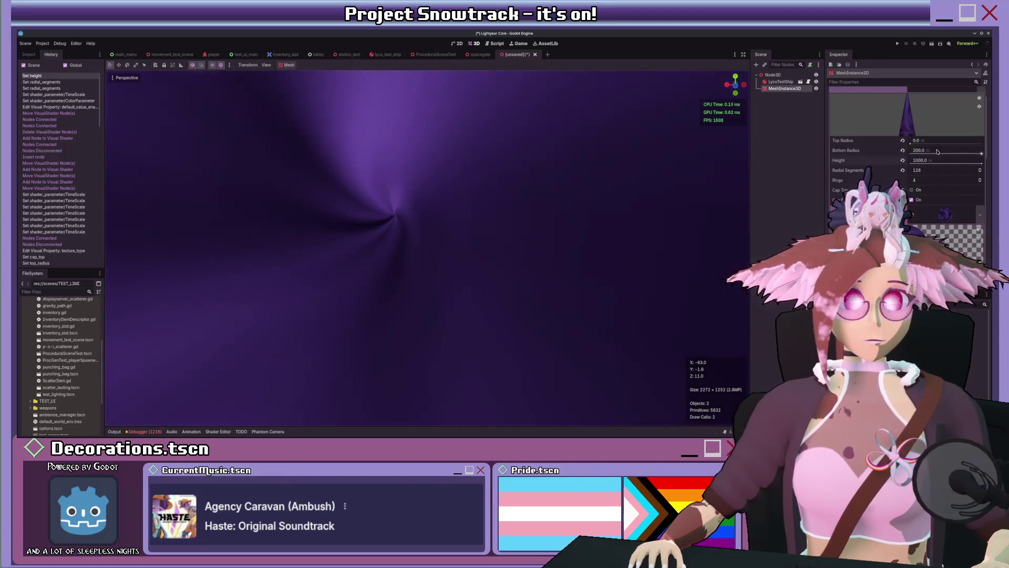
{"action": "scroll", "coordinate": [527, 210], "scroll_direction": "down", "scroll_amount": 4}
{"action": "mouse_move", "coordinate": [544, 209]}
{"action": "left_mouse_down"}
{"action": "mouse_move", "coordinate": [406, 215]}
{"action": "mouse_move", "coordinate": [513, 210]}
{"action": "mouse_move", "coordinate": [441, 227]}
{"action": "mouse_move", "coordinate": [503, 231]}
{"action": "mouse_move", "coordinate": [408, 255]}
{"action": "mouse_move", "coordinate": [443, 253]}
{"action": "mouse_move", "coordinate": [698, 155]}
{"action": "left_mouse_up"}
{"action": "scroll", "coordinate": [473, 213], "scroll_direction": "up", "scroll_amount": 5}
{"action": "scroll", "coordinate": [406, 256], "scroll_direction": "up", "scroll_amount": 5}
{"action": "scroll", "coordinate": [405, 257], "scroll_direction": "down", "scroll_amount": 5}
{"action": "scroll", "coordinate": [574, 176], "scroll_direction": "down", "scroll_amount": 5}
{"action": "left_click_drag", "start_coordinate": [574, 175], "coordinate": [368, 242]}
{"action": "key", "text": "ctrl+d"}
Flip the duplicate cone 180° and slide it against the original's base.
{"action": "left_click_drag", "start_coordinate": [604, 173], "coordinate": [463, 233]}
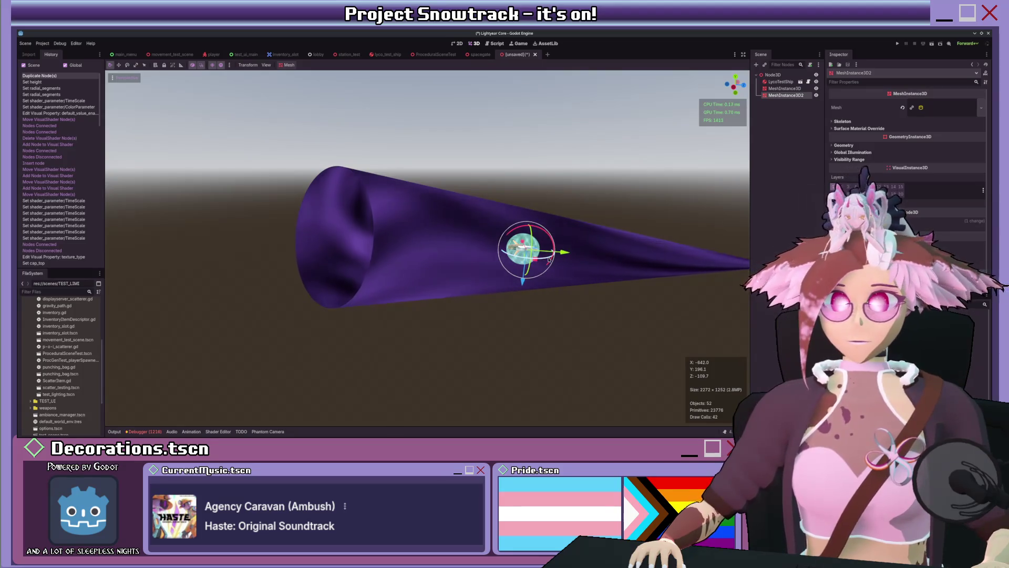
{"action": "mouse_move", "coordinate": [556, 258]}
{"action": "left_mouse_down"}
{"action": "mouse_move", "coordinate": [521, 268]}
{"action": "mouse_move", "coordinate": [463, 240]}
{"action": "mouse_move", "coordinate": [242, 249]}
{"action": "mouse_move", "coordinate": [314, 246]}
{"action": "left_mouse_up"}
{"action": "left_click_drag", "start_coordinate": [465, 247], "coordinate": [332, 254]}
{"action": "right_click", "coordinate": [333, 253]}
{"action": "left_click_drag", "start_coordinate": [460, 246], "coordinate": [233, 243]}
Select the original cone and enable its Cap Bottom.
{"action": "scroll", "coordinate": [362, 242], "scroll_direction": "up", "scroll_amount": 5}
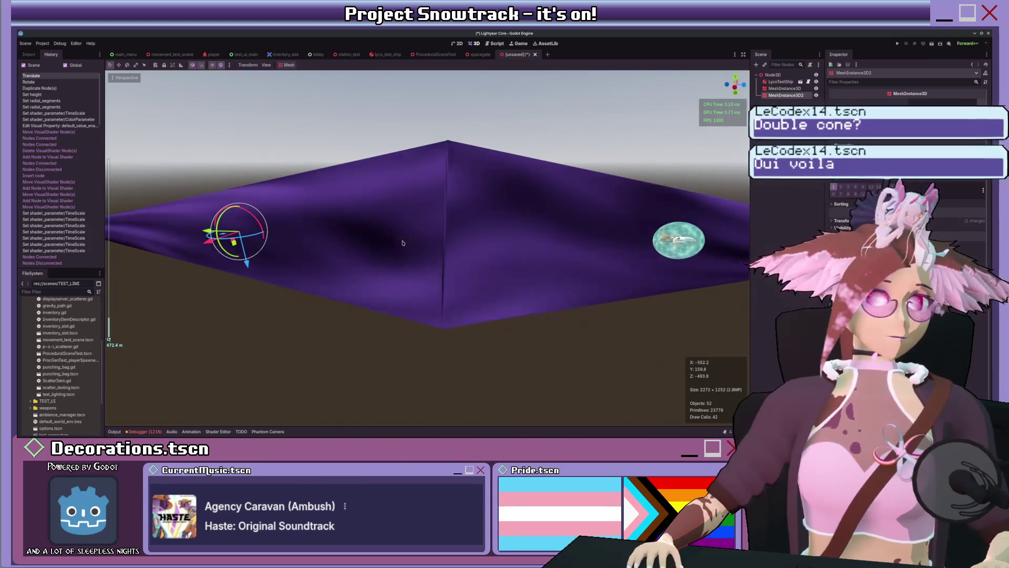
{"action": "scroll", "coordinate": [402, 243], "scroll_direction": "down", "scroll_amount": 3}
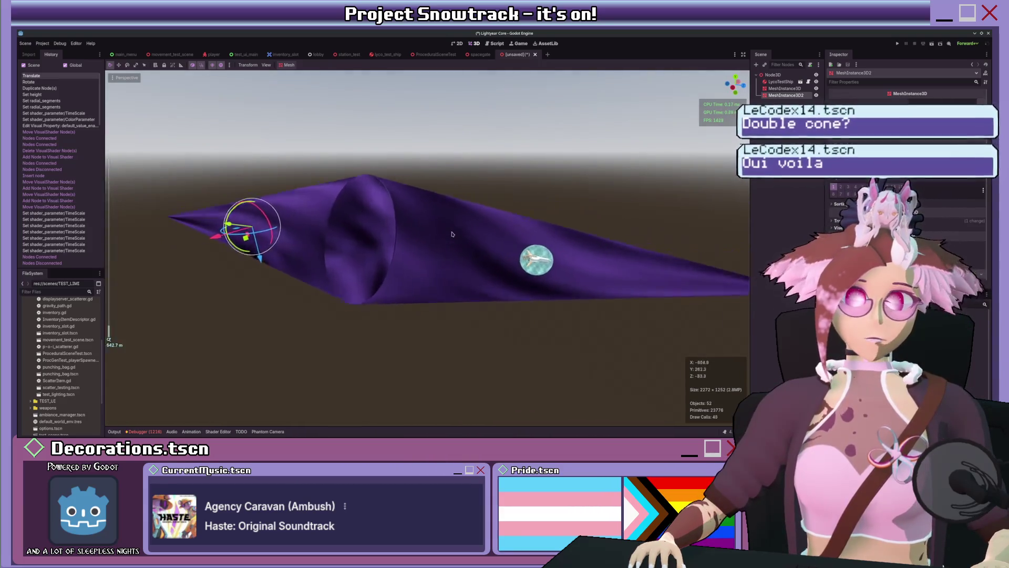
{"action": "scroll", "coordinate": [451, 234], "scroll_direction": "up", "scroll_amount": 5}
{"action": "left_click", "coordinate": [785, 88]}
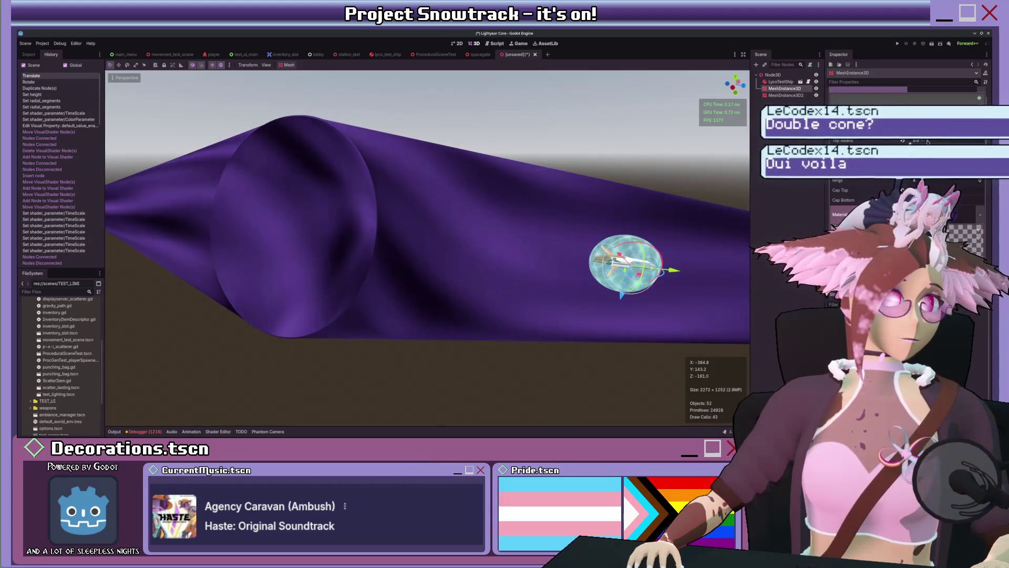
{"action": "left_click", "coordinate": [915, 200]}
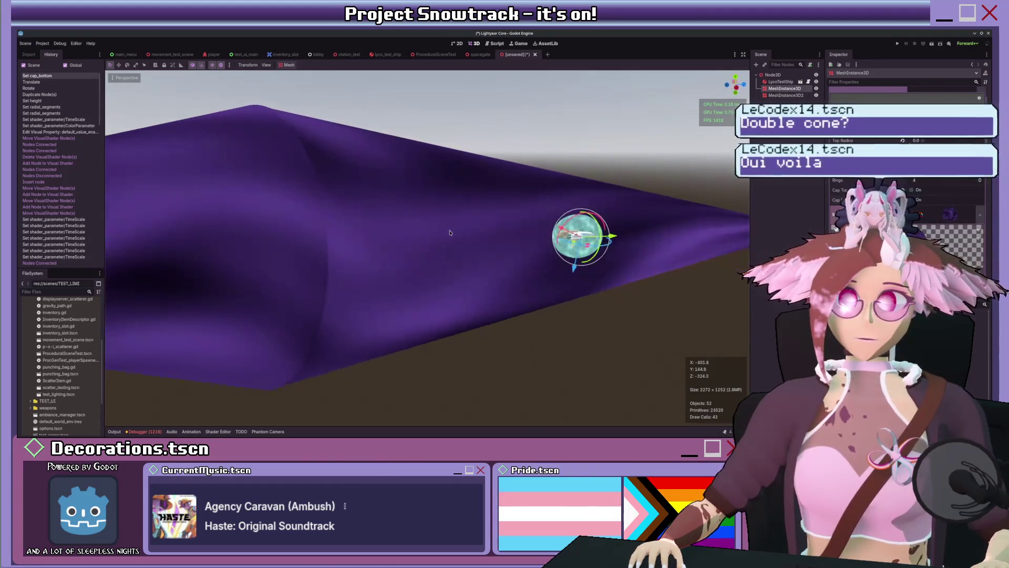
Try rotating the duplicate cone again, undo it, and expand the mesh's geometry settings.
{"action": "scroll", "coordinate": [885, 180], "scroll_direction": "down", "scroll_amount": 3}
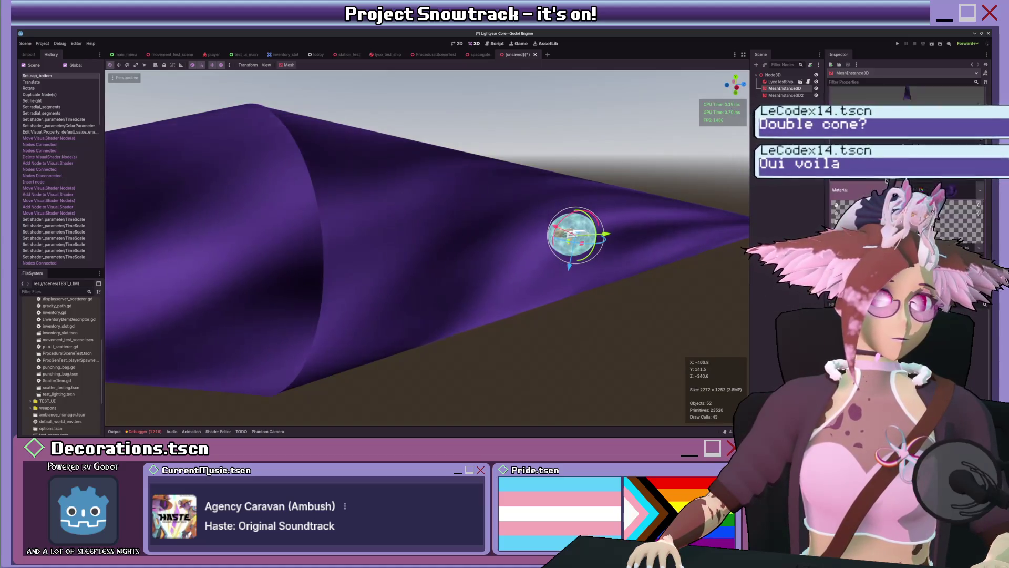
{"action": "scroll", "coordinate": [261, 263], "scroll_direction": "down", "scroll_amount": 3}
{"action": "mouse_move", "coordinate": [261, 263]}
{"action": "left_mouse_down"}
{"action": "mouse_move", "coordinate": [376, 240]}
{"action": "mouse_move", "coordinate": [367, 219]}
{"action": "mouse_move", "coordinate": [311, 213]}
{"action": "mouse_move", "coordinate": [323, 222]}
{"action": "left_mouse_up"}
{"action": "scroll", "coordinate": [494, 229], "scroll_direction": "up", "scroll_amount": 2}
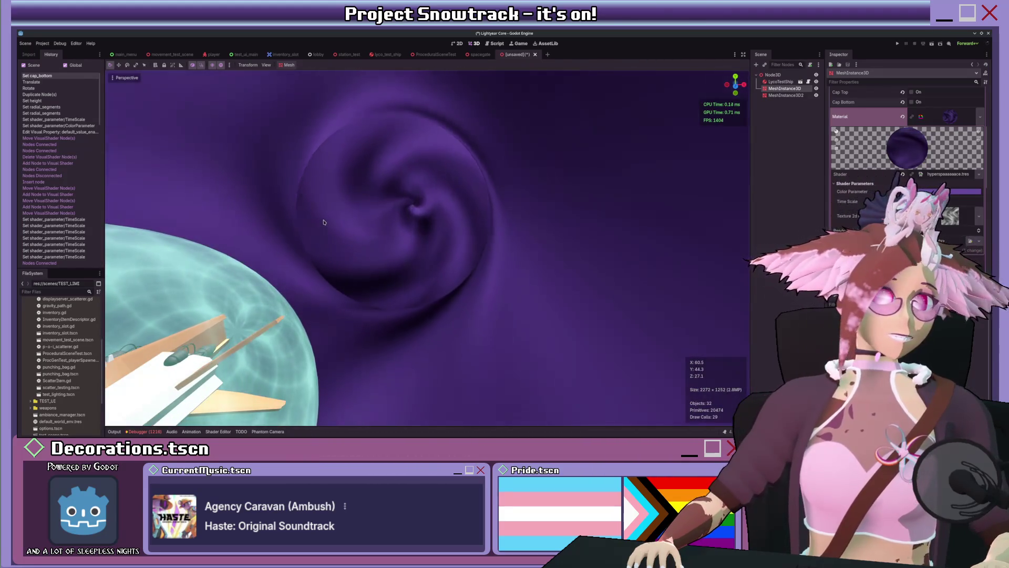
{"action": "scroll", "coordinate": [323, 223], "scroll_direction": "down", "scroll_amount": 6}
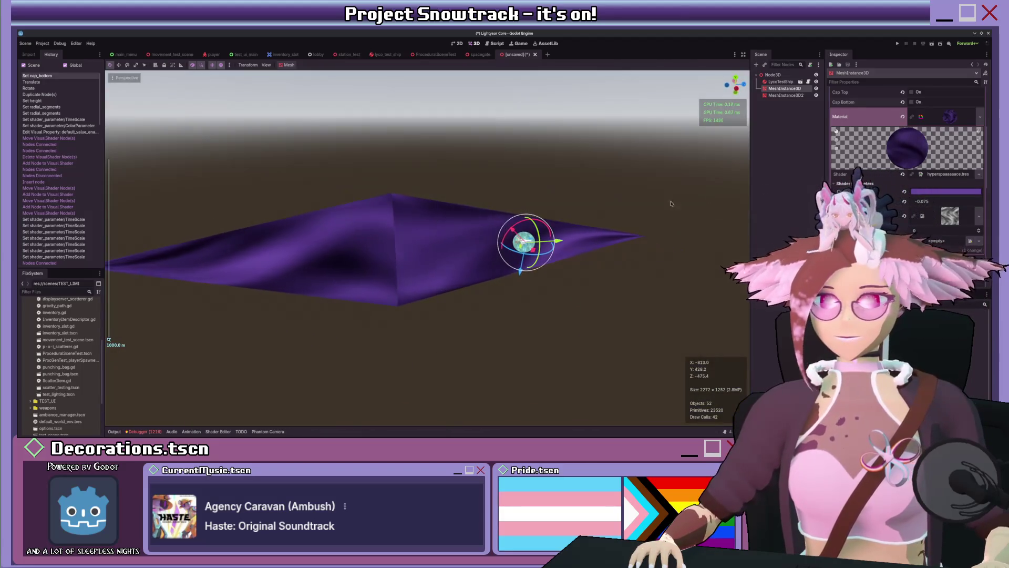
{"action": "left_click", "coordinate": [280, 260]}
{"action": "mouse_move", "coordinate": [261, 264]}
{"action": "left_mouse_down"}
{"action": "mouse_move", "coordinate": [191, 254]}
{"action": "mouse_move", "coordinate": [185, 241]}
{"action": "left_mouse_up"}
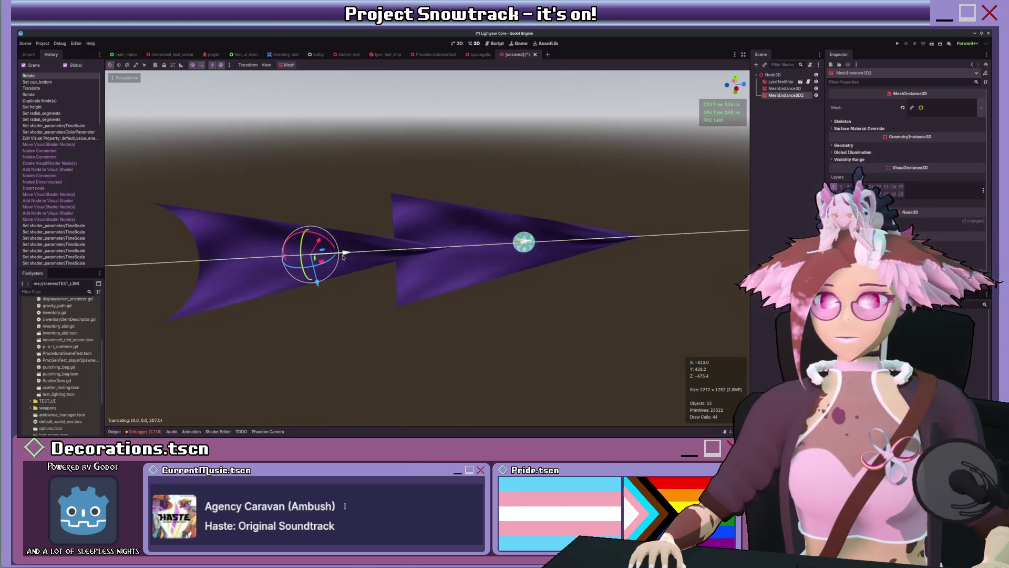
{"action": "left_click", "coordinate": [343, 255]}
{"action": "scroll", "coordinate": [420, 229], "scroll_direction": "up", "scroll_amount": 5}
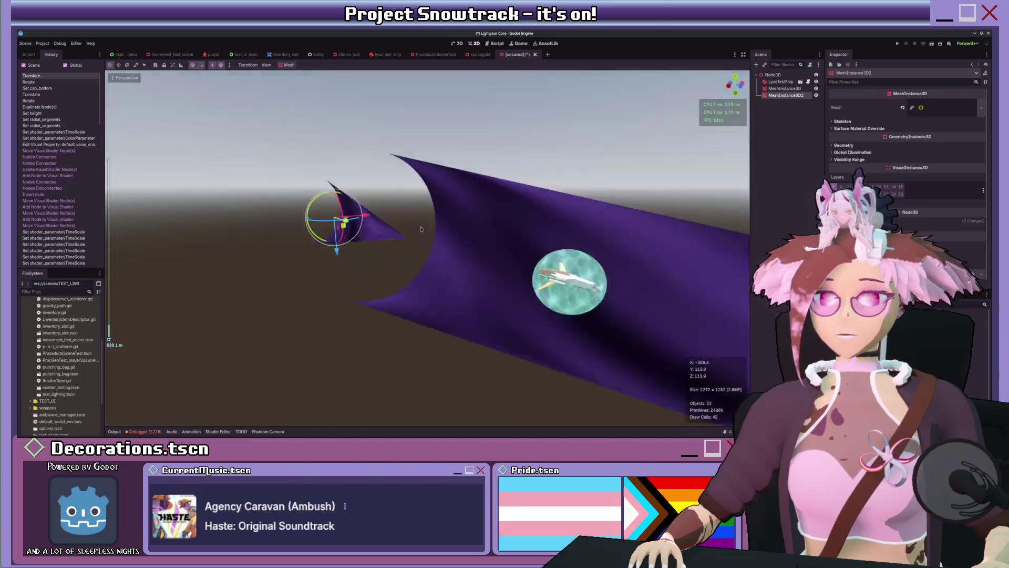
{"action": "scroll", "coordinate": [421, 229], "scroll_direction": "down", "scroll_amount": 5}
{"action": "key", "text": "ctrl+z"}
{"action": "key", "text": "ctrl+z"}
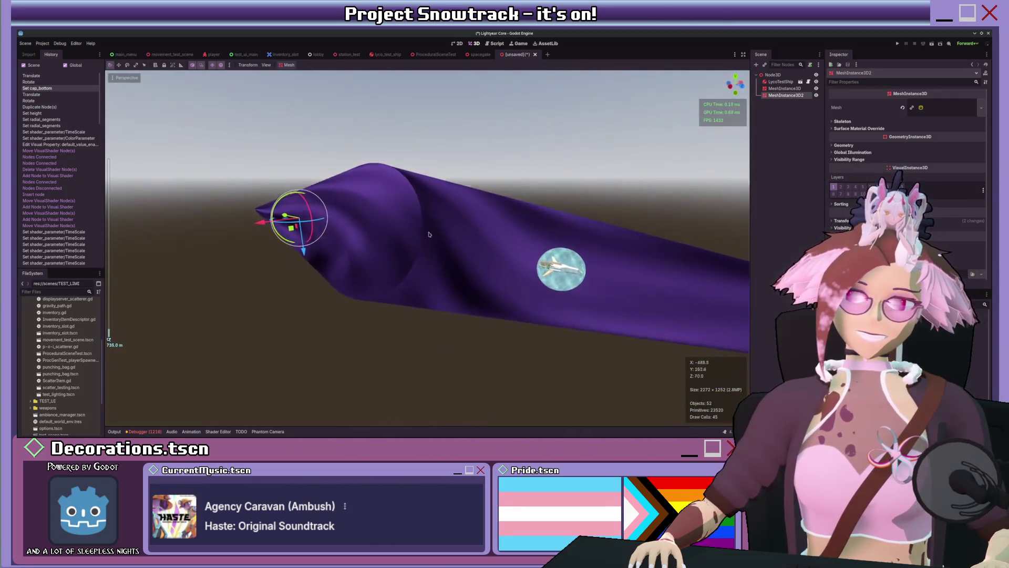
{"action": "left_click", "coordinate": [847, 146]}
{"action": "scroll", "coordinate": [862, 157], "scroll_direction": "down", "scroll_amount": 3}
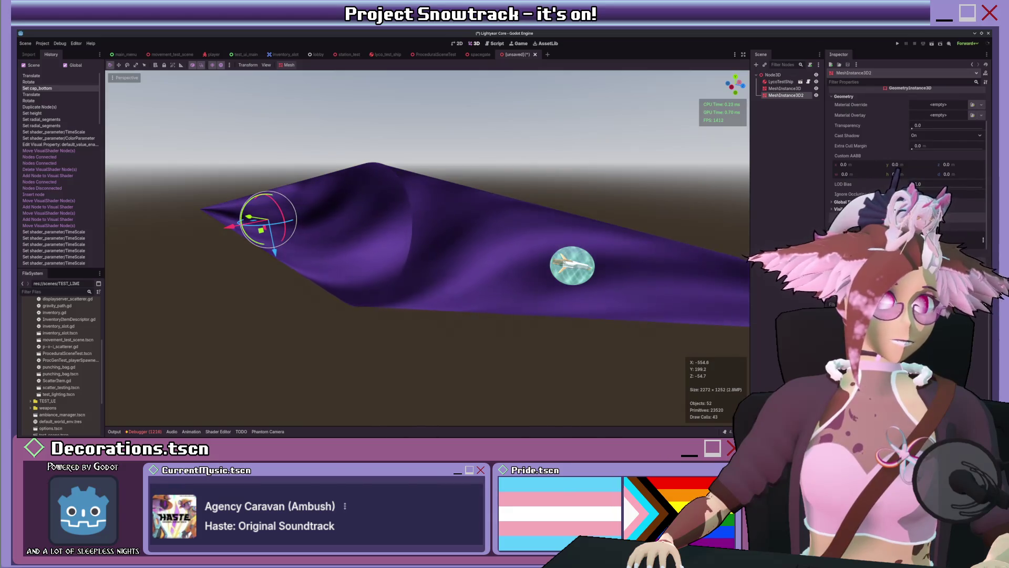
Select the LycoTestShip node and delete it from the scene.
{"action": "scroll", "coordinate": [894, 175], "scroll_direction": "down", "scroll_amount": 3}
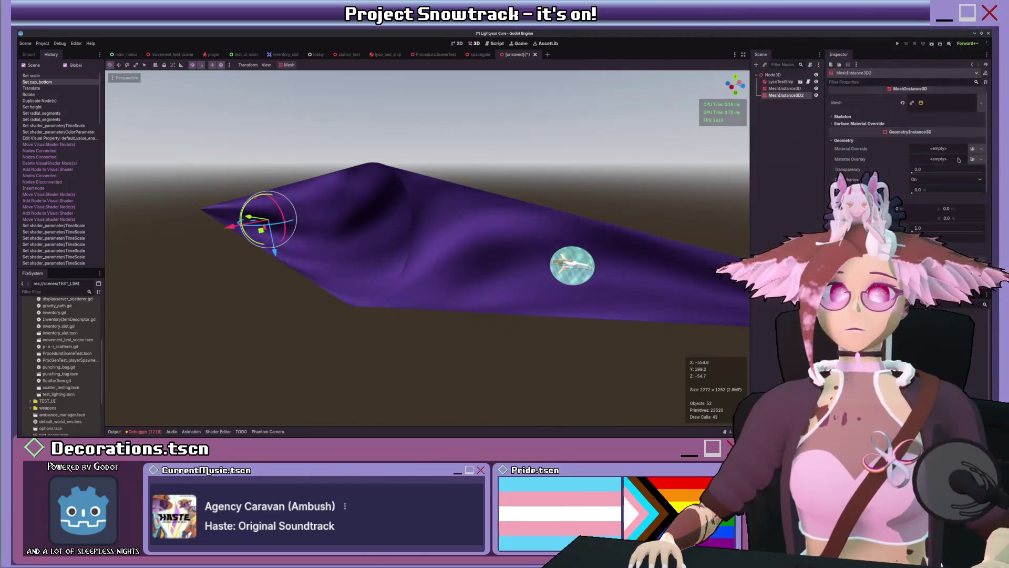
{"action": "scroll", "coordinate": [696, 161], "scroll_direction": "up", "scroll_amount": 10}
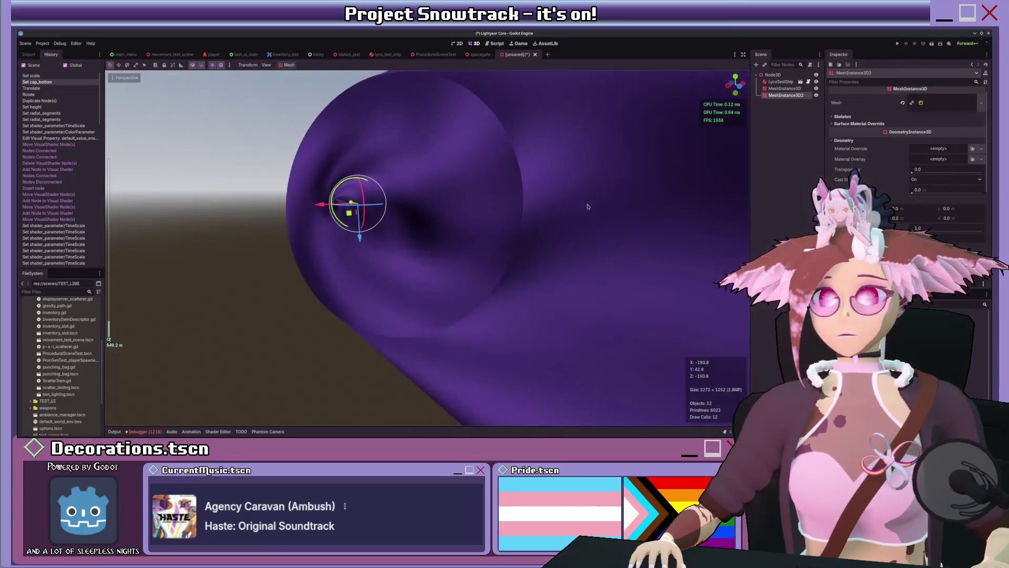
{"action": "scroll", "coordinate": [518, 205], "scroll_direction": "down", "scroll_amount": 5}
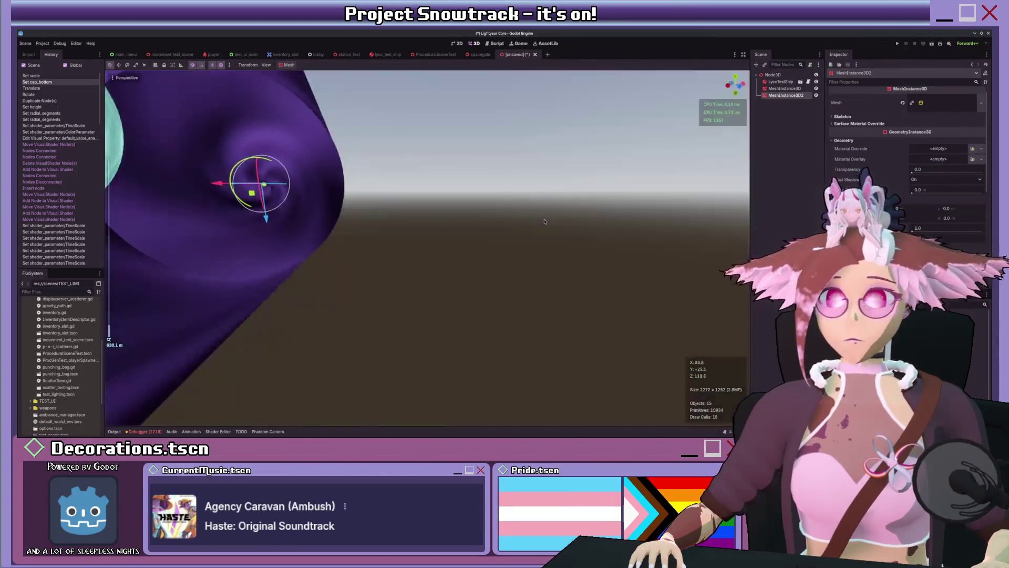
{"action": "scroll", "coordinate": [672, 239], "scroll_direction": "down", "scroll_amount": 5}
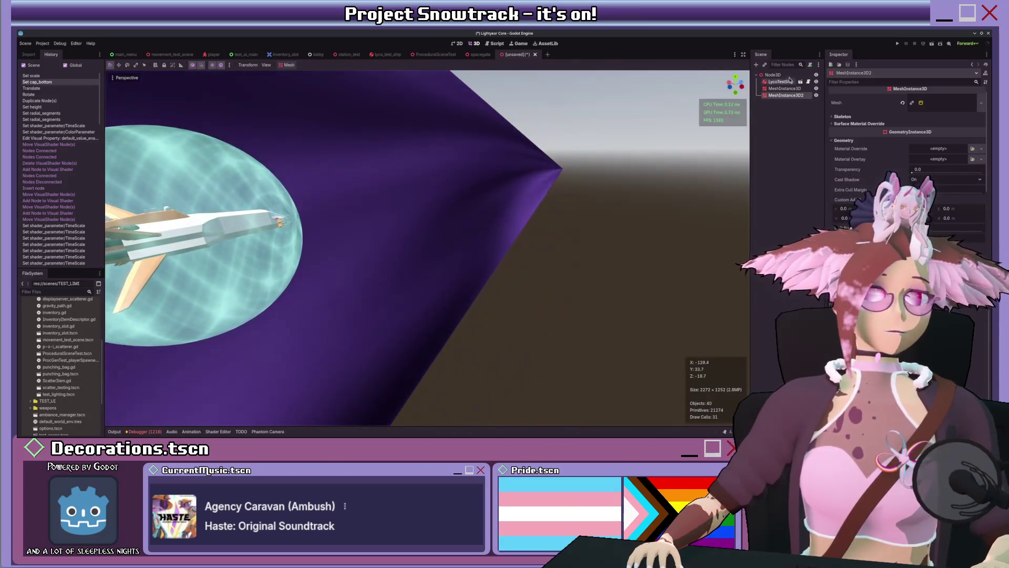
{"action": "left_click", "coordinate": [780, 81]}
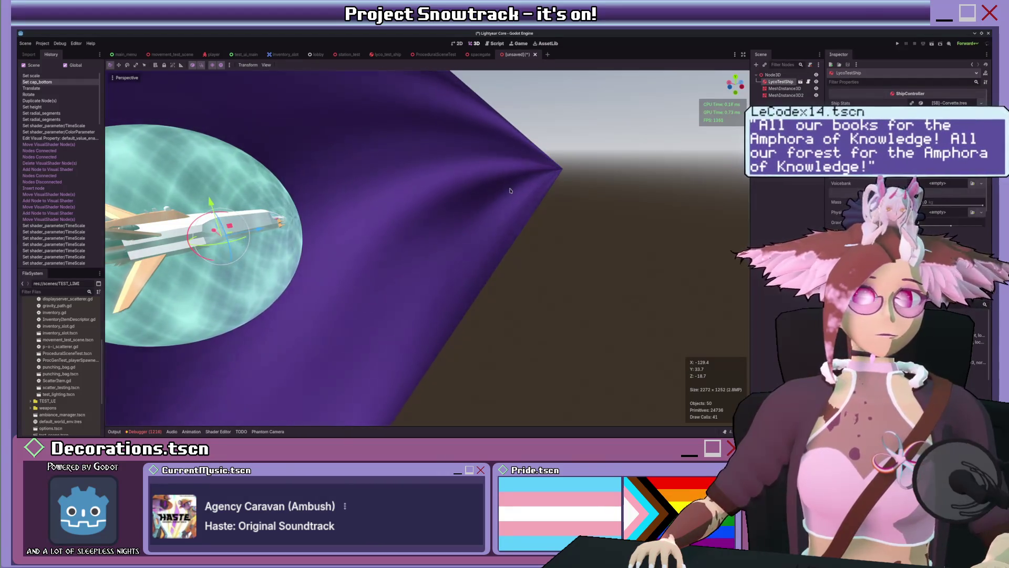
{"action": "key", "text": "Delete"}
Select the tunnel mesh and toggle its bottom cap.
{"action": "left_click_drag", "start_coordinate": [475, 227], "coordinate": [493, 220]}
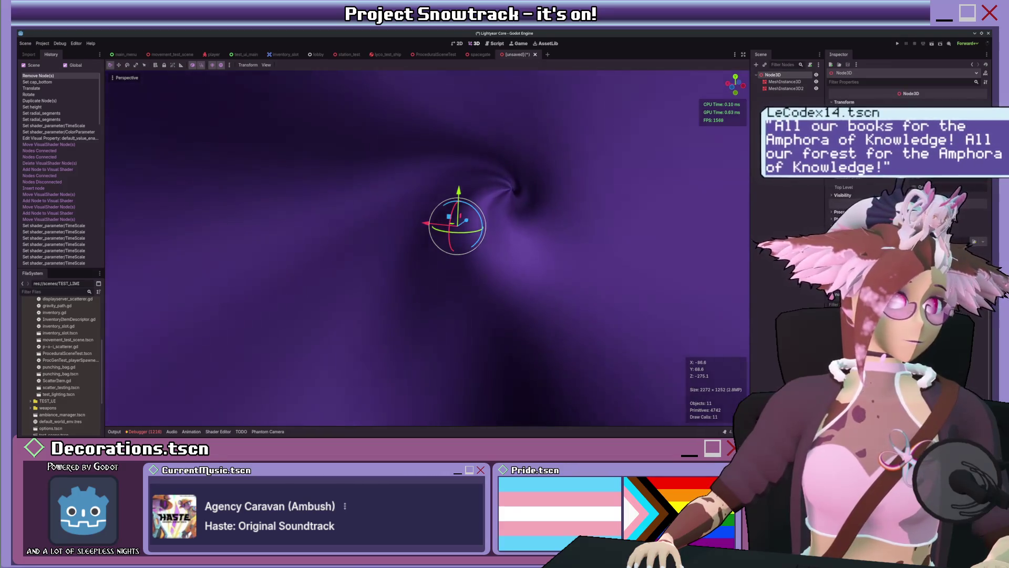
{"action": "scroll", "coordinate": [427, 247], "scroll_direction": "down", "scroll_amount": 3}
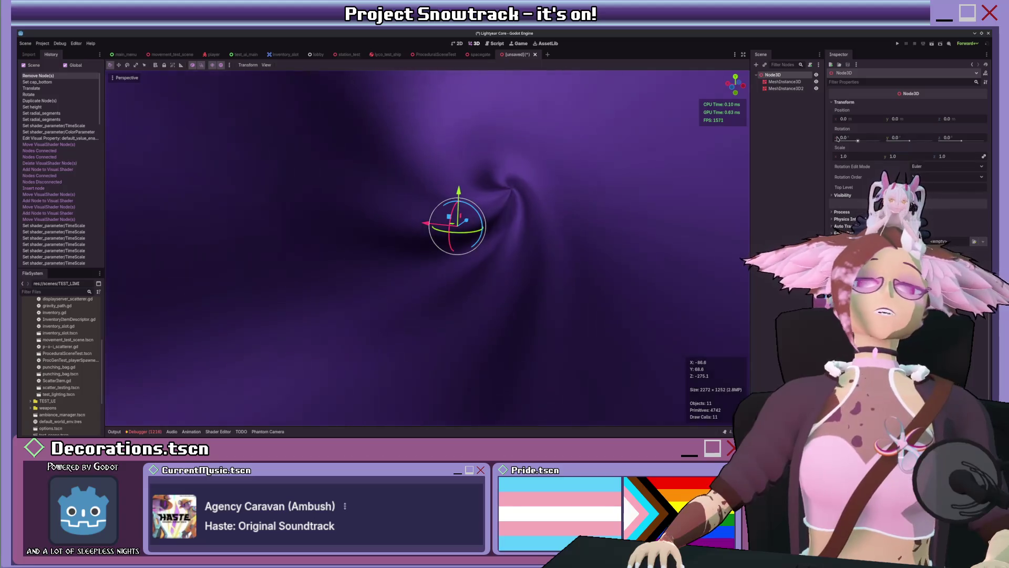
{"action": "left_click", "coordinate": [786, 82]}
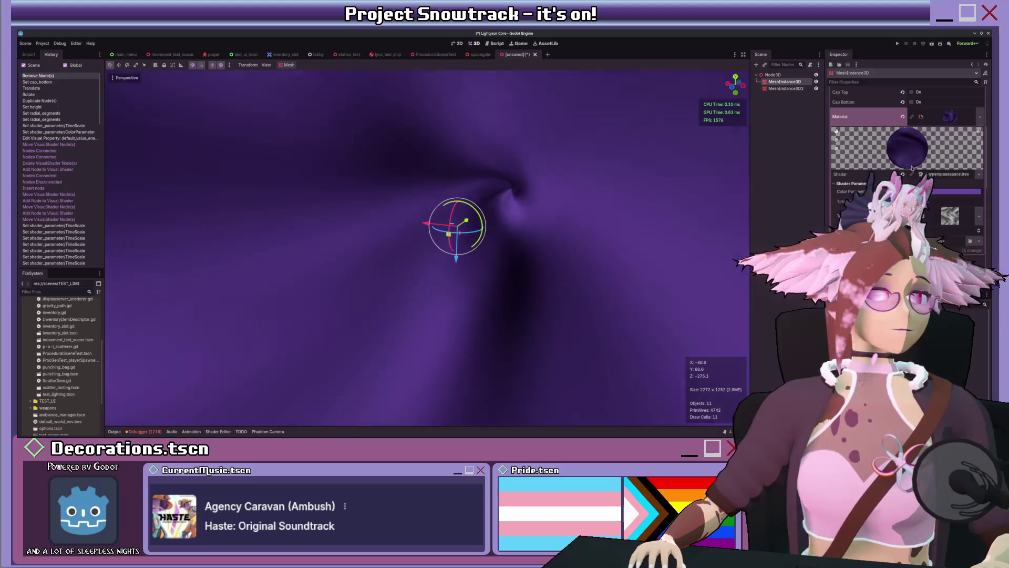
{"action": "left_click", "coordinate": [913, 175]}
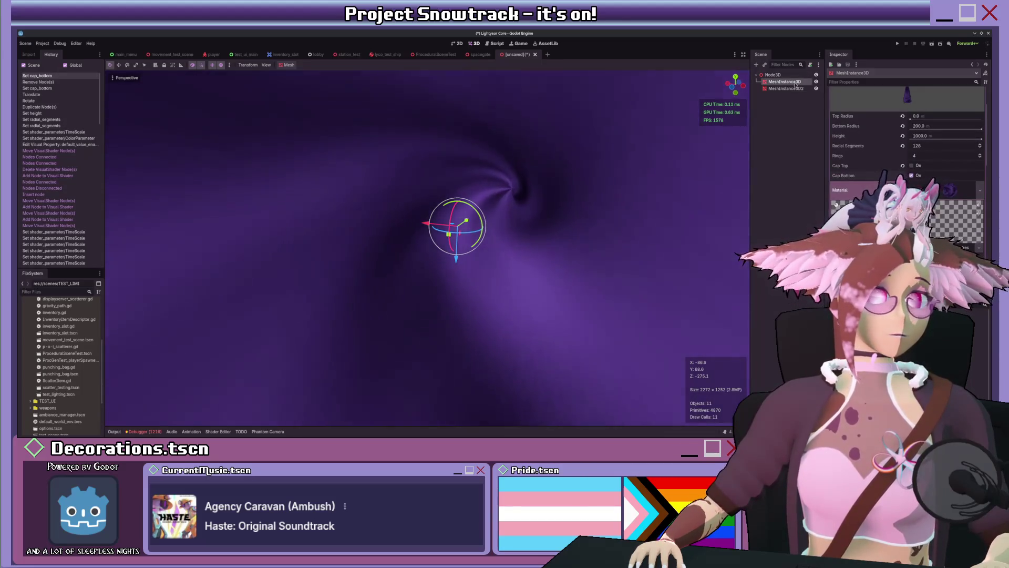
Delete the duplicate MeshInstance3D2 and reselect the tunnel mesh.
{"action": "left_click", "coordinate": [786, 88]}
{"action": "key", "text": "Delete"}
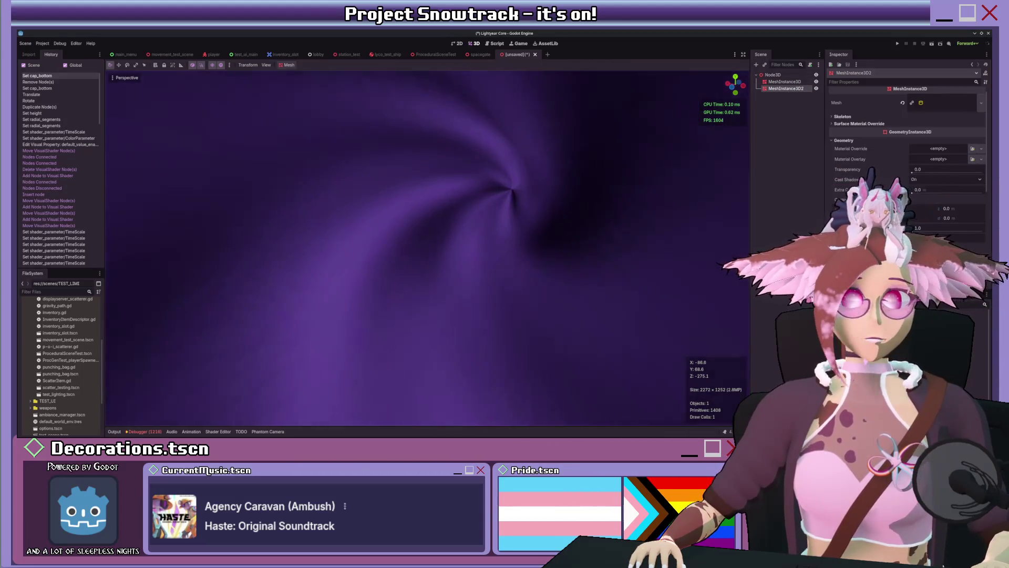
{"action": "left_click", "coordinate": [785, 82]}
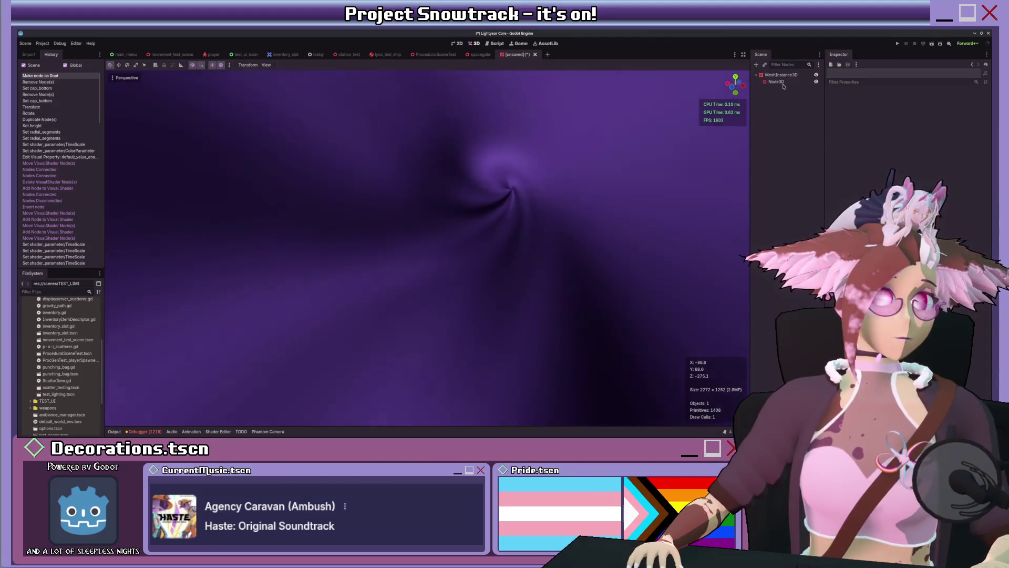
{"action": "scroll", "coordinate": [927, 177], "scroll_direction": "down", "scroll_amount": 4}
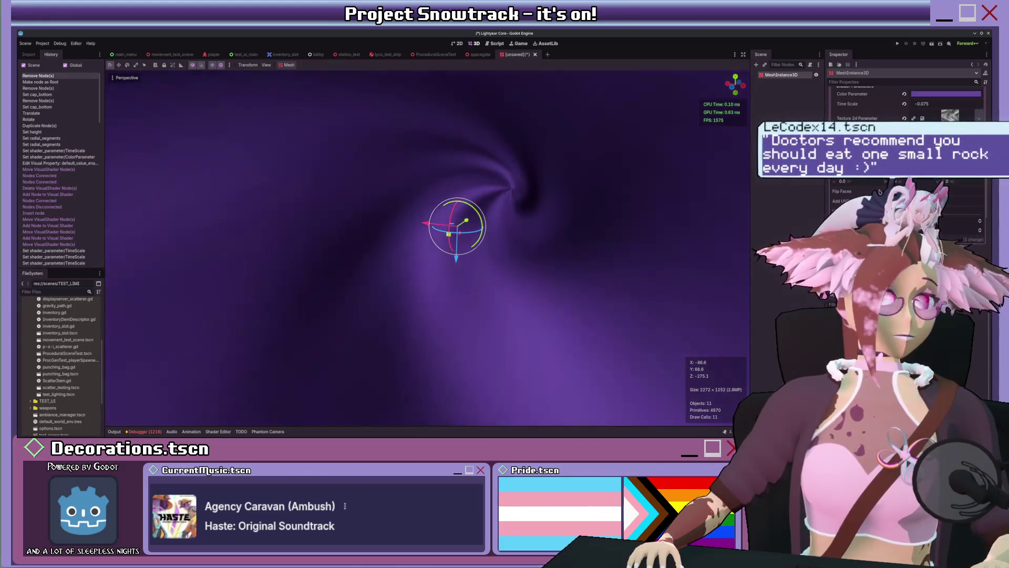
{"action": "scroll", "coordinate": [906, 158], "scroll_direction": "down", "scroll_amount": 4}
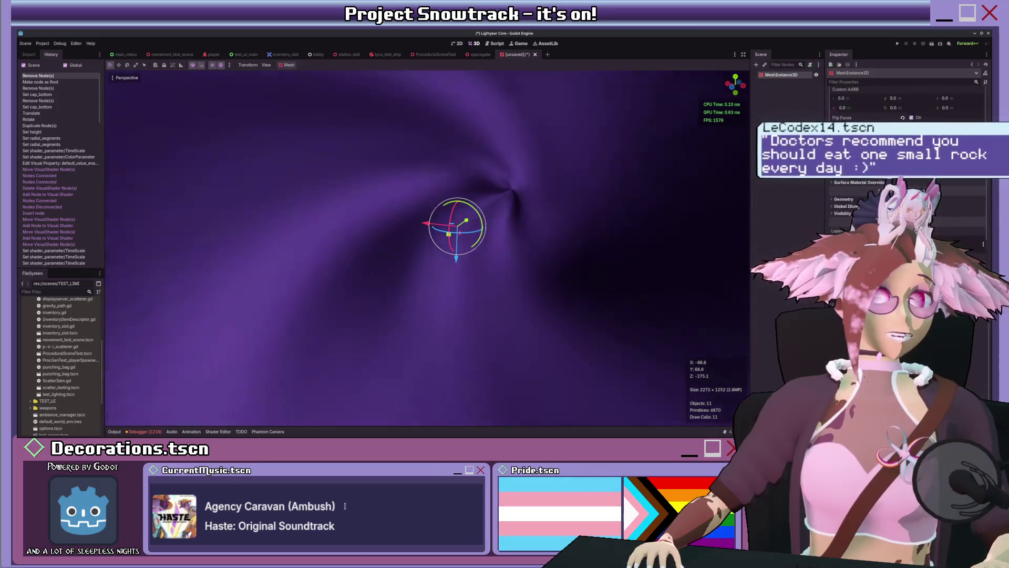
{"action": "left_click", "coordinate": [849, 175]}
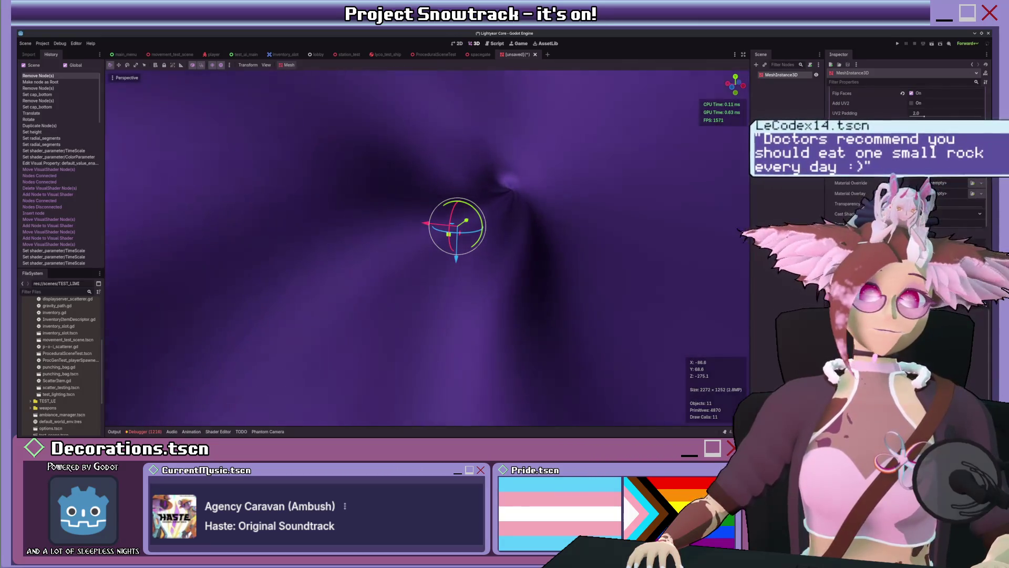
{"action": "mouse_move", "coordinate": [917, 206]}
{"action": "left_mouse_down"}
{"action": "mouse_move", "coordinate": [983, 206]}
{"action": "mouse_move", "coordinate": [917, 206]}
{"action": "left_mouse_up"}
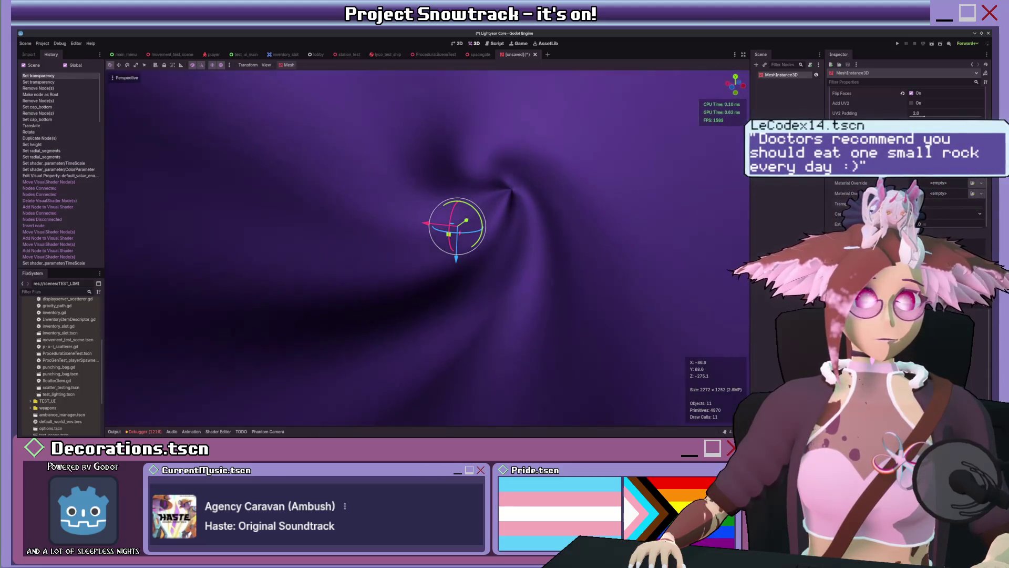
{"action": "scroll", "coordinate": [631, 194], "scroll_direction": "down", "scroll_amount": 5}
{"action": "scroll", "coordinate": [545, 130], "scroll_direction": "up", "scroll_amount": 4}
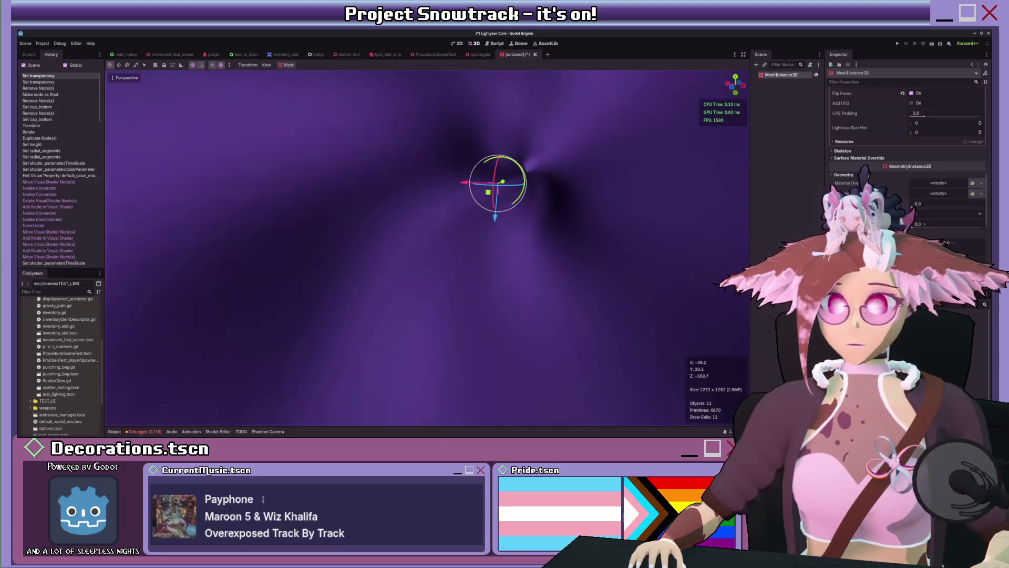
Save as hyperspace.tscn and add a GPUParticles3D emitter at the cone's tip.
{"action": "key", "text": "ctrl+s"}
{"action": "scroll", "coordinate": [554, 218], "scroll_direction": "up", "scroll_amount": 3}
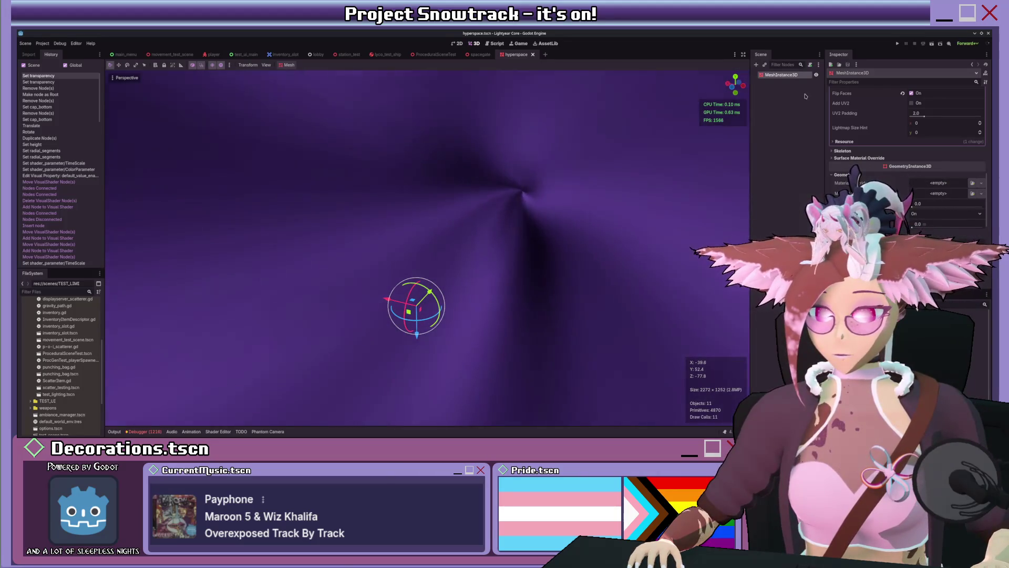
{"action": "key", "text": "ctrl+a"}
{"action": "key", "text": "Return"}
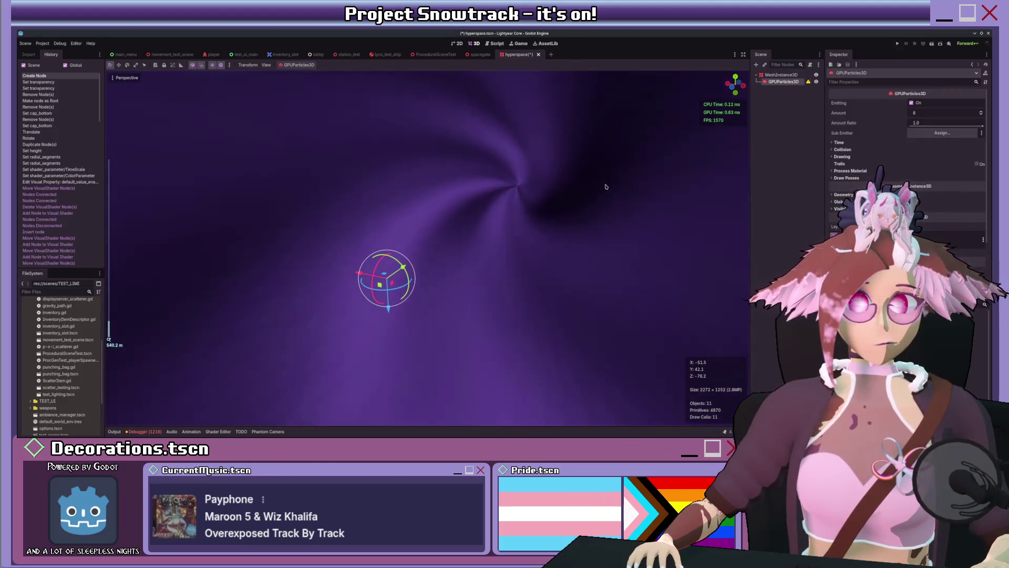
{"action": "scroll", "coordinate": [461, 282], "scroll_direction": "down", "scroll_amount": 4}
{"action": "scroll", "coordinate": [461, 282], "scroll_direction": "down", "scroll_amount": 3}
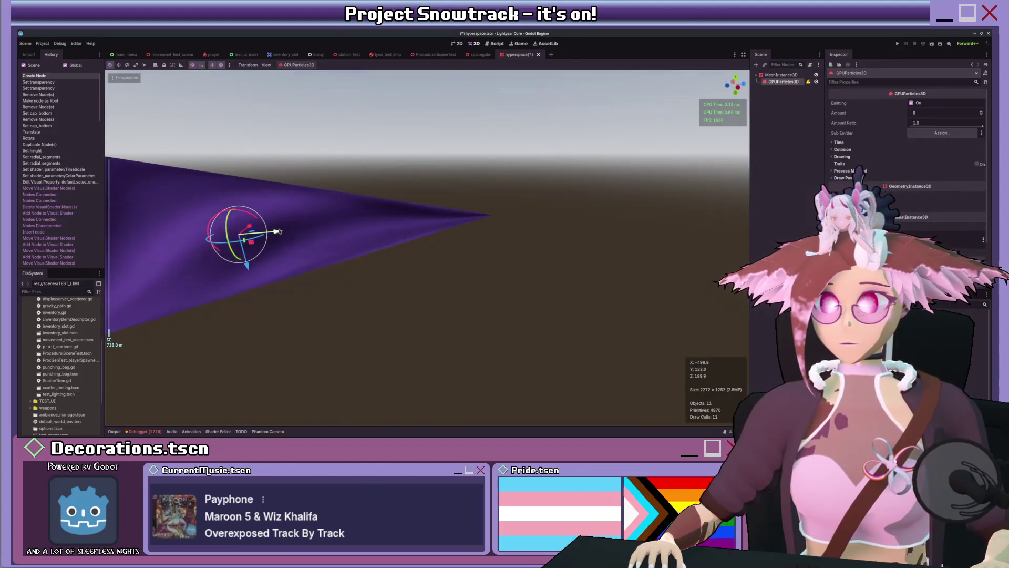
{"action": "left_click_drag", "start_coordinate": [247, 231], "coordinate": [501, 224]}
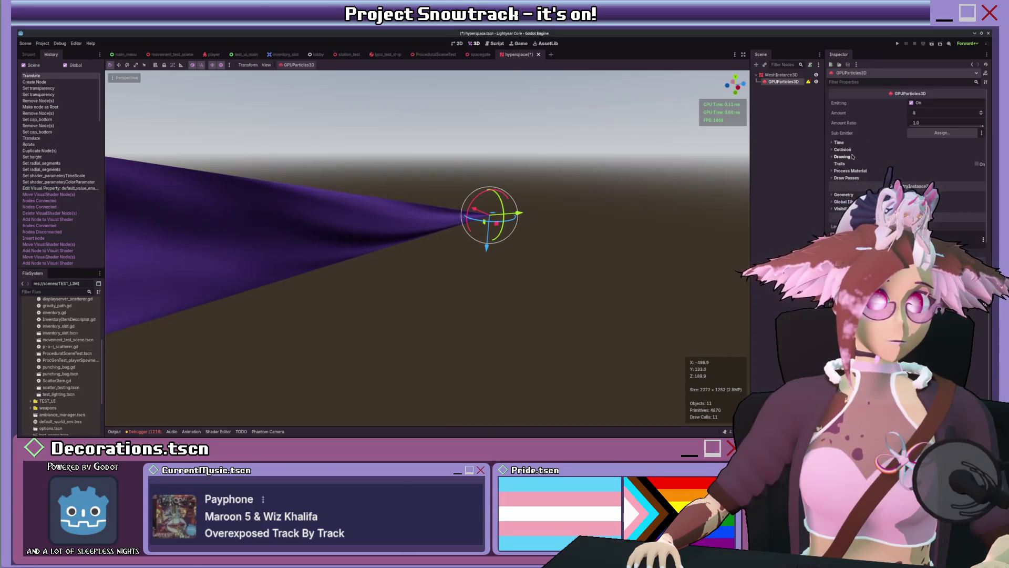
{"action": "scroll", "coordinate": [368, 236], "scroll_direction": "up", "scroll_amount": 2}
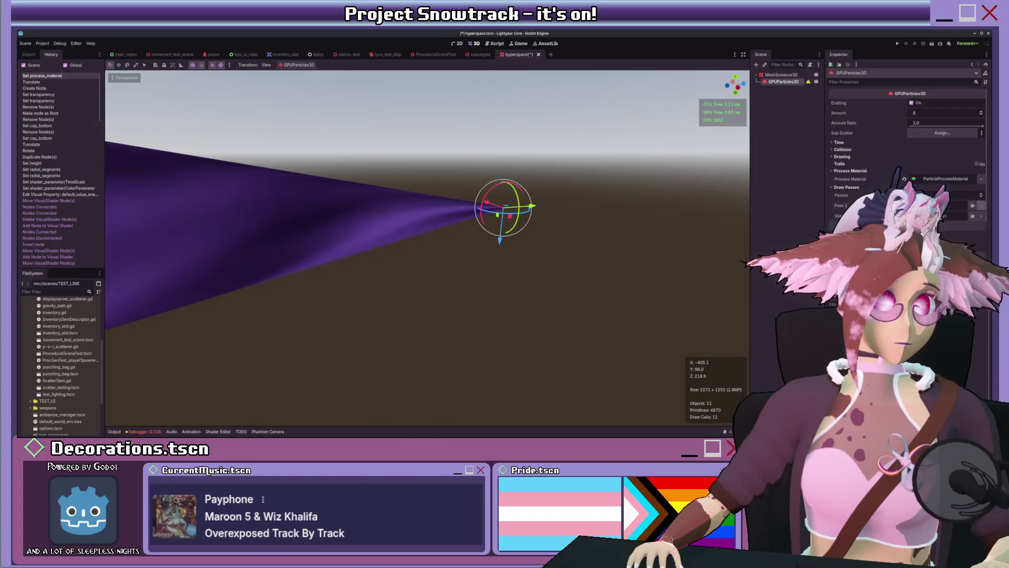
Assign a mesh to the emitter's Draw Pass 1 and switch to the spacegate scene.
{"action": "left_click", "coordinate": [980, 205]}
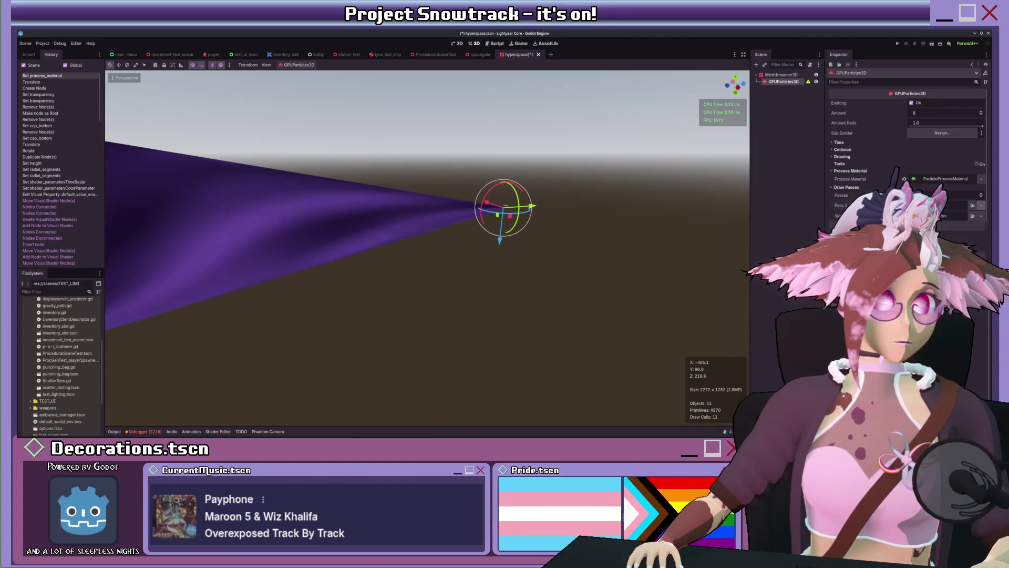
{"action": "scroll", "coordinate": [573, 204], "scroll_direction": "up", "scroll_amount": 2}
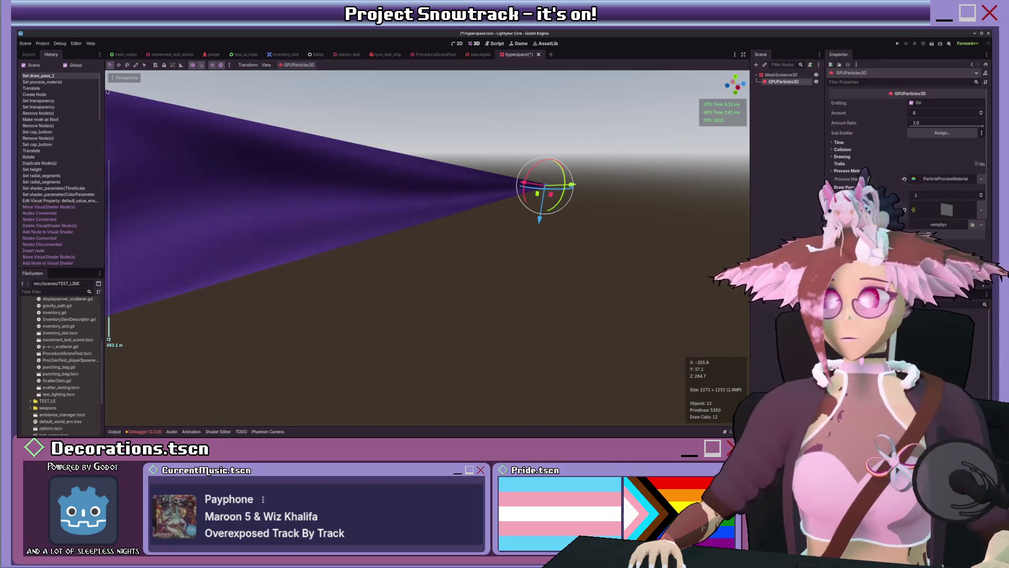
{"action": "left_click", "coordinate": [488, 55]}
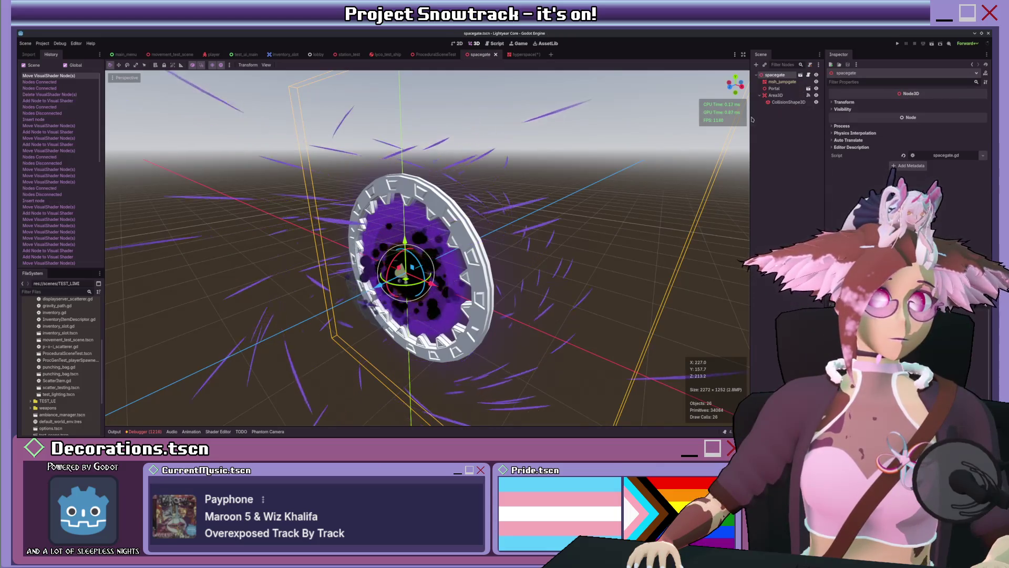
Open portal.tscn and inspect the ExitingParticles process material.
{"action": "double_click", "coordinate": [774, 88]}
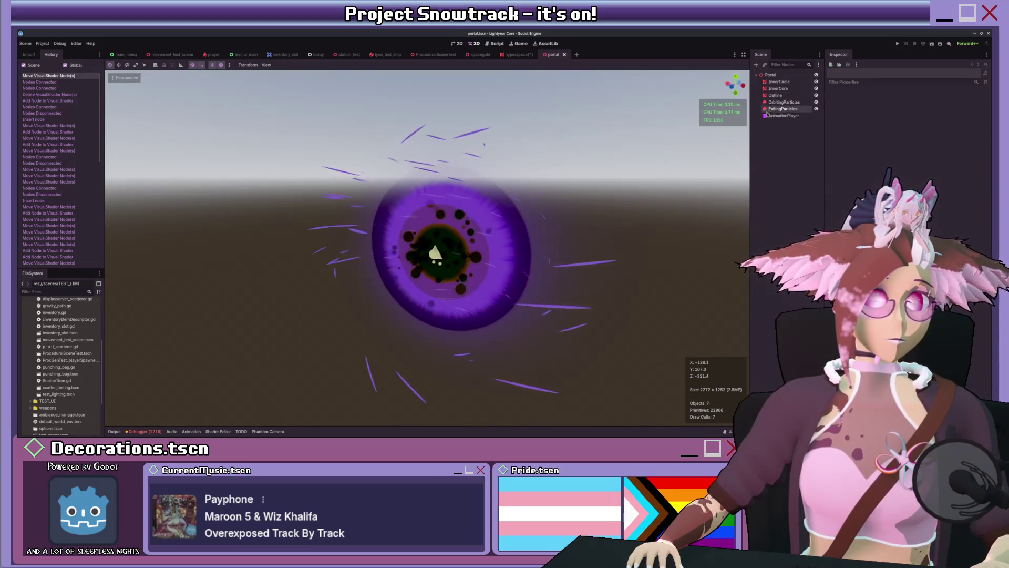
{"action": "left_click", "coordinate": [782, 109]}
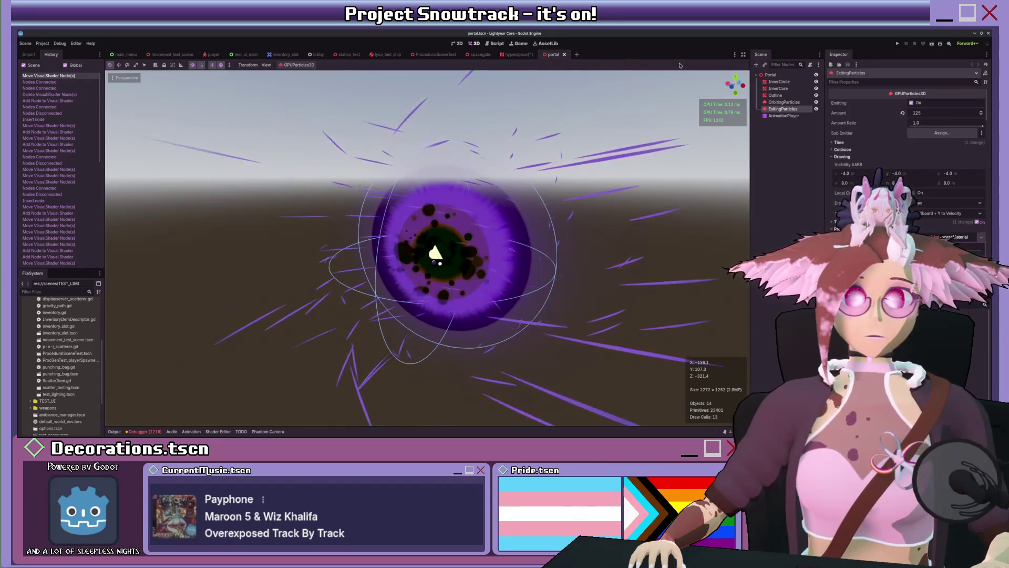
{"action": "scroll", "coordinate": [865, 192], "scroll_direction": "down", "scroll_amount": 2}
{"action": "left_click", "coordinate": [865, 189]}
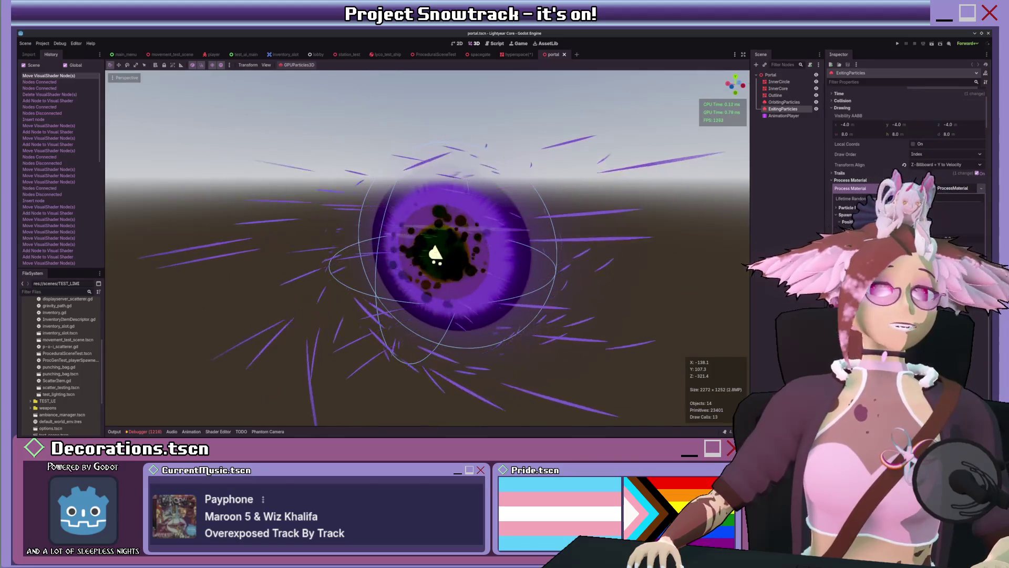
Apply the matching ParticleProcessMaterial to the hyperspace GPUParticles3D emitter.
{"action": "left_click", "coordinate": [517, 54]}
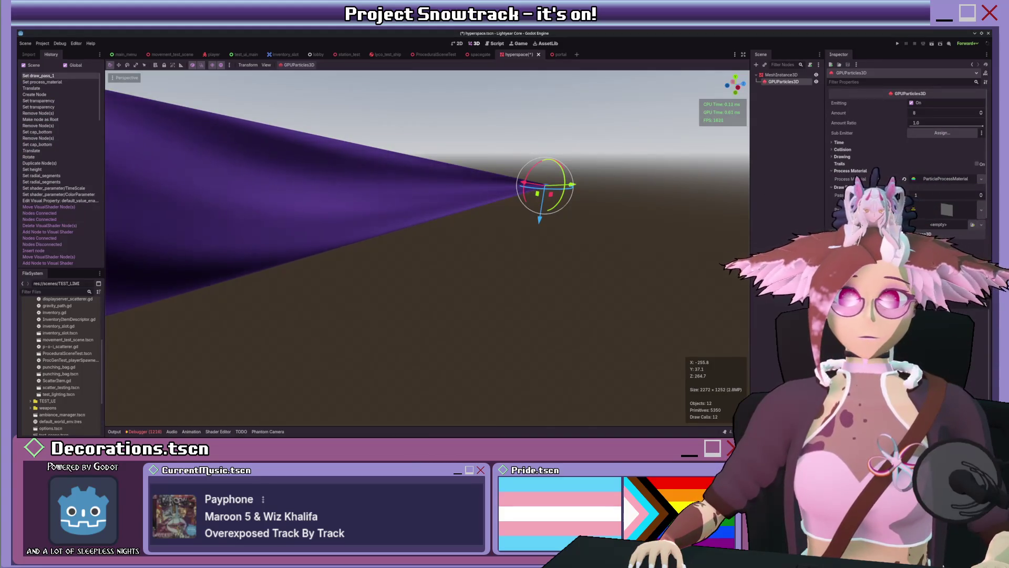
{"action": "left_click", "coordinate": [946, 179]}
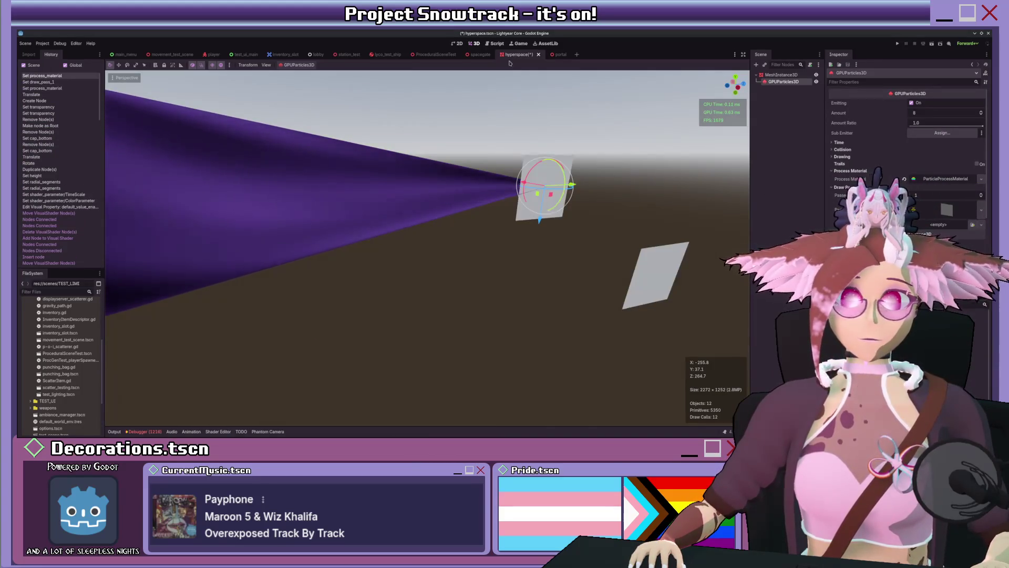
{"action": "left_click", "coordinate": [553, 56]}
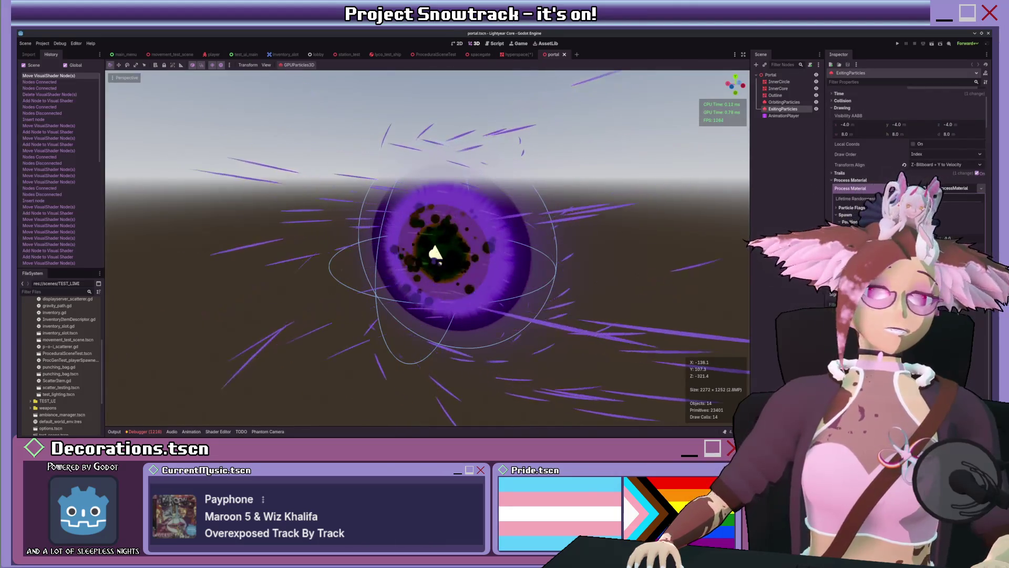
{"action": "left_click", "coordinate": [949, 164]}
{"action": "scroll", "coordinate": [948, 167], "scroll_direction": "down", "scroll_amount": 1}
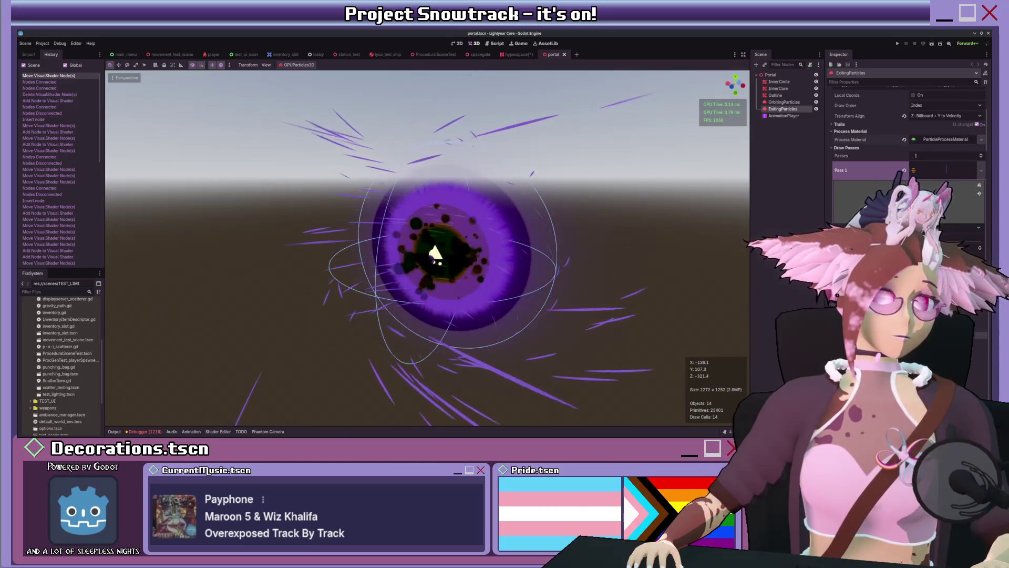
{"action": "left_click", "coordinate": [519, 54]}
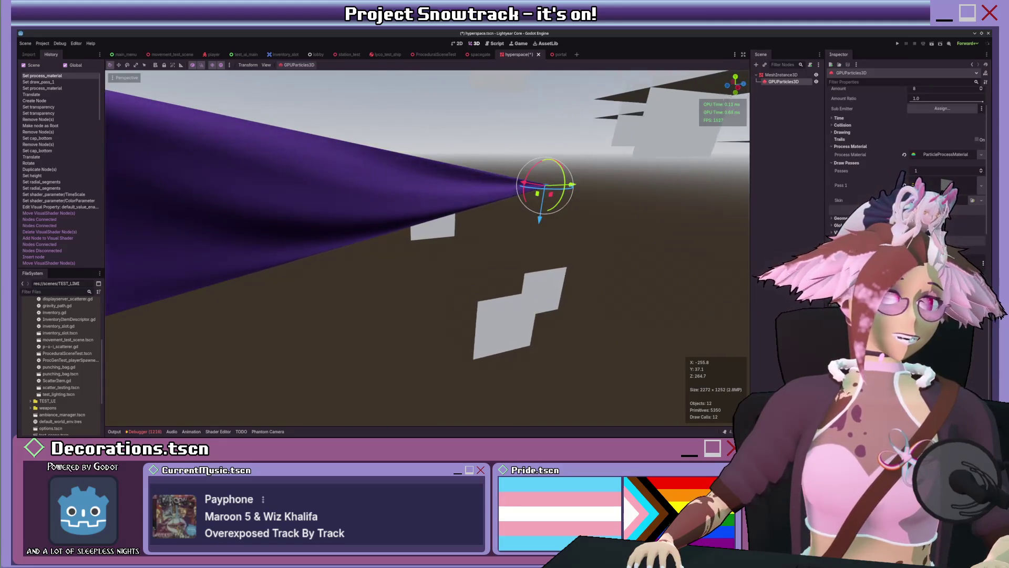
Enable trails with a 0.62 trail lifetime and slightly shorten the particle lifetime.
{"action": "scroll", "coordinate": [502, 209], "scroll_direction": "down", "scroll_amount": 5}
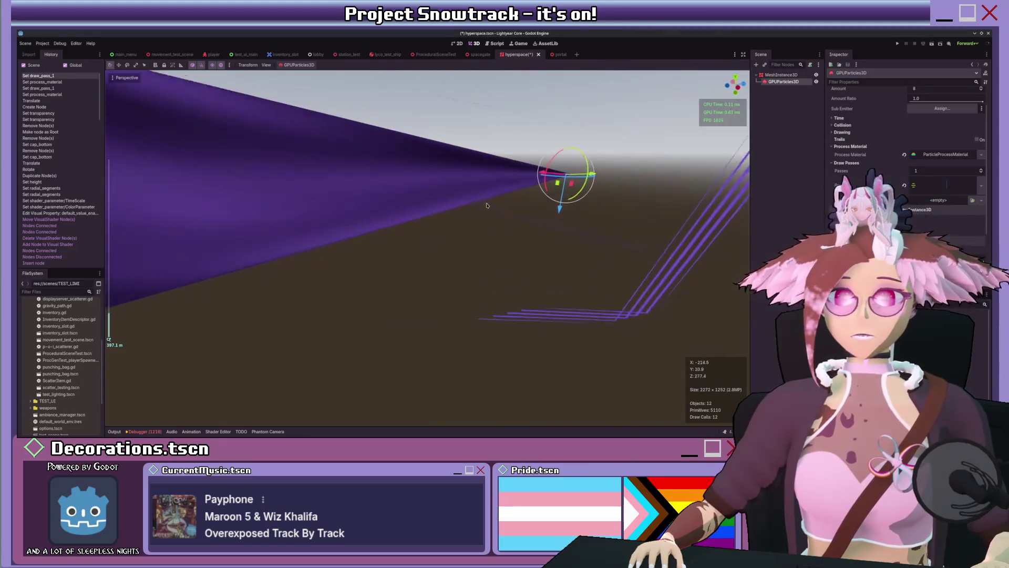
{"action": "scroll", "coordinate": [501, 209], "scroll_direction": "down", "scroll_amount": 3}
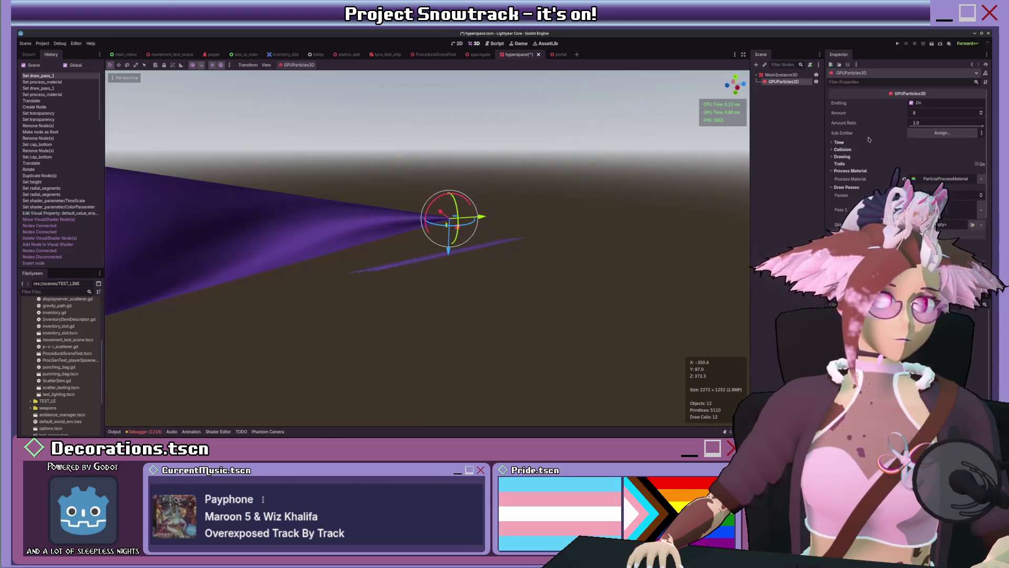
{"action": "left_click", "coordinate": [978, 164]}
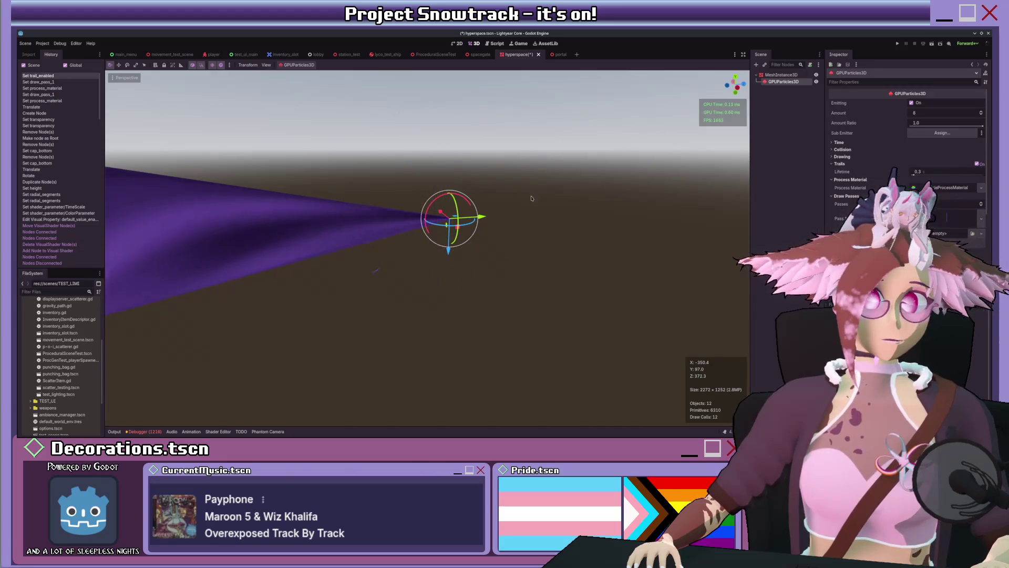
{"action": "scroll", "coordinate": [534, 207], "scroll_direction": "up", "scroll_amount": 2}
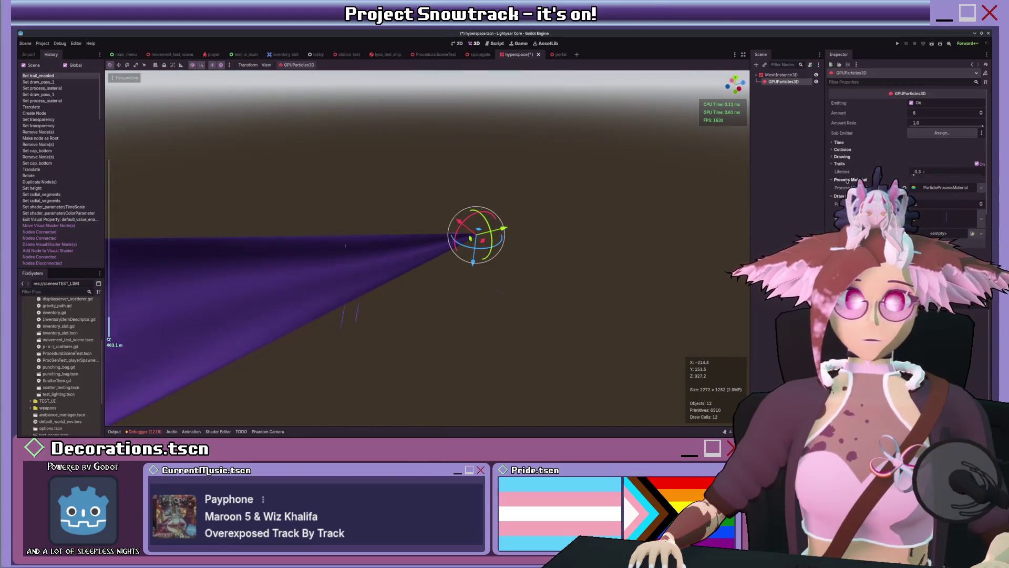
{"action": "left_click_drag", "start_coordinate": [914, 176], "coordinate": [924, 176]}
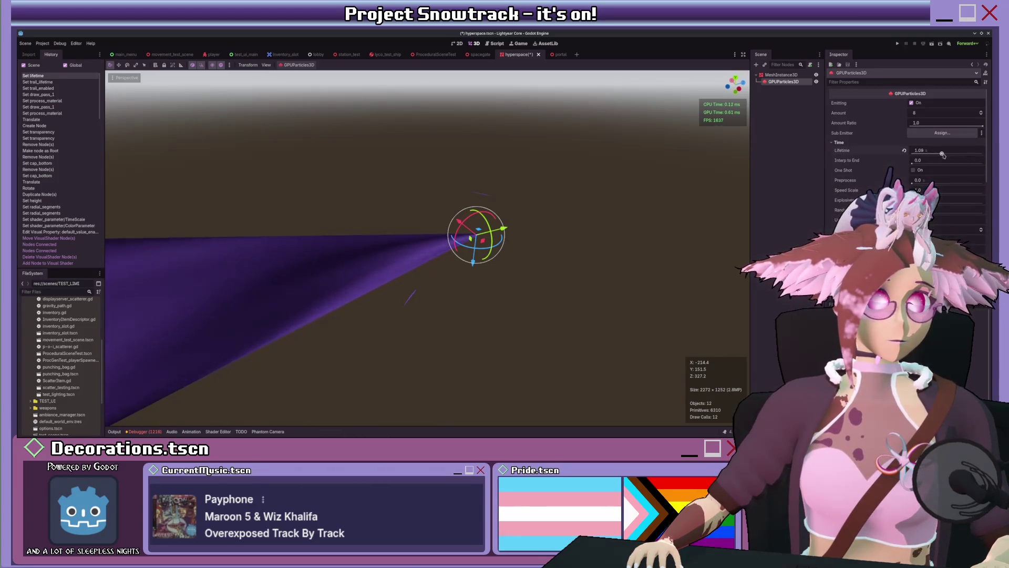
{"action": "left_click_drag", "start_coordinate": [953, 155], "coordinate": [952, 155]}
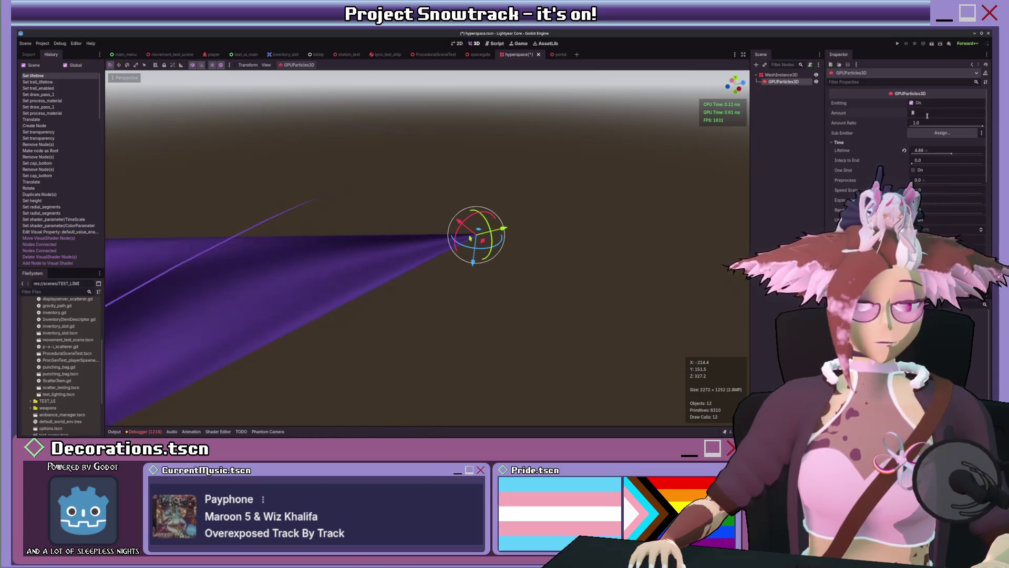
Orbit around the emitter to inspect the trailing particle stream.
{"action": "scroll", "coordinate": [548, 173], "scroll_direction": "down", "scroll_amount": 2}
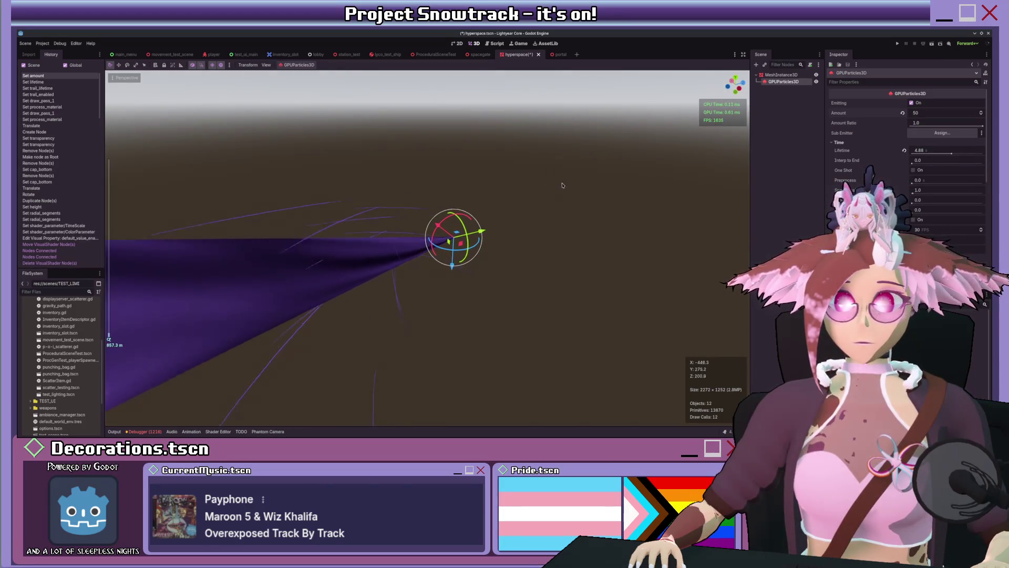
{"action": "left_click_drag", "start_coordinate": [562, 185], "coordinate": [529, 181]}
{"action": "left_click_drag", "start_coordinate": [616, 184], "coordinate": [279, 116]}
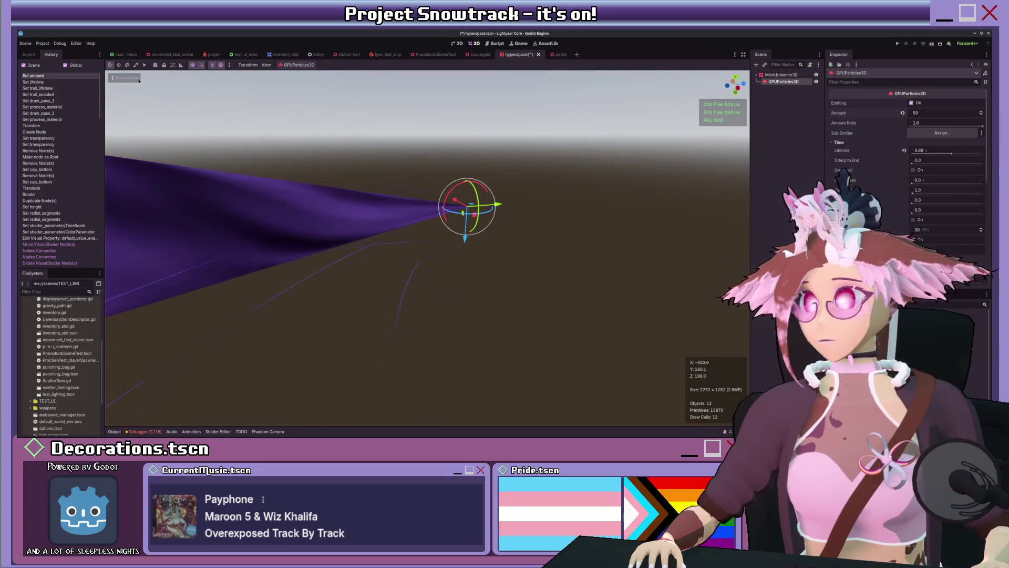
{"action": "scroll", "coordinate": [489, 214], "scroll_direction": "up", "scroll_amount": 2}
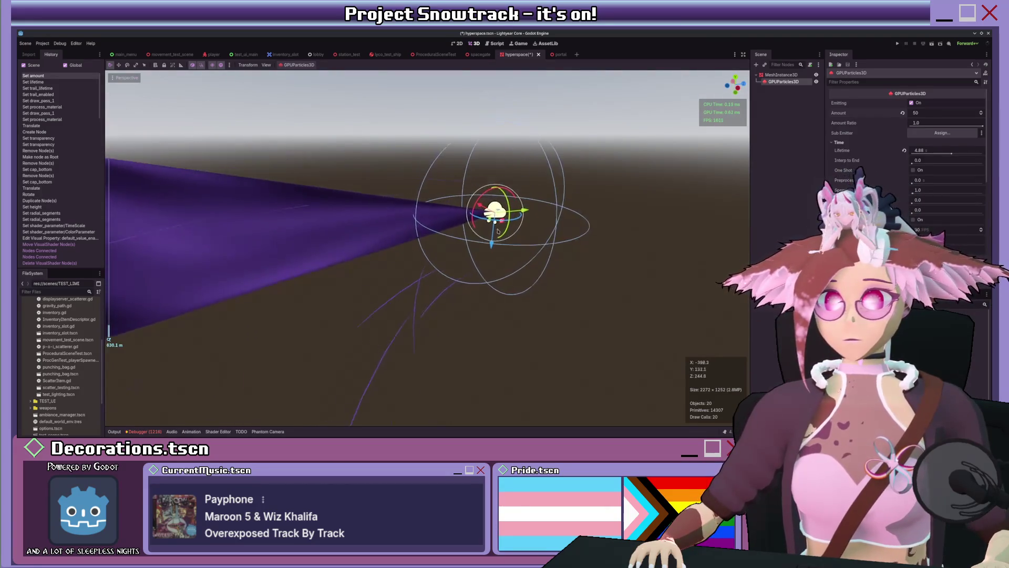
{"action": "left_click_drag", "start_coordinate": [488, 214], "coordinate": [593, 220]}
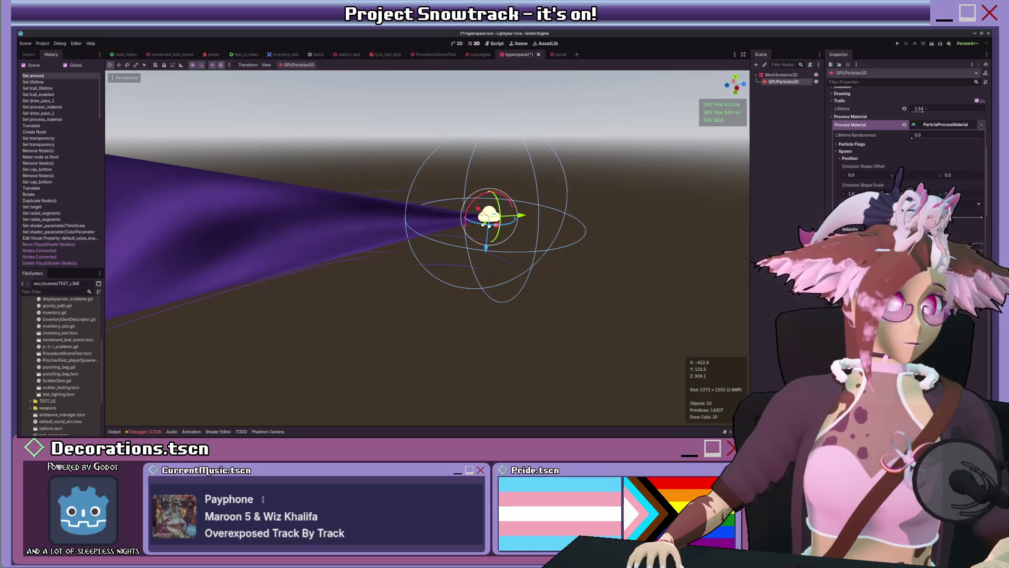
{"action": "left_click_drag", "start_coordinate": [596, 202], "coordinate": [546, 233]}
Give the particles an angular velocity range of roughly 86 to 131.
{"action": "scroll", "coordinate": [547, 233], "scroll_direction": "up", "scroll_amount": 1}
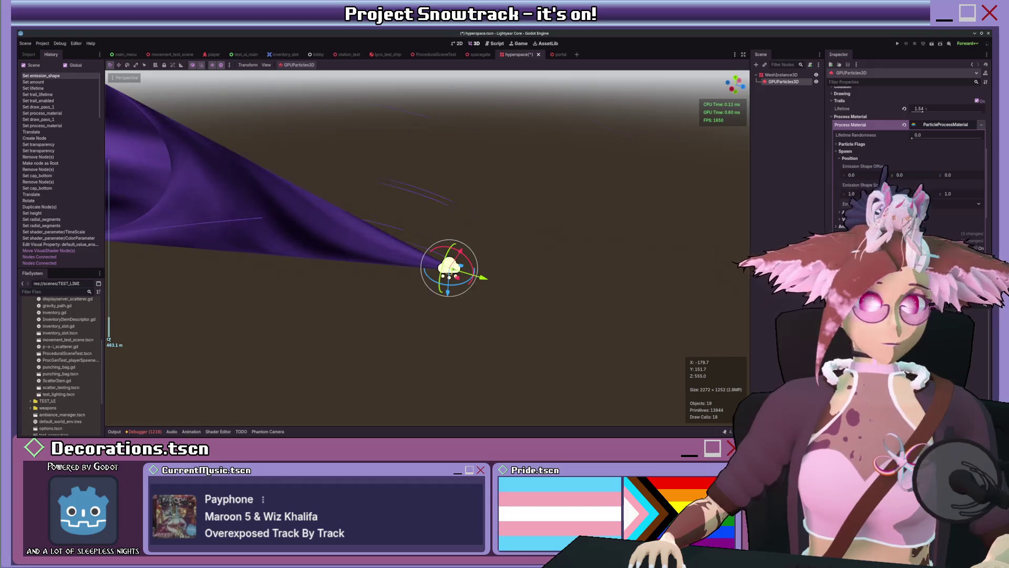
{"action": "scroll", "coordinate": [908, 147], "scroll_direction": "down", "scroll_amount": 1}
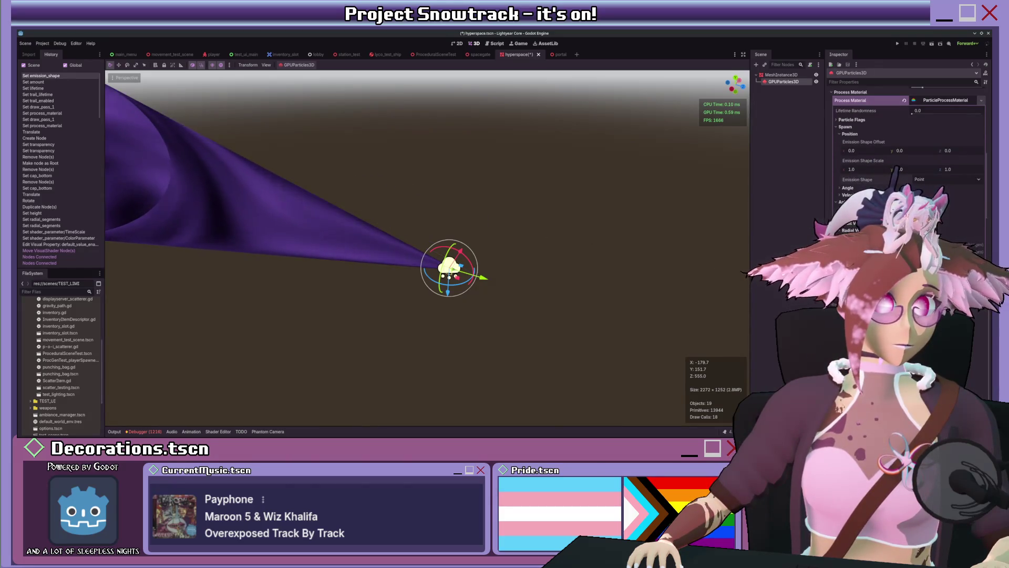
{"action": "scroll", "coordinate": [896, 169], "scroll_direction": "down", "scroll_amount": 1}
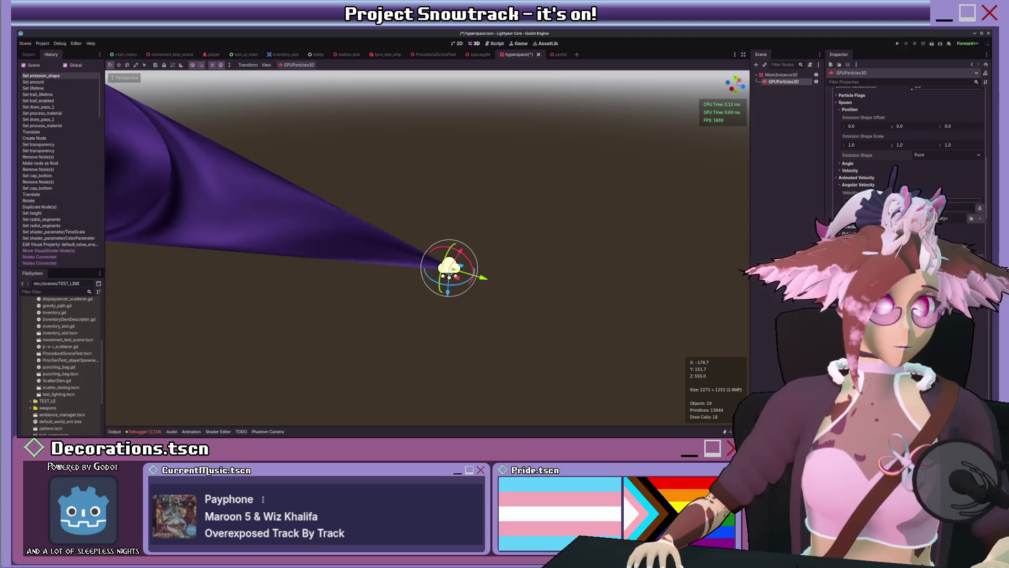
{"action": "left_click_drag", "start_coordinate": [893, 196], "coordinate": [925, 196]}
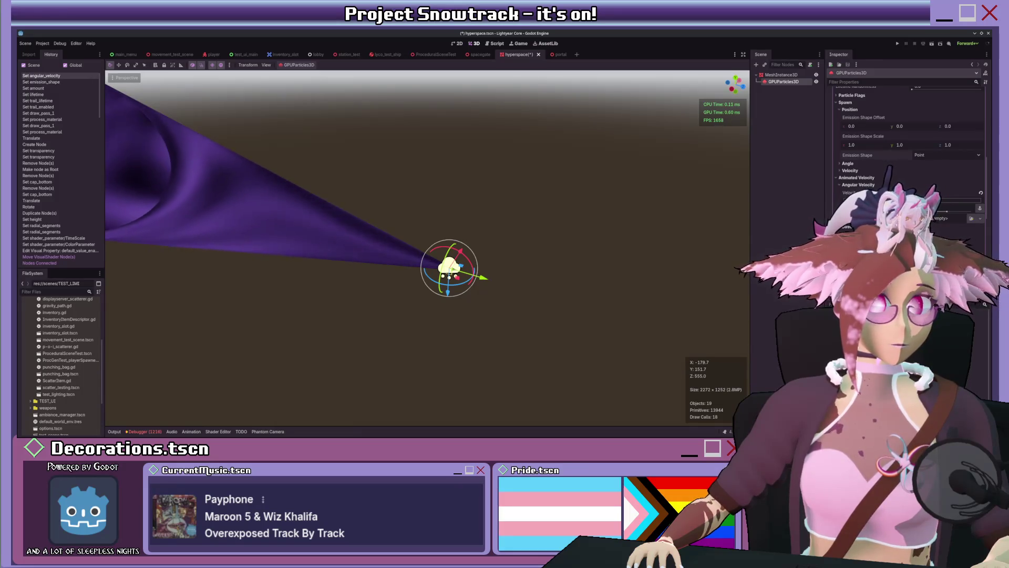
Set the emission direction's z component to 1.0.
{"action": "scroll", "coordinate": [570, 249], "scroll_direction": "up", "scroll_amount": 5}
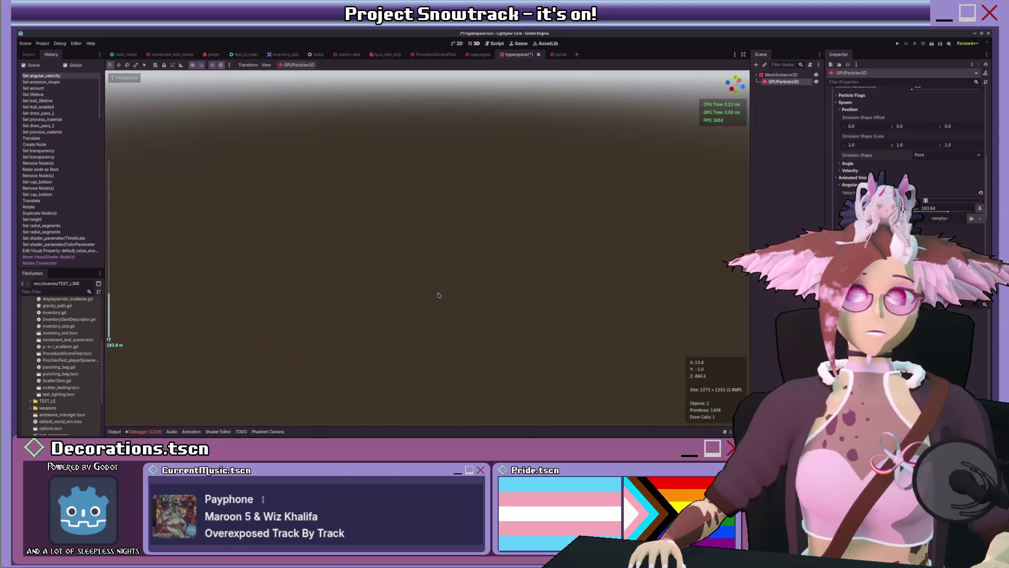
{"action": "scroll", "coordinate": [440, 294], "scroll_direction": "up", "scroll_amount": 5}
{"action": "mouse_move", "coordinate": [440, 295]}
{"action": "left_mouse_down"}
{"action": "mouse_move", "coordinate": [582, 275]}
{"action": "mouse_move", "coordinate": [415, 248]}
{"action": "mouse_move", "coordinate": [412, 286]}
{"action": "mouse_move", "coordinate": [391, 323]}
{"action": "left_mouse_up"}
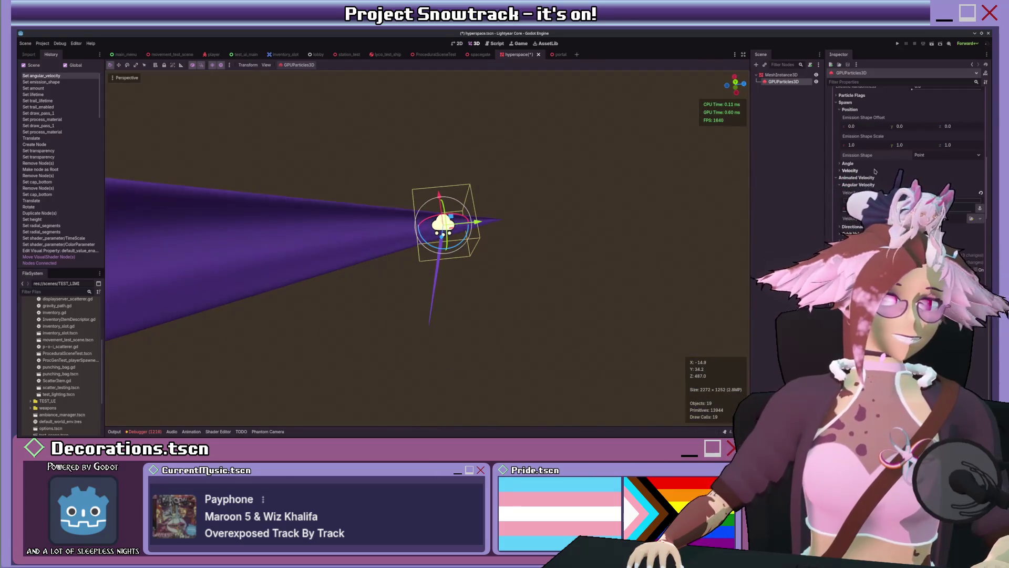
{"action": "left_click_drag", "start_coordinate": [905, 202], "coordinate": [886, 202]}
{"action": "scroll", "coordinate": [886, 201], "scroll_direction": "down", "scroll_amount": 1}
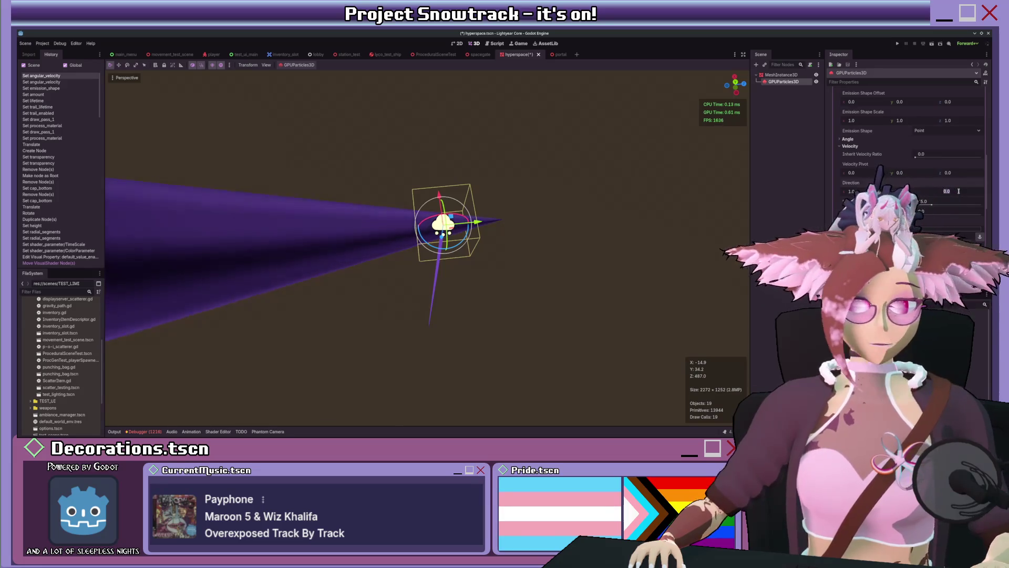
{"action": "key", "text": "Return"}
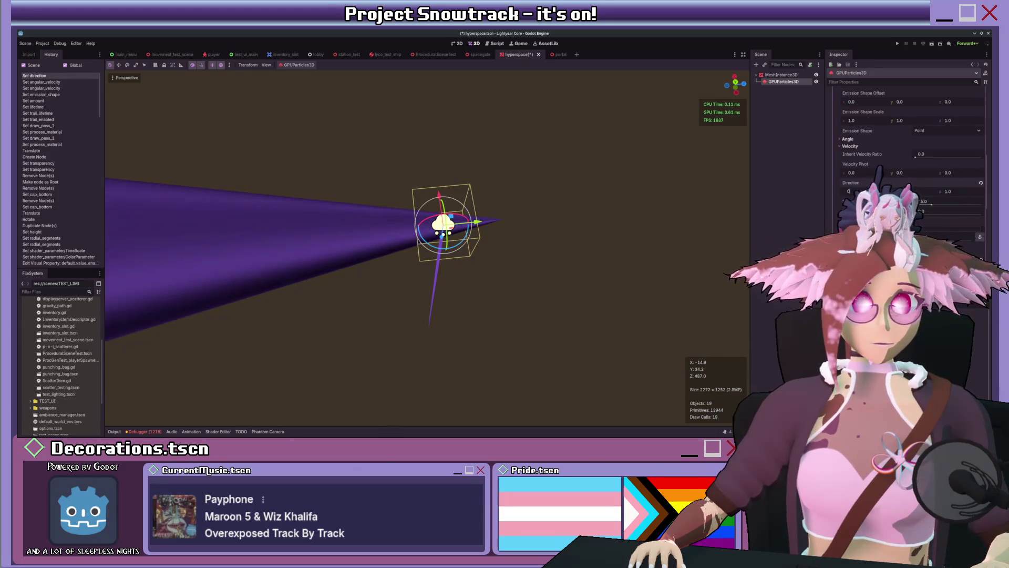
Set the initial velocity to 99 and reset the angular velocity to default.
{"action": "scroll", "coordinate": [909, 158], "scroll_direction": "down", "scroll_amount": 1}
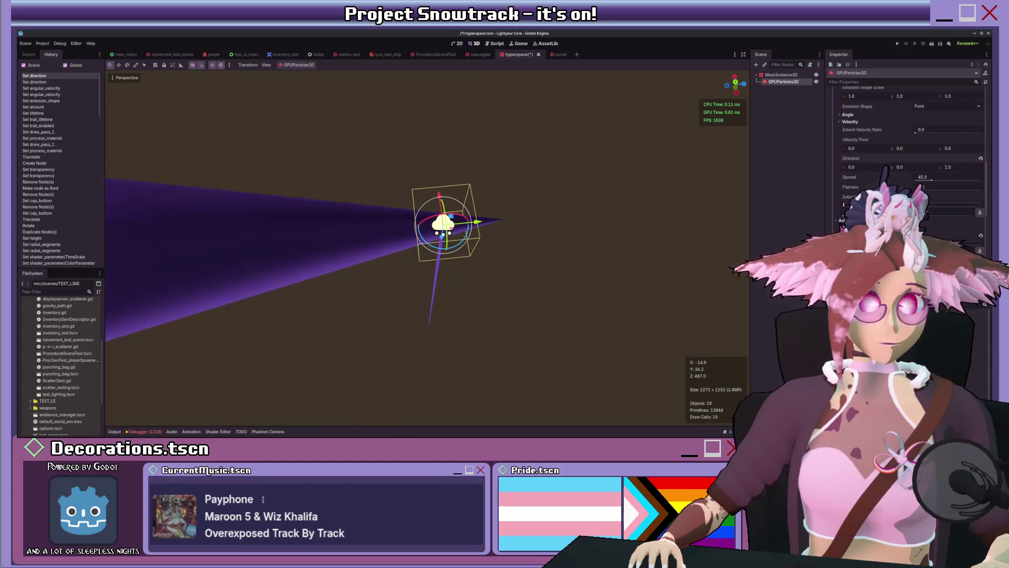
{"action": "key", "text": "Return"}
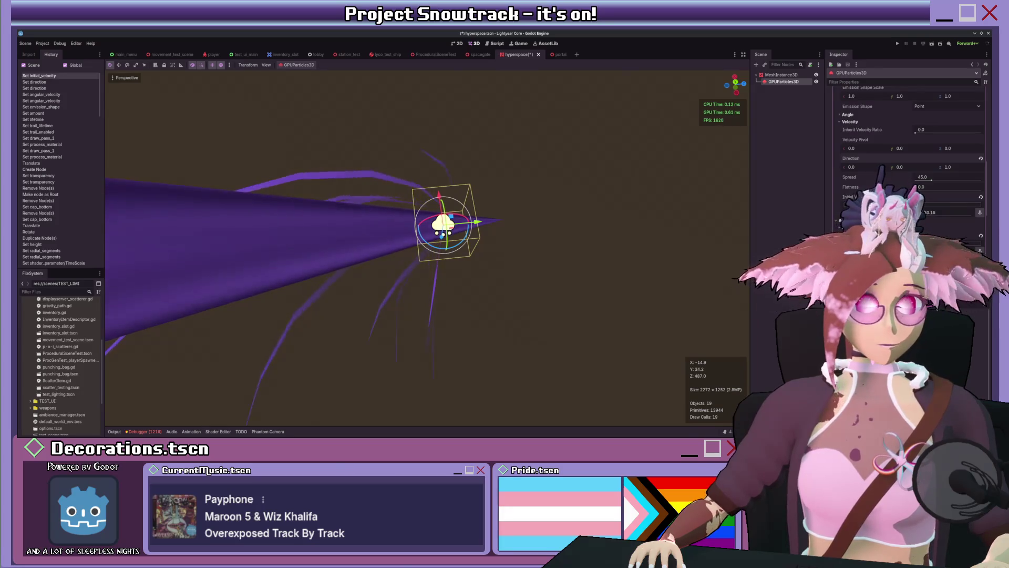
{"action": "left_click", "coordinate": [981, 236]}
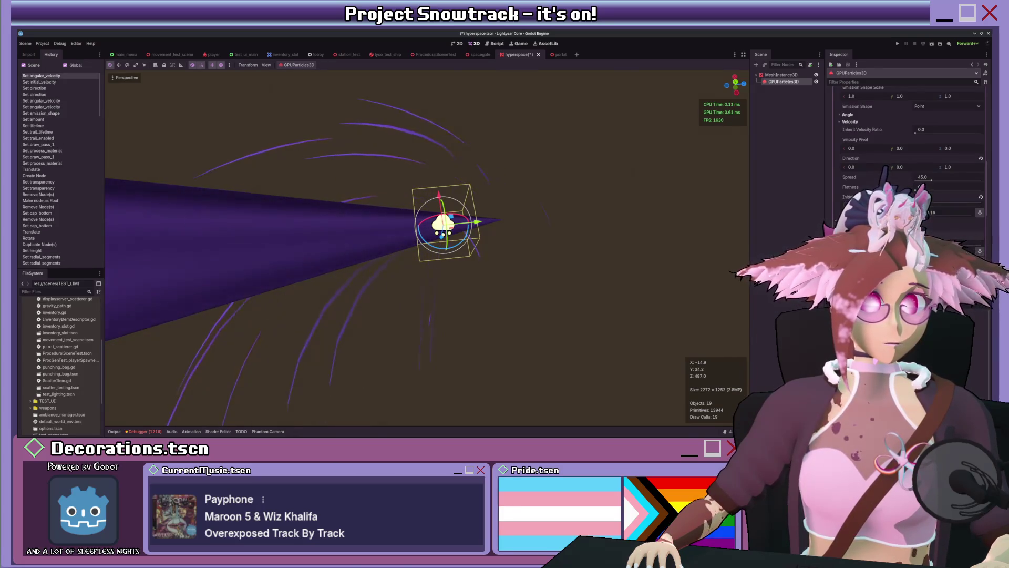
Change the radial acceleration and reset the tangential acceleration to default.
{"action": "scroll", "coordinate": [909, 158], "scroll_direction": "down", "scroll_amount": 1}
{"action": "scroll", "coordinate": [886, 170], "scroll_direction": "down", "scroll_amount": 2}
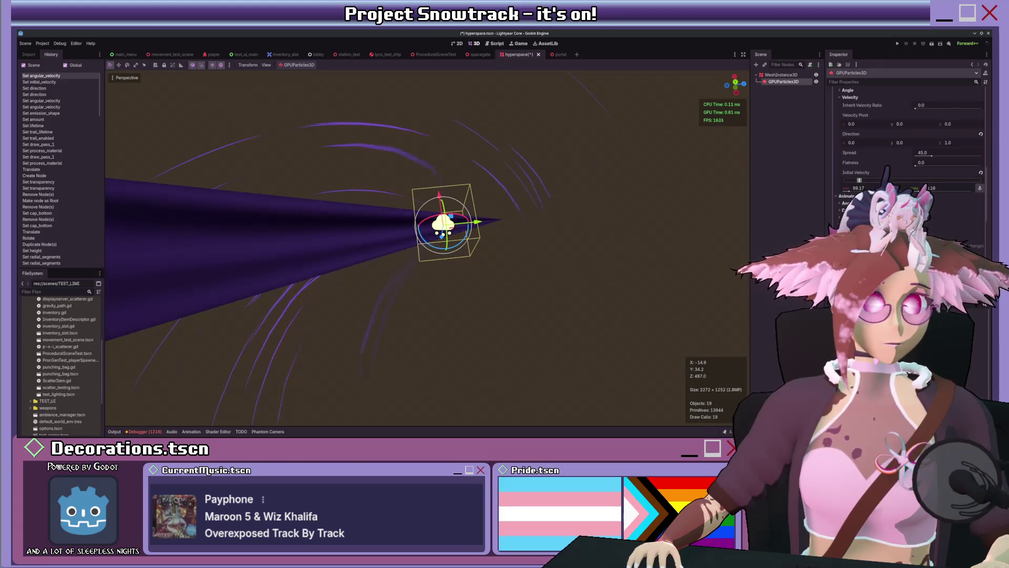
{"action": "left_click", "coordinate": [938, 211]}
{"action": "left_click", "coordinate": [981, 219]}
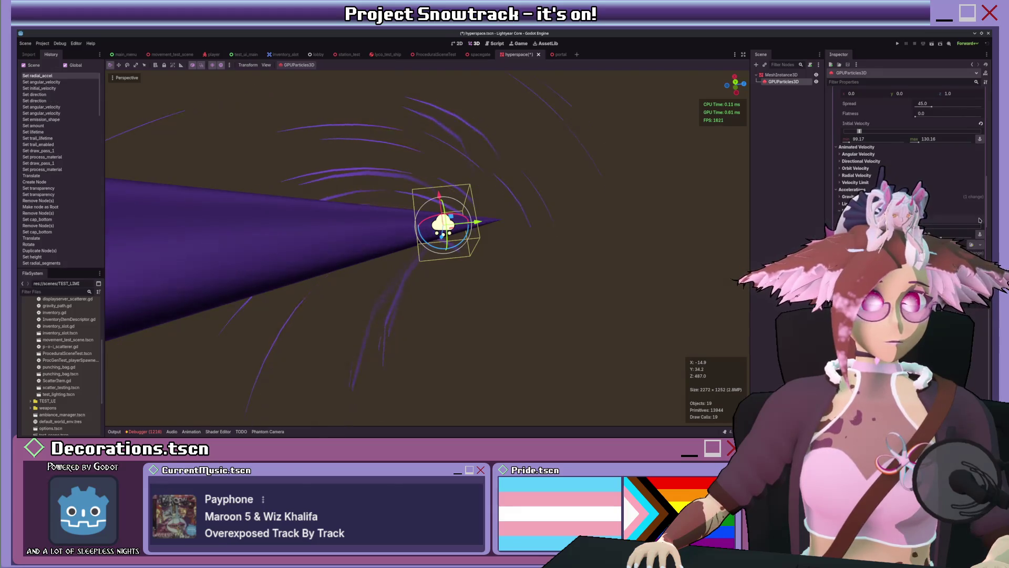
{"action": "left_click", "coordinate": [980, 226]}
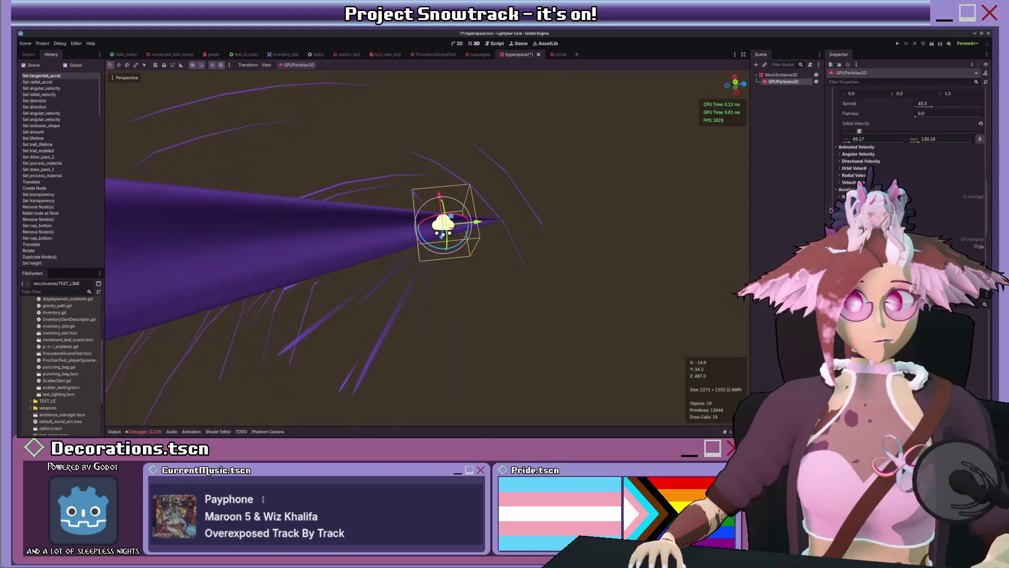
{"action": "scroll", "coordinate": [526, 194], "scroll_direction": "up", "scroll_amount": 3}
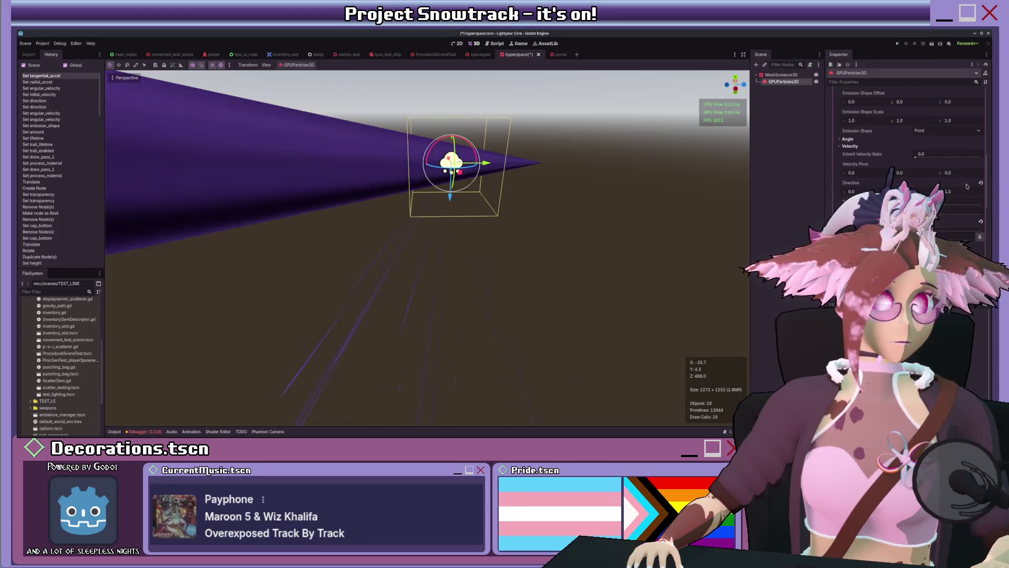
Adjust the process material's emission direction, setting x back to 0.0.
{"action": "left_click", "coordinate": [980, 182]}
{"action": "scroll", "coordinate": [620, 188], "scroll_direction": "down", "scroll_amount": 5}
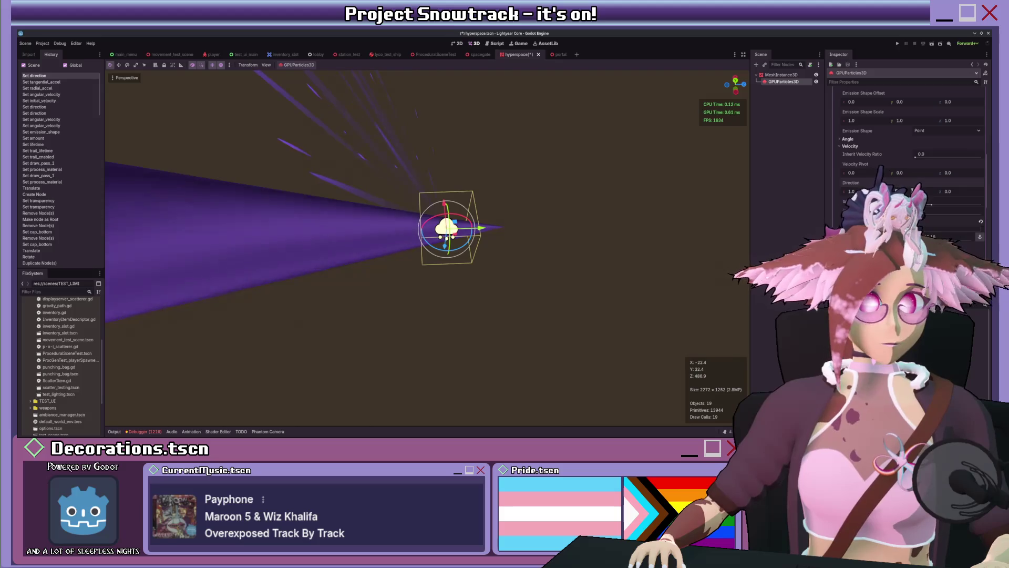
{"action": "left_click", "coordinate": [869, 189]}
{"action": "left_click_drag", "start_coordinate": [868, 186], "coordinate": [861, 188]}
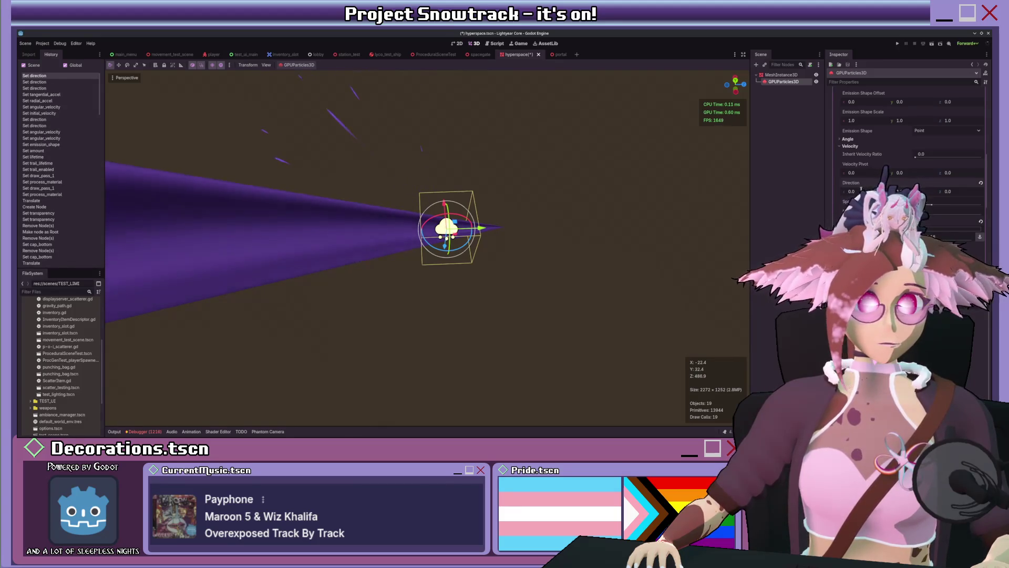
{"action": "scroll", "coordinate": [639, 254], "scroll_direction": "up", "scroll_amount": 3}
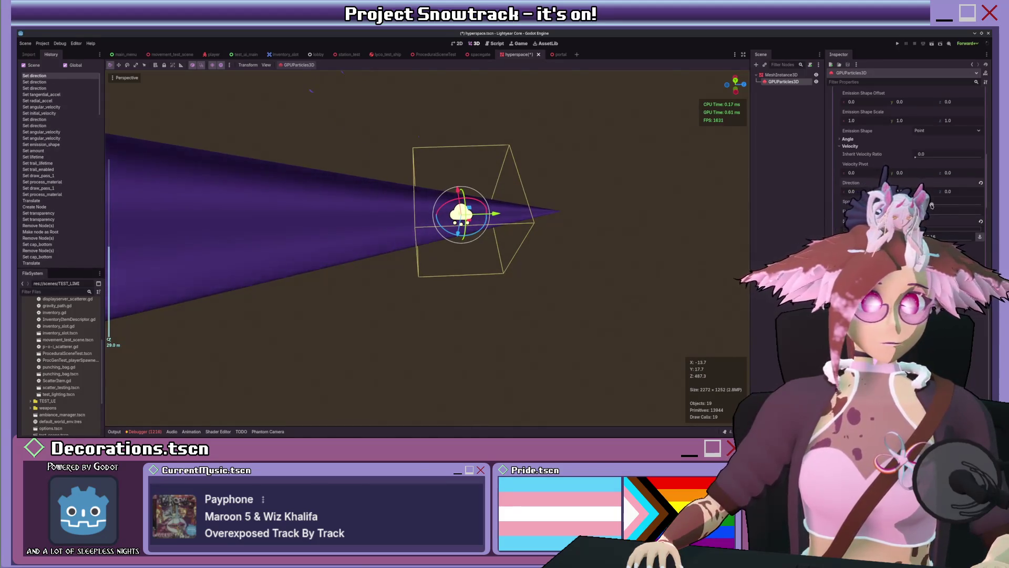
{"action": "mouse_move", "coordinate": [639, 254]}
{"action": "left_mouse_down"}
{"action": "mouse_move", "coordinate": [625, 170]}
{"action": "mouse_move", "coordinate": [631, 231]}
{"action": "left_mouse_up"}
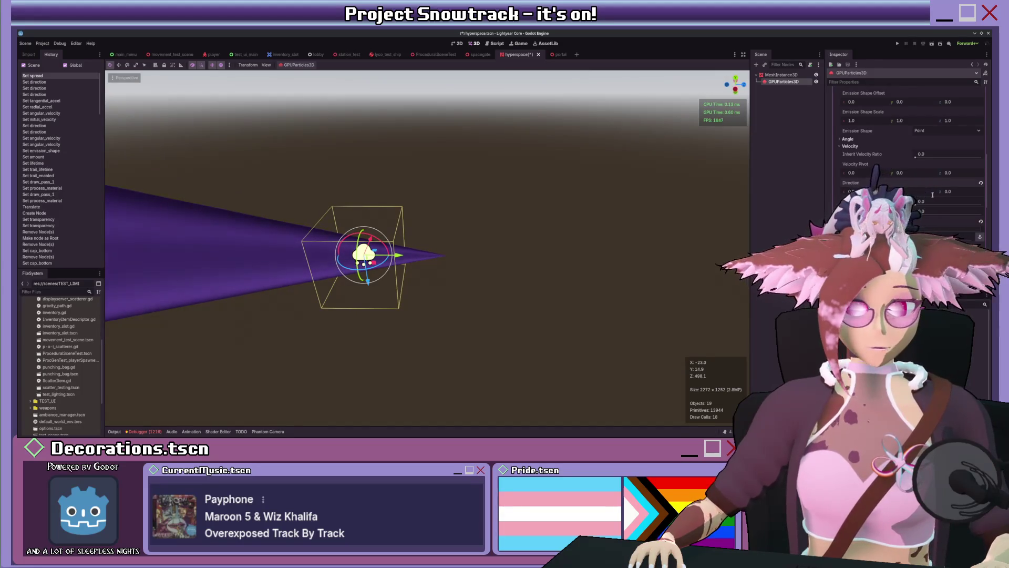
{"action": "key", "text": "Return"}
Narrow the particle spread from 24.615 to about 22.307 for a tighter purple cone.
{"action": "scroll", "coordinate": [525, 266], "scroll_direction": "down", "scroll_amount": 3}
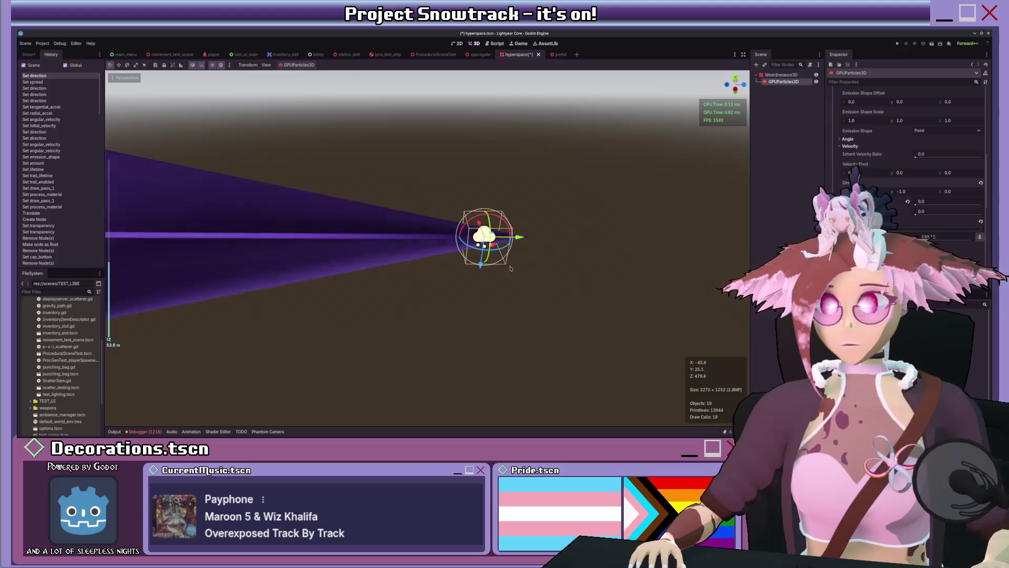
{"action": "left_click_drag", "start_coordinate": [510, 268], "coordinate": [446, 258]}
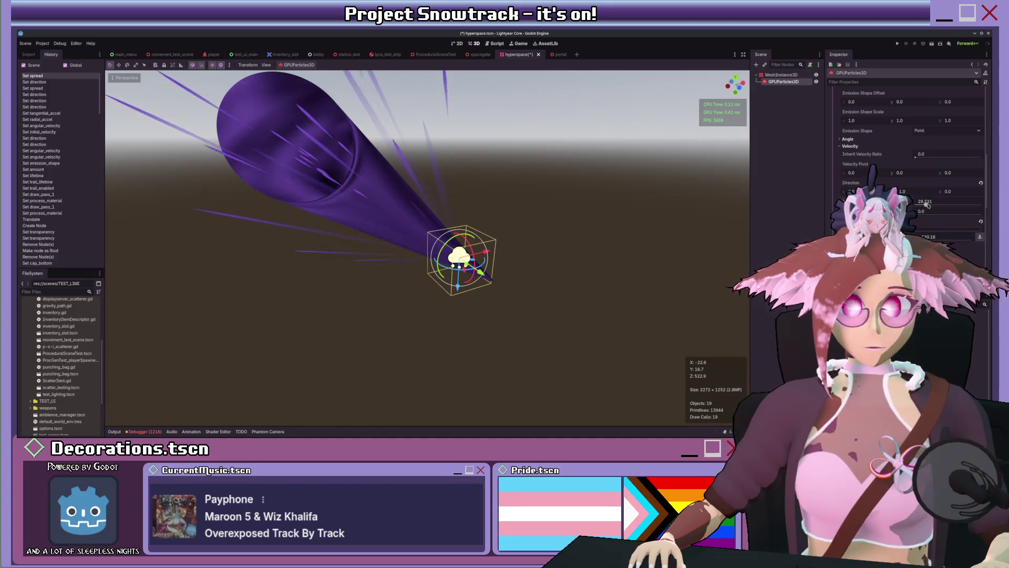
{"action": "scroll", "coordinate": [533, 221], "scroll_direction": "up", "scroll_amount": 3}
{"action": "left_click_drag", "start_coordinate": [534, 221], "coordinate": [571, 226]}
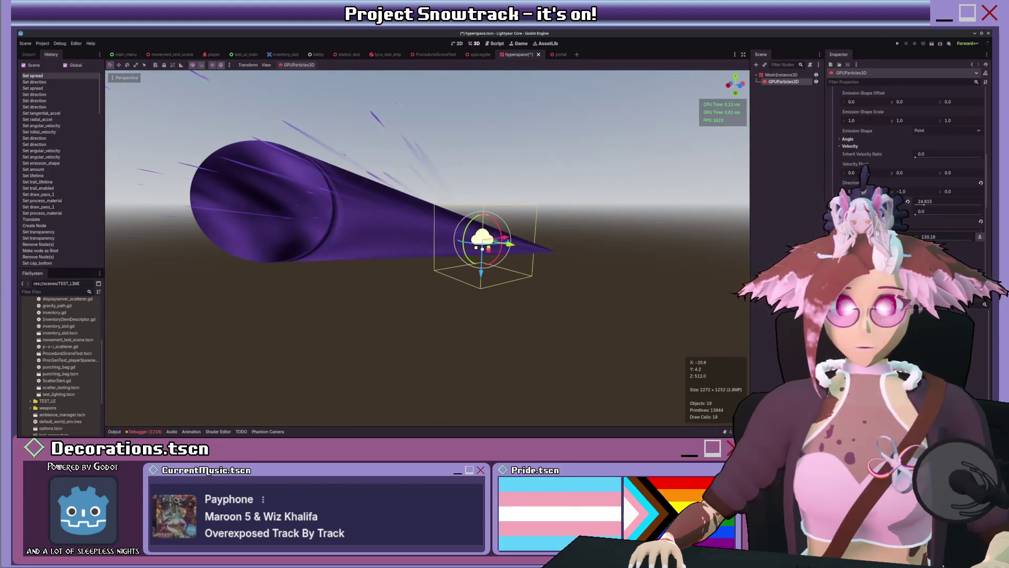
{"action": "left_click_drag", "start_coordinate": [921, 206], "coordinate": [924, 204]}
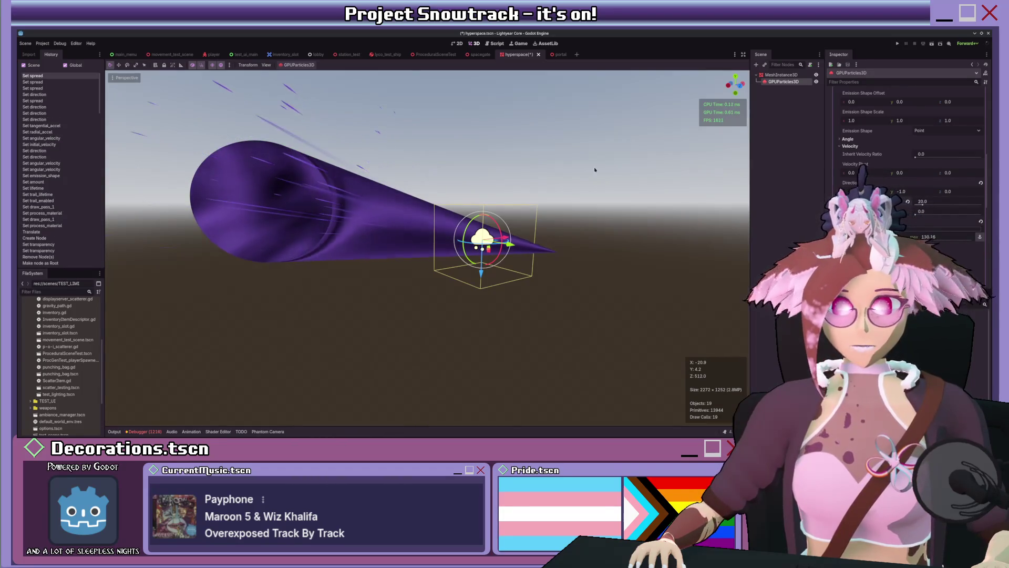
{"action": "mouse_move", "coordinate": [464, 254]}
{"action": "left_mouse_down"}
{"action": "mouse_move", "coordinate": [501, 253]}
{"action": "mouse_move", "coordinate": [489, 266]}
{"action": "left_mouse_up"}
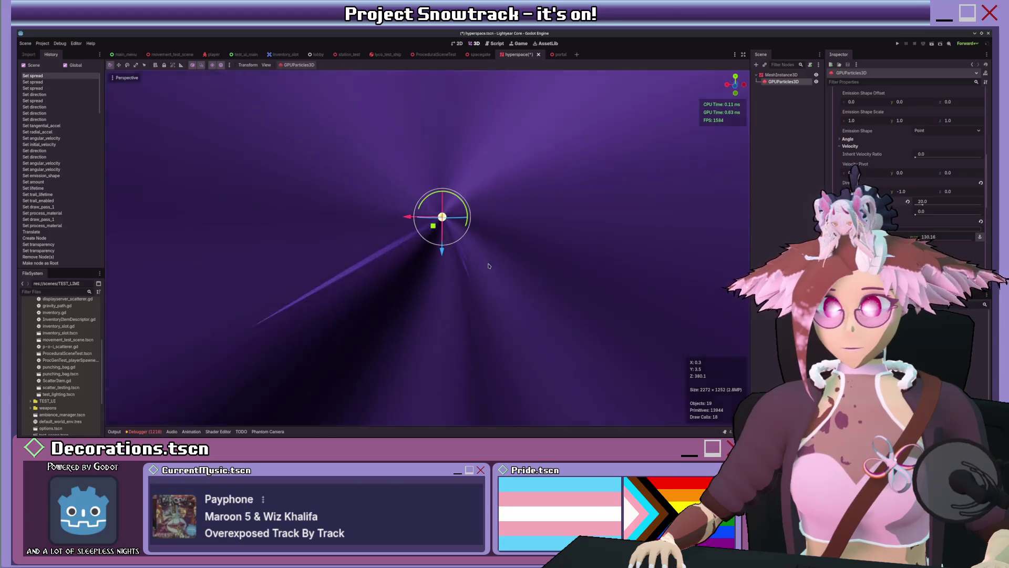
{"action": "mouse_move", "coordinate": [486, 267]}
{"action": "left_mouse_down"}
{"action": "mouse_move", "coordinate": [376, 278]}
{"action": "mouse_move", "coordinate": [372, 232]}
{"action": "left_mouse_up"}
Orbit the viewport from a side view of the beam to look down at the ground.
{"action": "scroll", "coordinate": [373, 280], "scroll_direction": "down", "scroll_amount": 2}
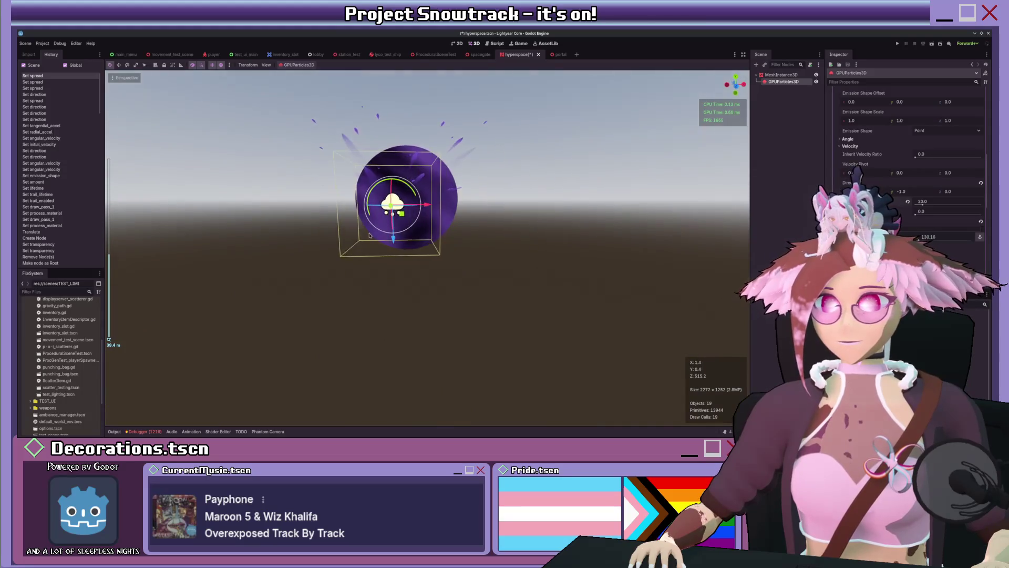
{"action": "scroll", "coordinate": [372, 232], "scroll_direction": "up", "scroll_amount": 2}
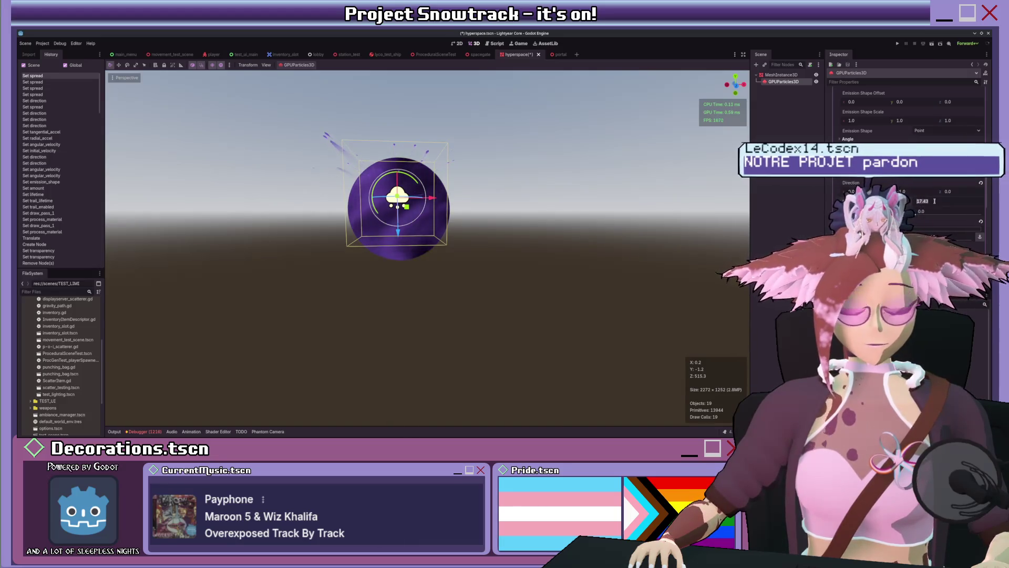
{"action": "left_click_drag", "start_coordinate": [483, 158], "coordinate": [497, 199]}
{"action": "scroll", "coordinate": [497, 204], "scroll_direction": "up", "scroll_amount": 3}
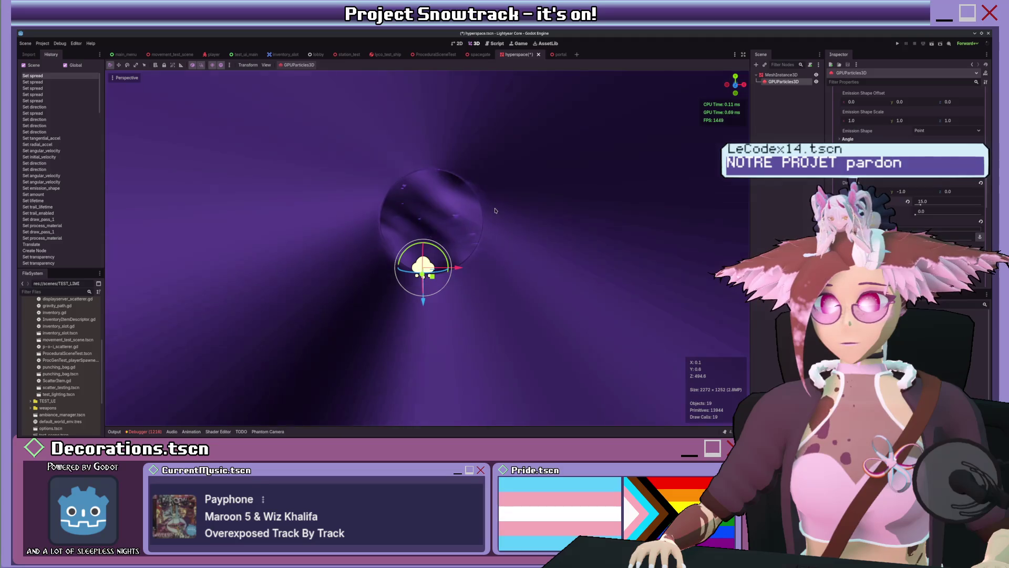
{"action": "scroll", "coordinate": [494, 210], "scroll_direction": "down", "scroll_amount": 5}
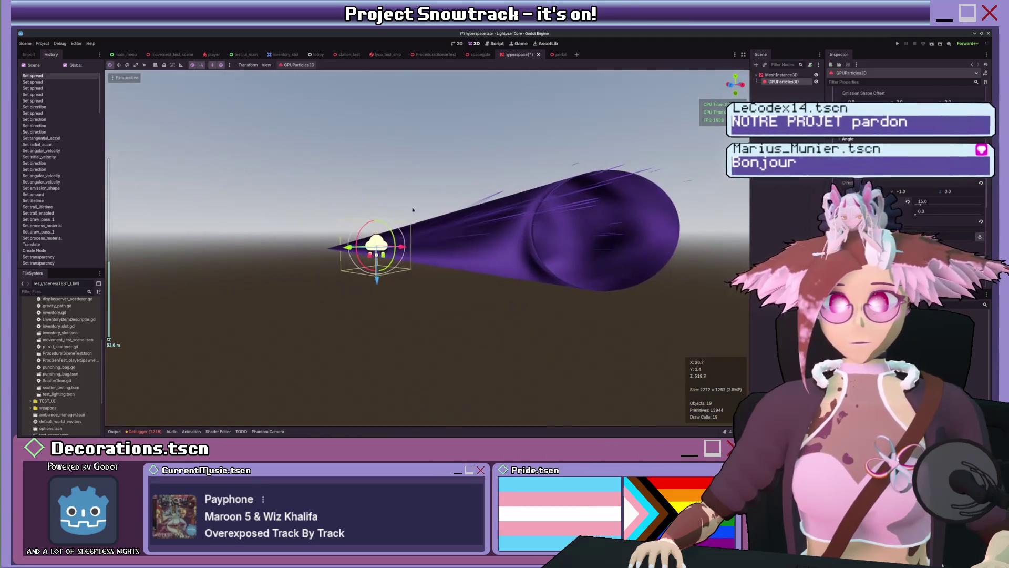
{"action": "scroll", "coordinate": [511, 210], "scroll_direction": "down", "scroll_amount": 2}
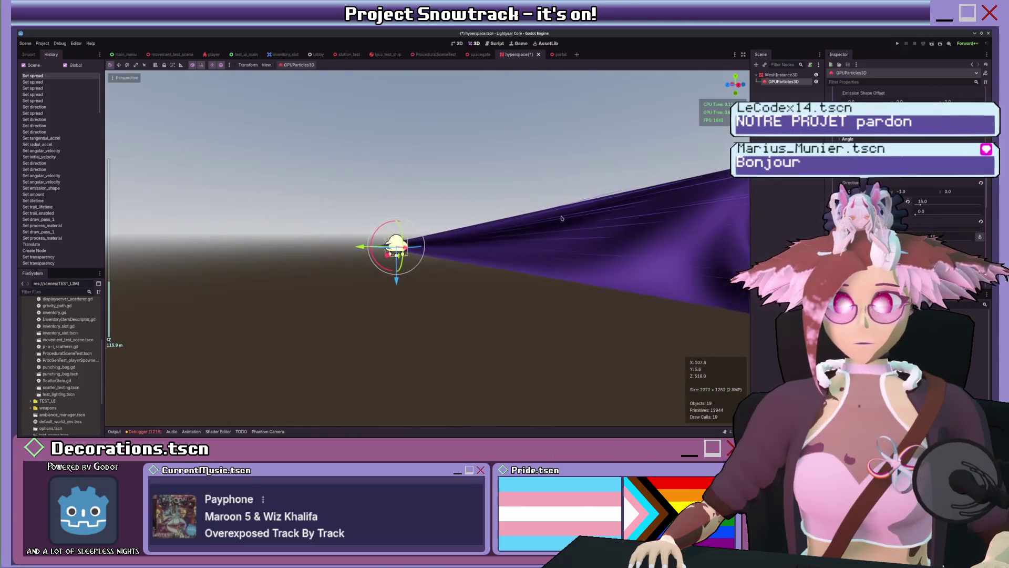
{"action": "scroll", "coordinate": [468, 230], "scroll_direction": "down", "scroll_amount": 10}
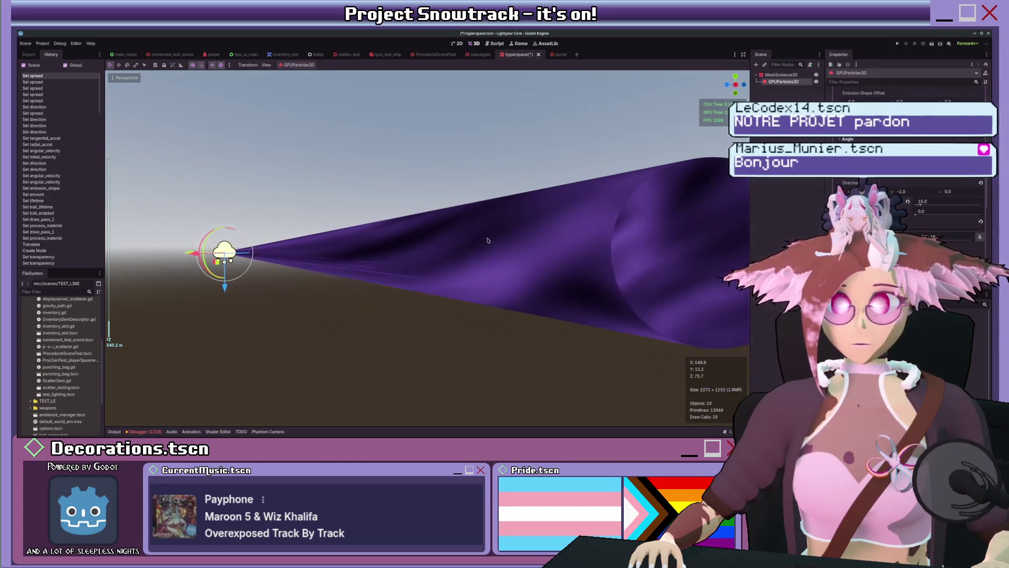
{"action": "scroll", "coordinate": [487, 241], "scroll_direction": "down", "scroll_amount": 3}
{"action": "mouse_move", "coordinate": [488, 247]}
{"action": "left_mouse_down"}
{"action": "mouse_move", "coordinate": [501, 284]}
{"action": "mouse_move", "coordinate": [473, 263]}
{"action": "left_mouse_up"}
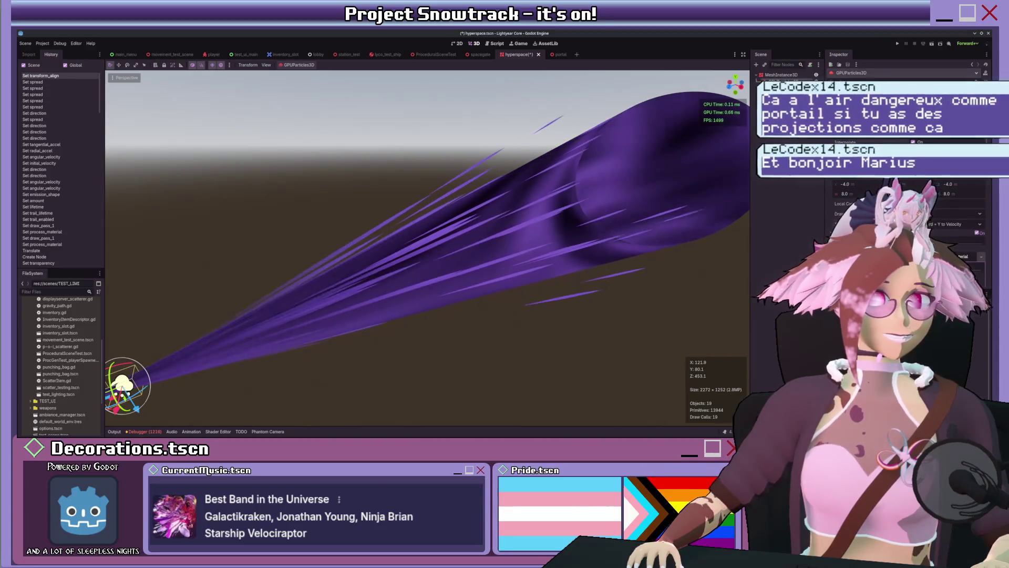
Cycle the particles' Transform Align through several modes, leaving it Disabled.
{"action": "mouse_move", "coordinate": [526, 184]}
{"action": "left_mouse_down"}
{"action": "mouse_move", "coordinate": [568, 146]}
{"action": "mouse_move", "coordinate": [645, 169]}
{"action": "mouse_move", "coordinate": [578, 194]}
{"action": "left_mouse_up"}
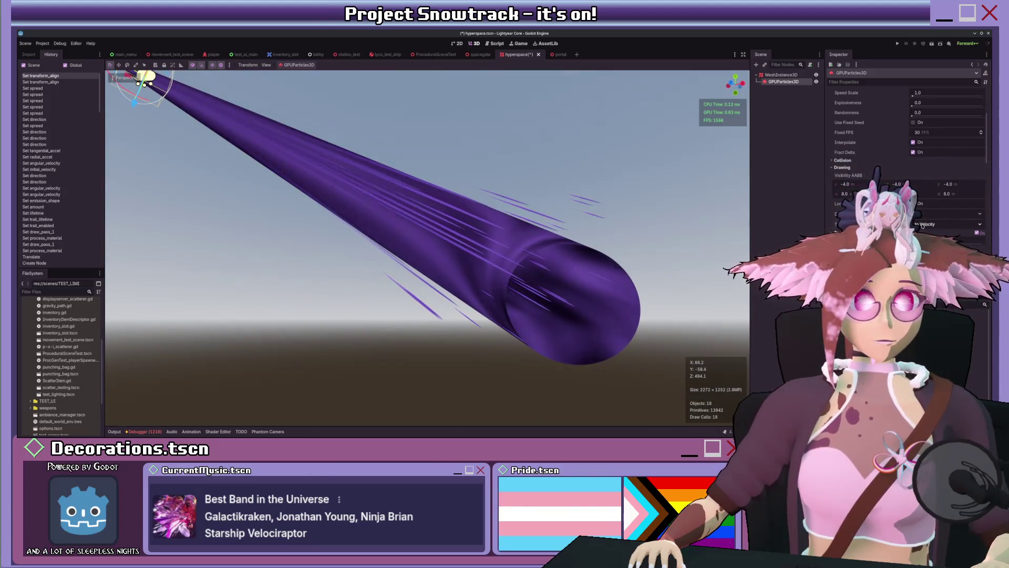
{"action": "key", "text": "ctrl+alt+m"}
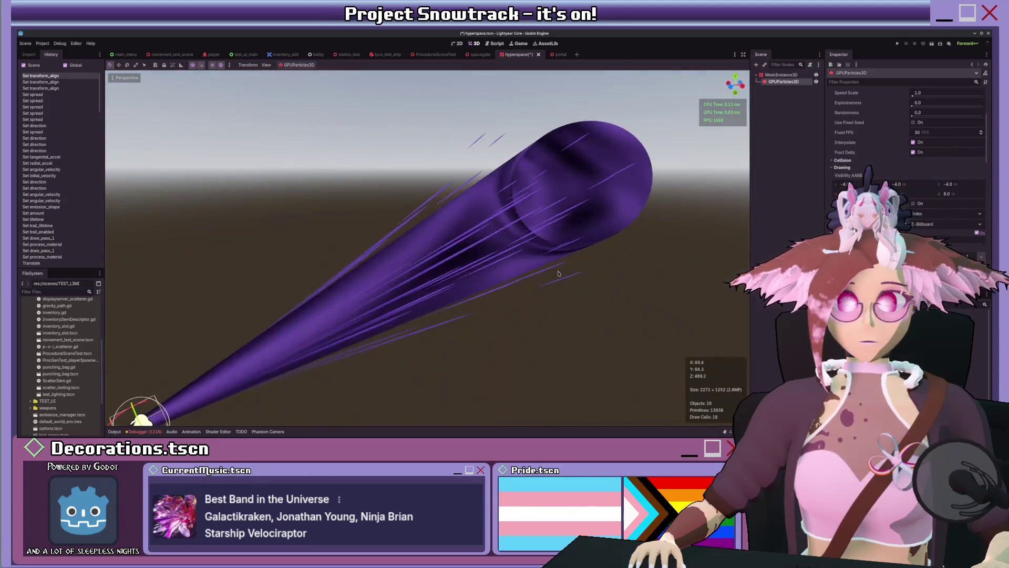
{"action": "key", "text": "ctrl+alt+m"}
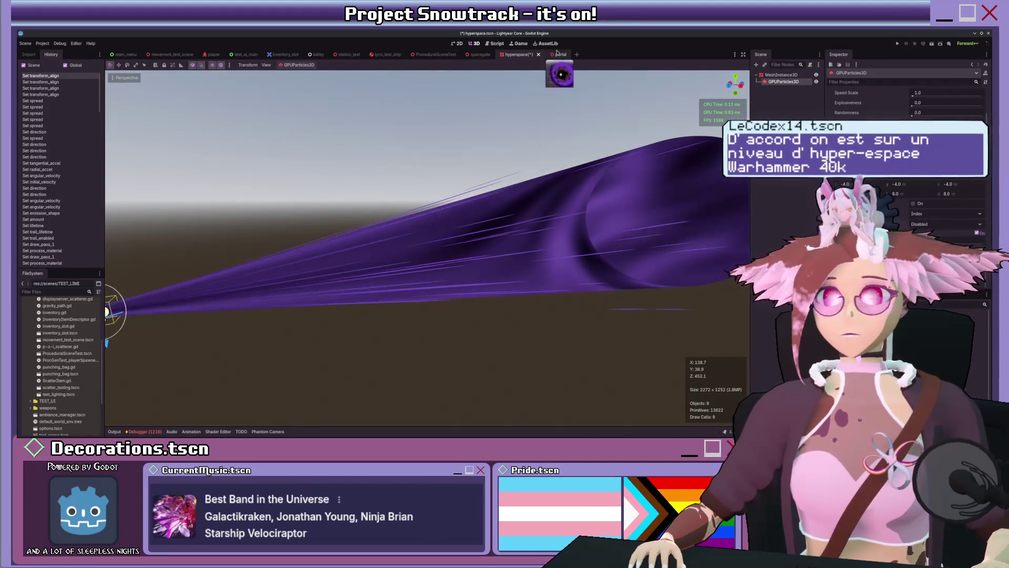
Open the portal scene and orbit around the portal to view its swirling particles side-on.
{"action": "left_click", "coordinate": [558, 55]}
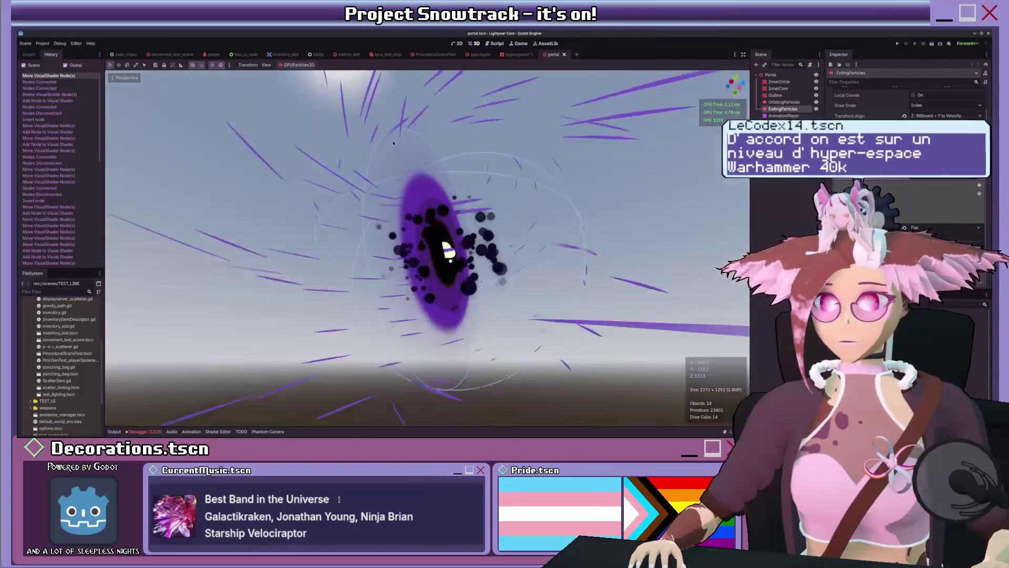
{"action": "scroll", "coordinate": [393, 143], "scroll_direction": "down", "scroll_amount": 5}
{"action": "left_click_drag", "start_coordinate": [556, 190], "coordinate": [612, 203]}
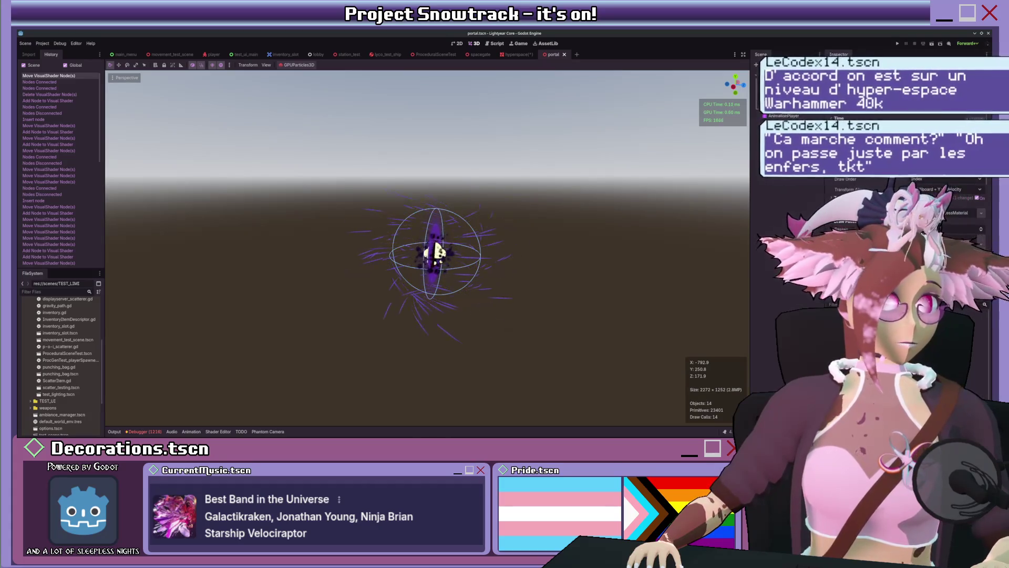
{"action": "scroll", "coordinate": [862, 187], "scroll_direction": "down", "scroll_amount": 3}
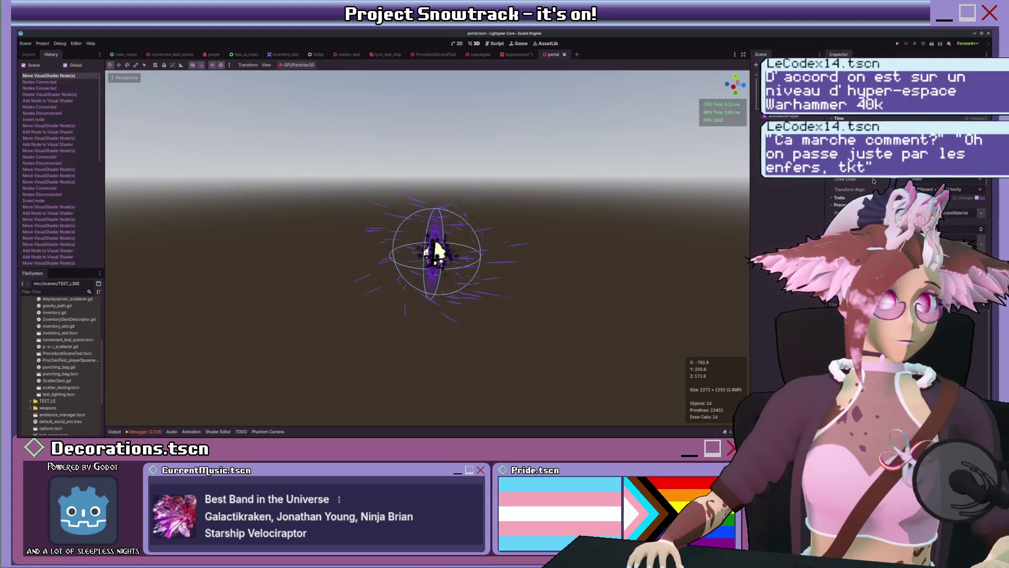
Return to the hyperspace scene and tilt the view down onto the purple particle trail.
{"action": "left_click", "coordinate": [518, 54]}
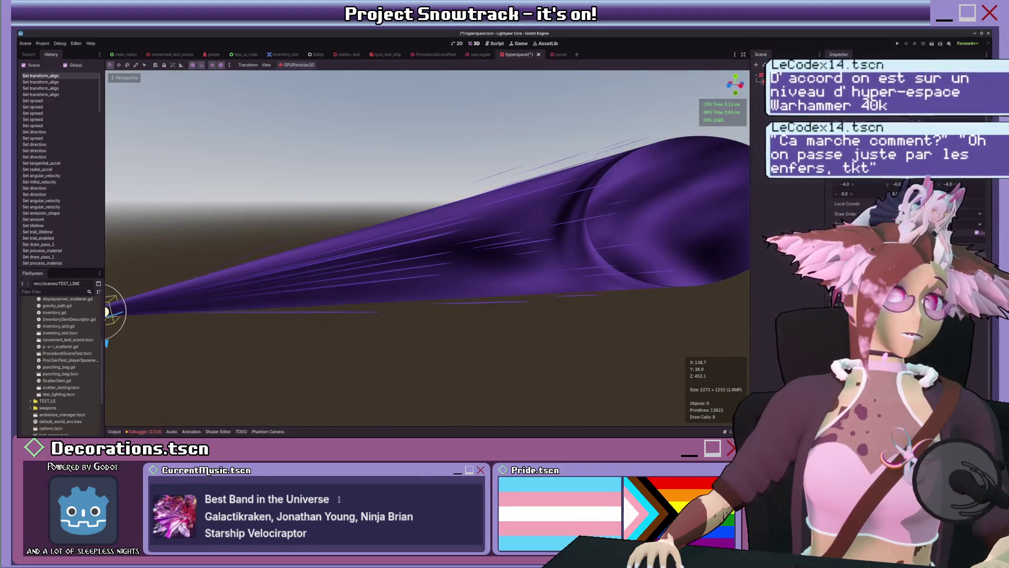
{"action": "scroll", "coordinate": [904, 106], "scroll_direction": "up", "scroll_amount": 1}
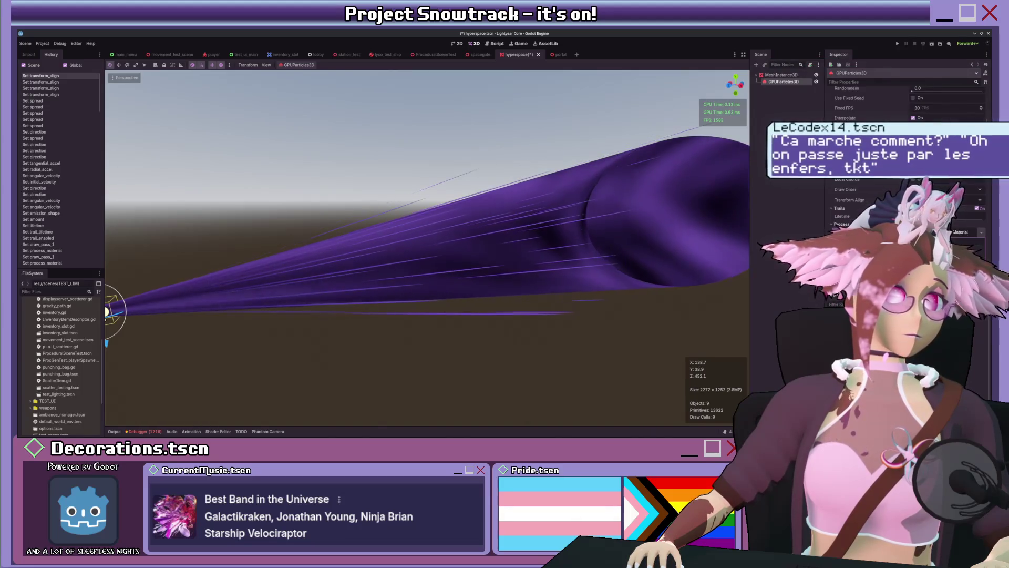
{"action": "mouse_move", "coordinate": [526, 247]}
{"action": "left_mouse_down"}
{"action": "mouse_move", "coordinate": [537, 255]}
{"action": "mouse_move", "coordinate": [488, 273]}
{"action": "left_mouse_up"}
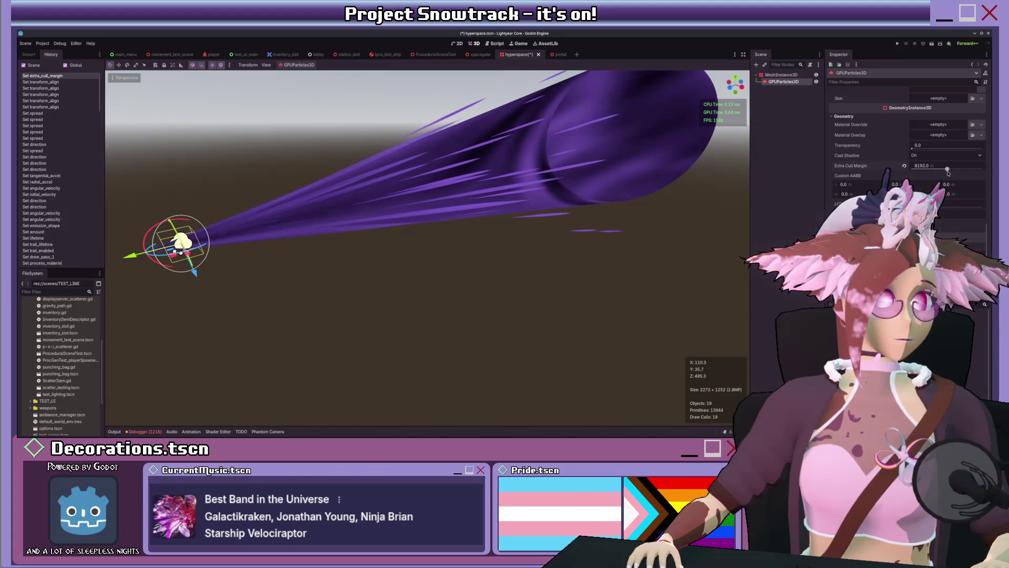
Move closer and orbit around the emitter so the particle trail fills the view.
{"action": "mouse_move", "coordinate": [636, 218]}
{"action": "left_mouse_down"}
{"action": "mouse_move", "coordinate": [448, 268]}
{"action": "mouse_move", "coordinate": [523, 281]}
{"action": "mouse_move", "coordinate": [764, 211]}
{"action": "mouse_move", "coordinate": [823, 223]}
{"action": "mouse_move", "coordinate": [588, 330]}
{"action": "left_mouse_up"}
{"action": "left_click_drag", "start_coordinate": [677, 344], "coordinate": [446, 274]}
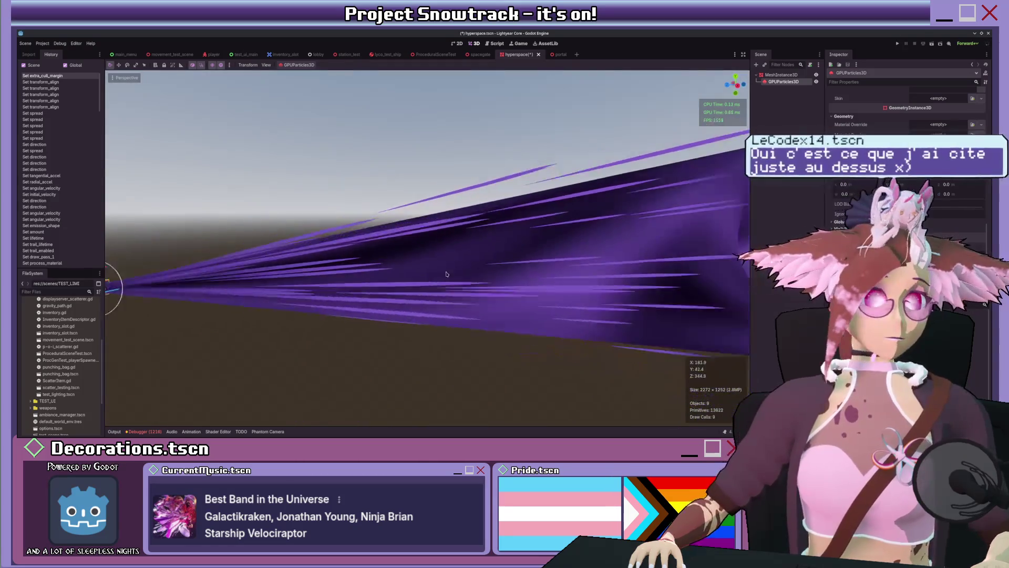
{"action": "scroll", "coordinate": [446, 274], "scroll_direction": "up", "scroll_amount": 3}
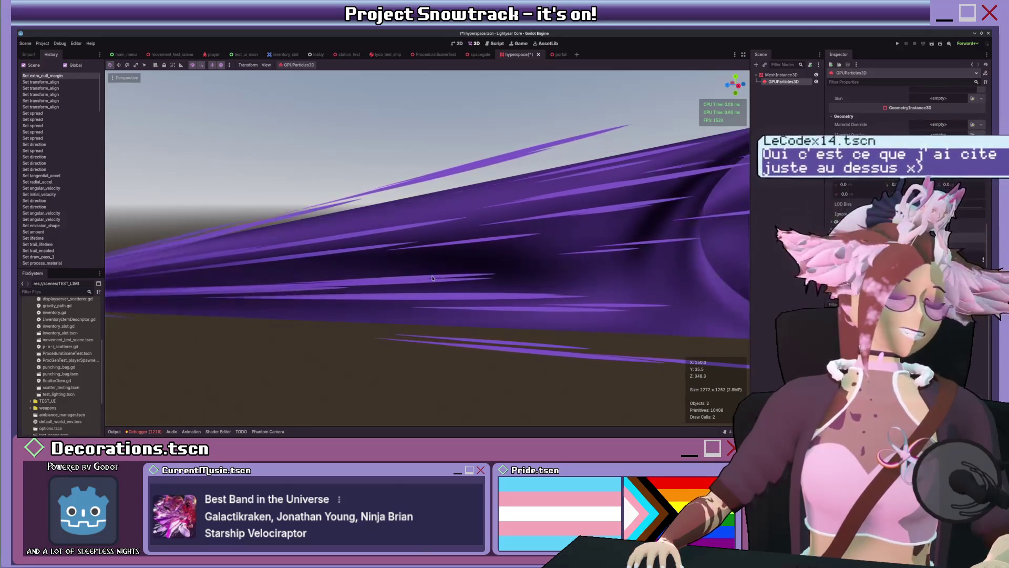
{"action": "scroll", "coordinate": [433, 266], "scroll_direction": "down", "scroll_amount": 3}
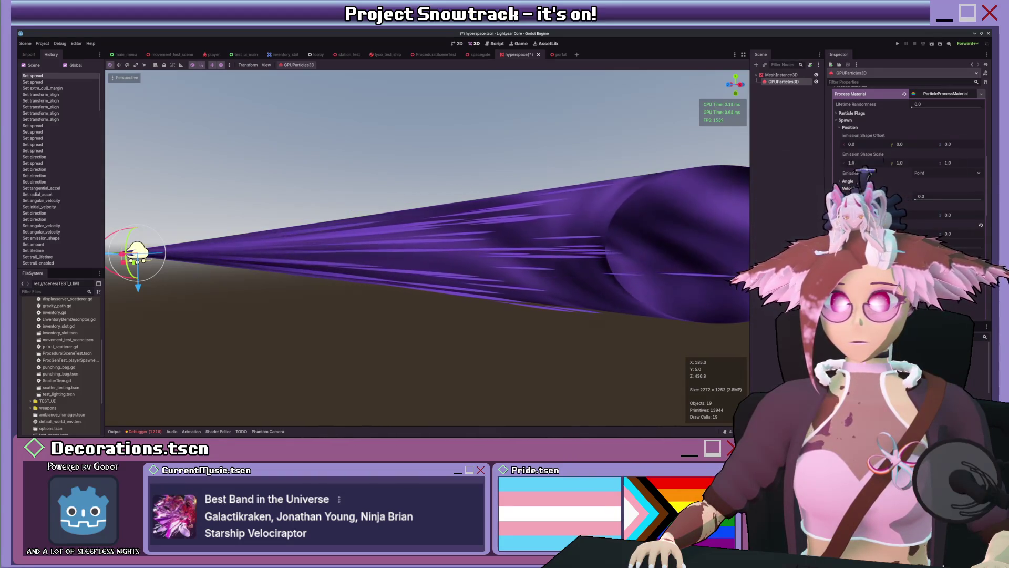
{"action": "left_click_drag", "start_coordinate": [689, 252], "coordinate": [474, 201]}
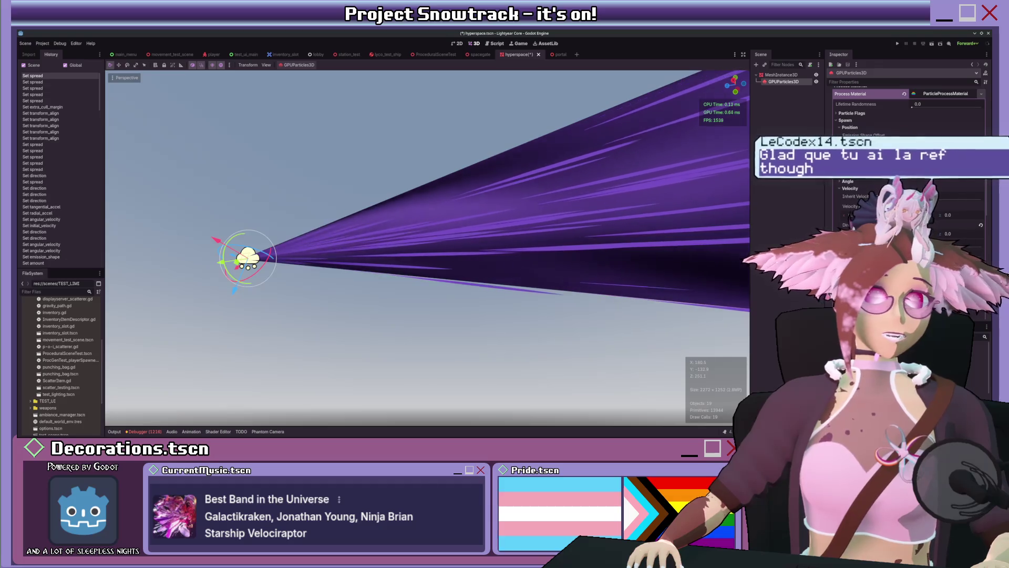
{"action": "mouse_move", "coordinate": [451, 210]}
{"action": "left_mouse_down"}
{"action": "mouse_move", "coordinate": [366, 196]}
{"action": "mouse_move", "coordinate": [447, 238]}
{"action": "mouse_move", "coordinate": [423, 226]}
{"action": "mouse_move", "coordinate": [440, 258]}
{"action": "left_mouse_up"}
{"action": "scroll", "coordinate": [454, 242], "scroll_direction": "down", "scroll_amount": 2}
{"action": "scroll", "coordinate": [430, 230], "scroll_direction": "up", "scroll_amount": 2}
{"action": "scroll", "coordinate": [909, 158], "scroll_direction": "down", "scroll_amount": 2}
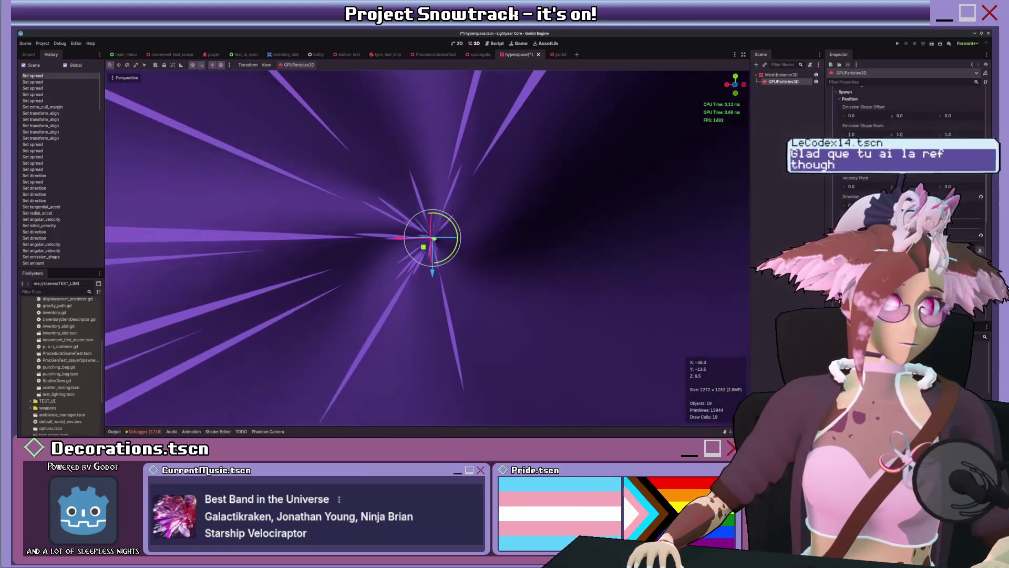
Set initial velocity to 10, trail lifetime to 0.04 and particle lifetime to about 2.21.
{"action": "type", "text": "10"}
{"action": "key", "text": "Return"}
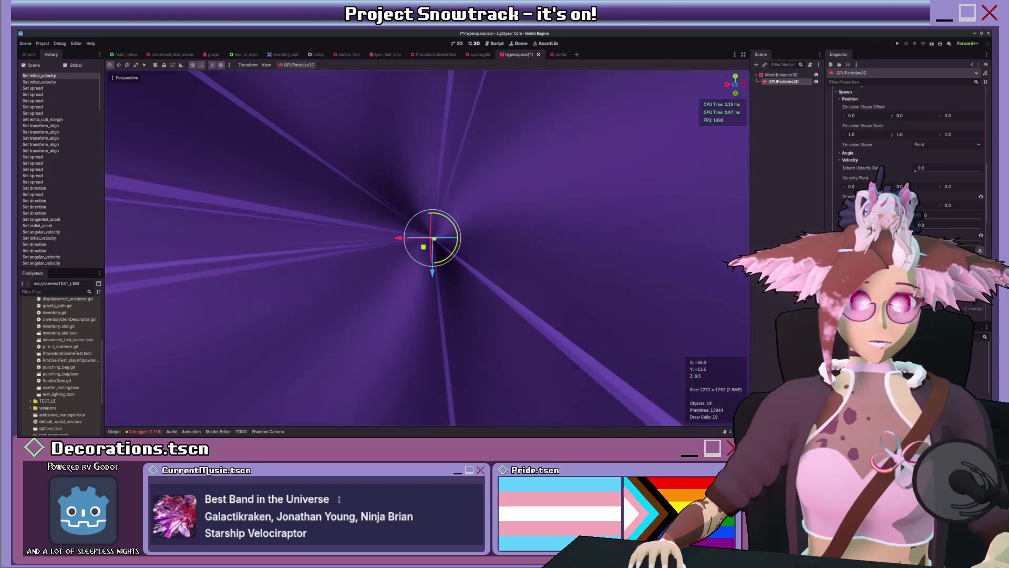
{"action": "scroll", "coordinate": [904, 158], "scroll_direction": "up", "scroll_amount": 5}
{"action": "scroll", "coordinate": [904, 158], "scroll_direction": "up", "scroll_amount": 3}
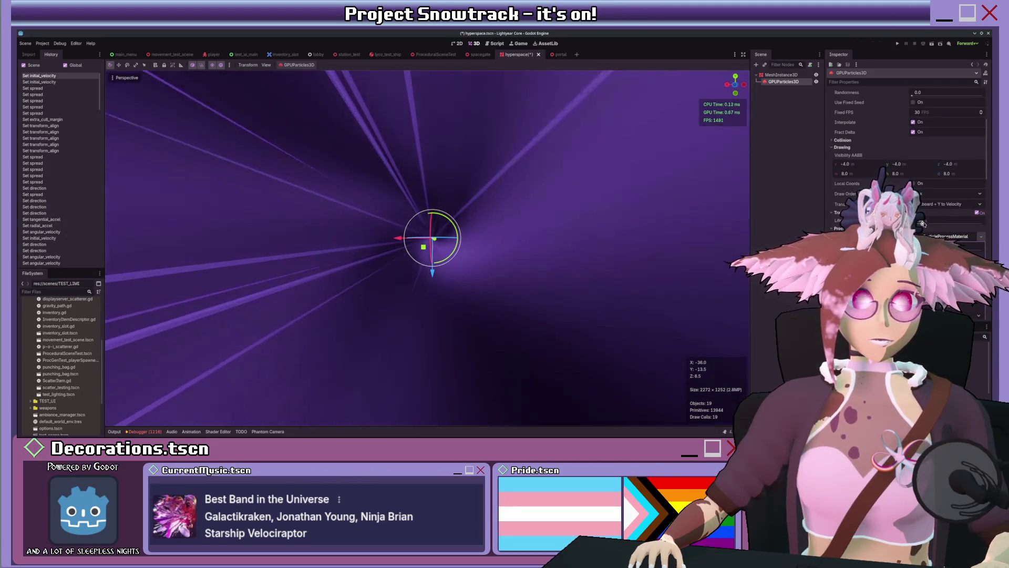
{"action": "left_click_drag", "start_coordinate": [918, 226], "coordinate": [894, 226]}
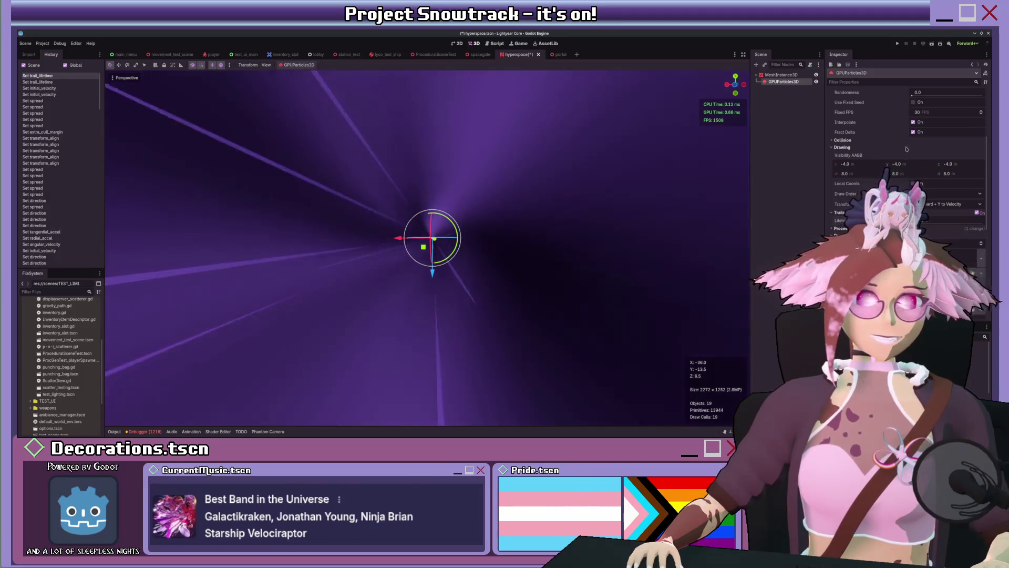
{"action": "scroll", "coordinate": [940, 120], "scroll_direction": "up", "scroll_amount": 3}
{"action": "left_click_drag", "start_coordinate": [941, 120], "coordinate": [948, 123]}
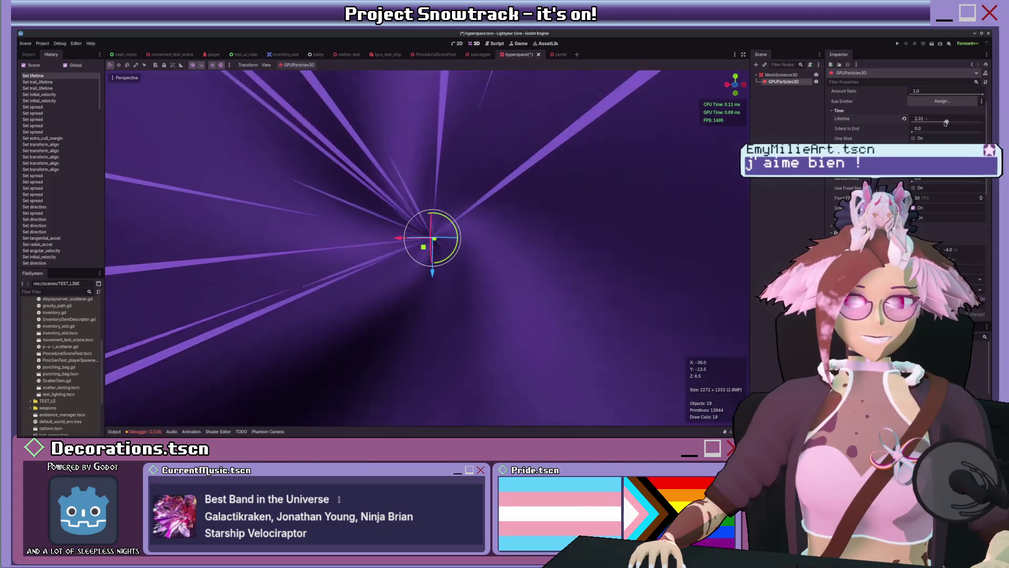
Zoom out to view the particle cone side-on, then save the hyperspace scene with Ctrl+S.
{"action": "scroll", "coordinate": [501, 239], "scroll_direction": "up", "scroll_amount": 2}
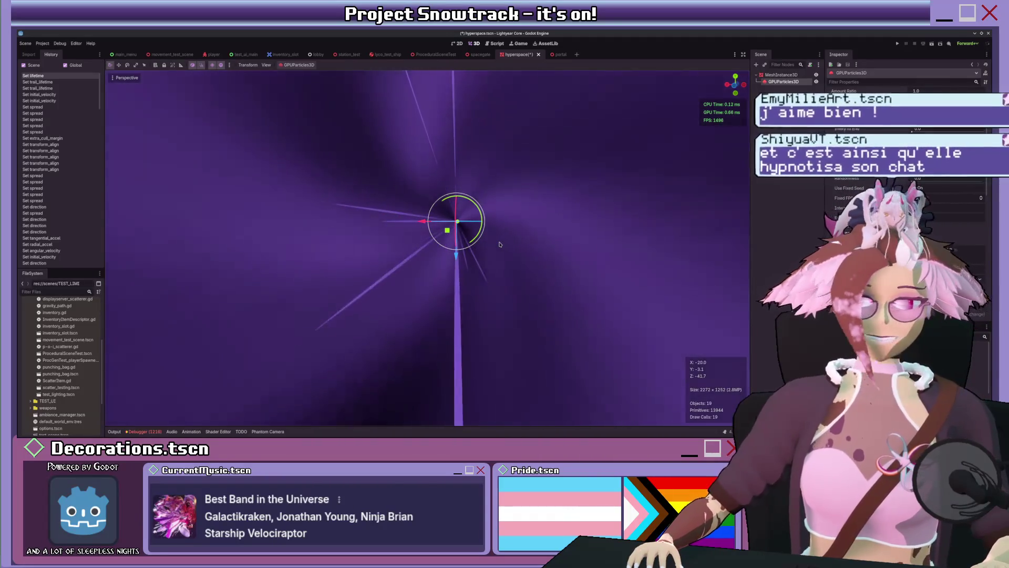
{"action": "scroll", "coordinate": [499, 244], "scroll_direction": "down", "scroll_amount": 10}
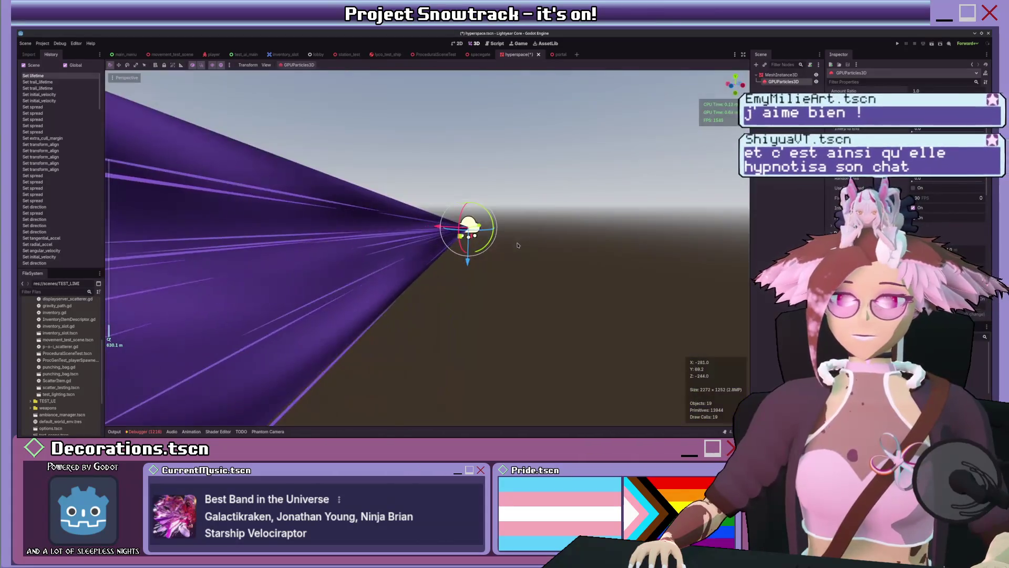
{"action": "mouse_move", "coordinate": [517, 245]}
{"action": "left_mouse_down"}
{"action": "mouse_move", "coordinate": [322, 275]}
{"action": "mouse_move", "coordinate": [355, 288]}
{"action": "mouse_move", "coordinate": [501, 230]}
{"action": "mouse_move", "coordinate": [540, 260]}
{"action": "mouse_move", "coordinate": [495, 277]}
{"action": "mouse_move", "coordinate": [485, 266]}
{"action": "left_mouse_up"}
{"action": "scroll", "coordinate": [322, 275], "scroll_direction": "up", "scroll_amount": 5}
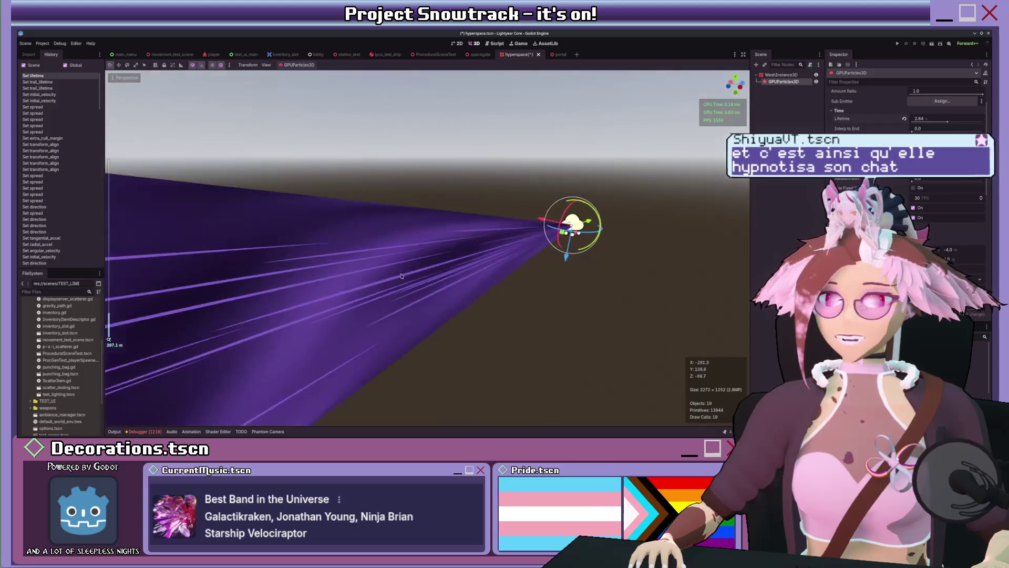
{"action": "scroll", "coordinate": [400, 275], "scroll_direction": "up", "scroll_amount": 4}
{"action": "scroll", "coordinate": [501, 229], "scroll_direction": "up", "scroll_amount": 1}
{"action": "scroll", "coordinate": [539, 260], "scroll_direction": "down", "scroll_amount": 2}
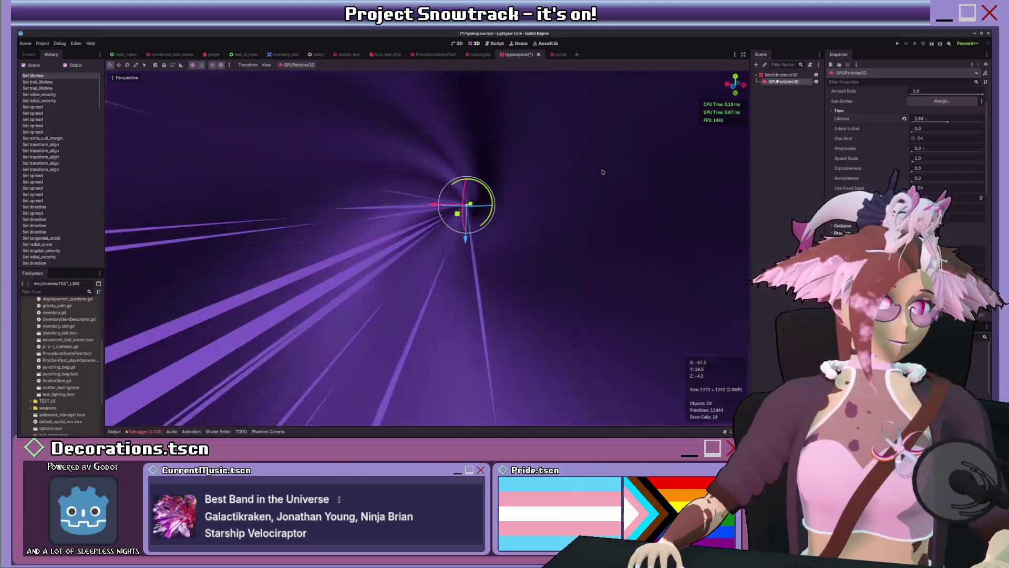
{"action": "scroll", "coordinate": [513, 198], "scroll_direction": "down", "scroll_amount": 5}
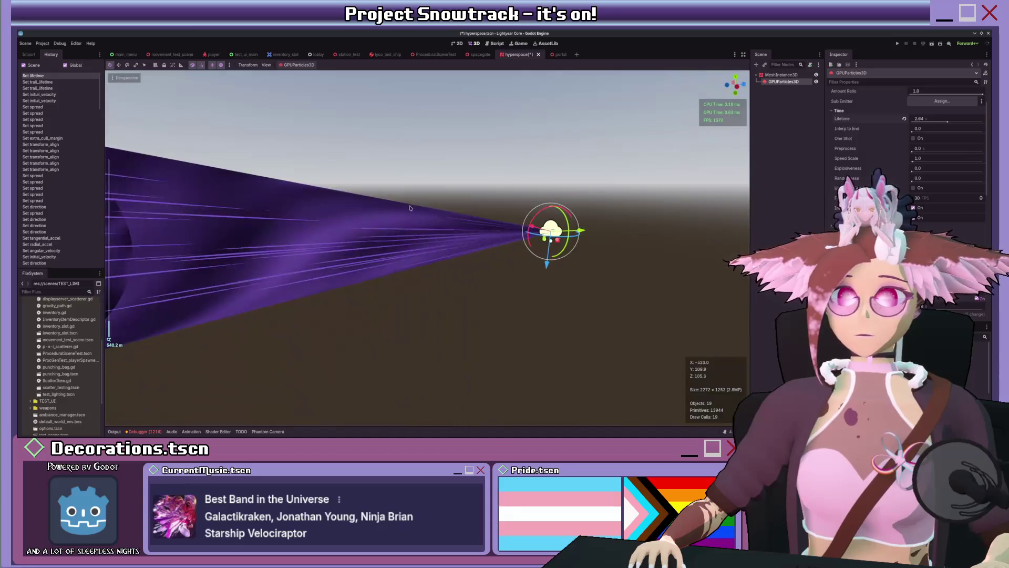
{"action": "key", "text": "ctrl+s"}
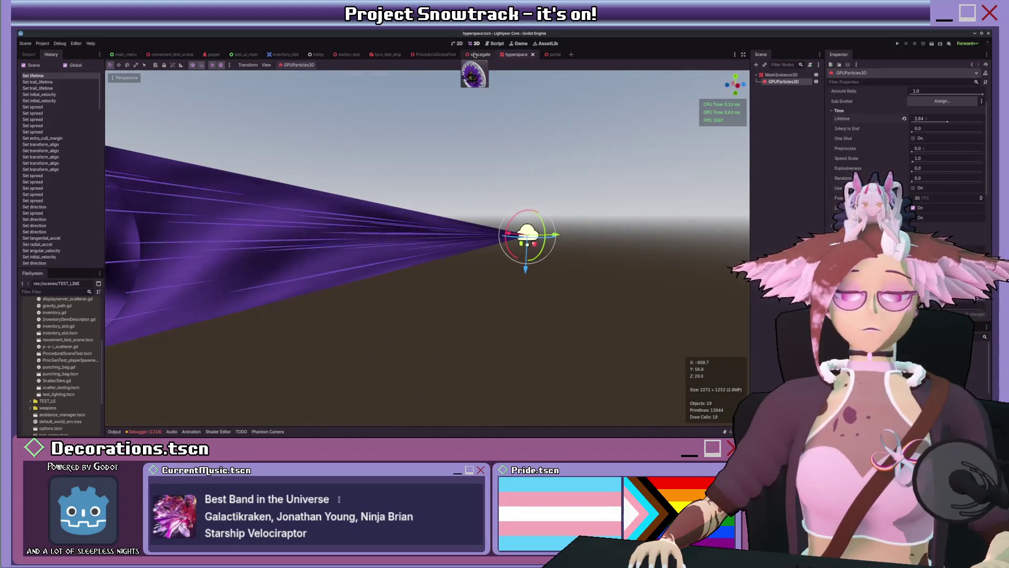
Glance at the spacegate scene, then switch to ProceduralSceneTest and open its root Node3D script.
{"action": "left_click", "coordinate": [474, 55]}
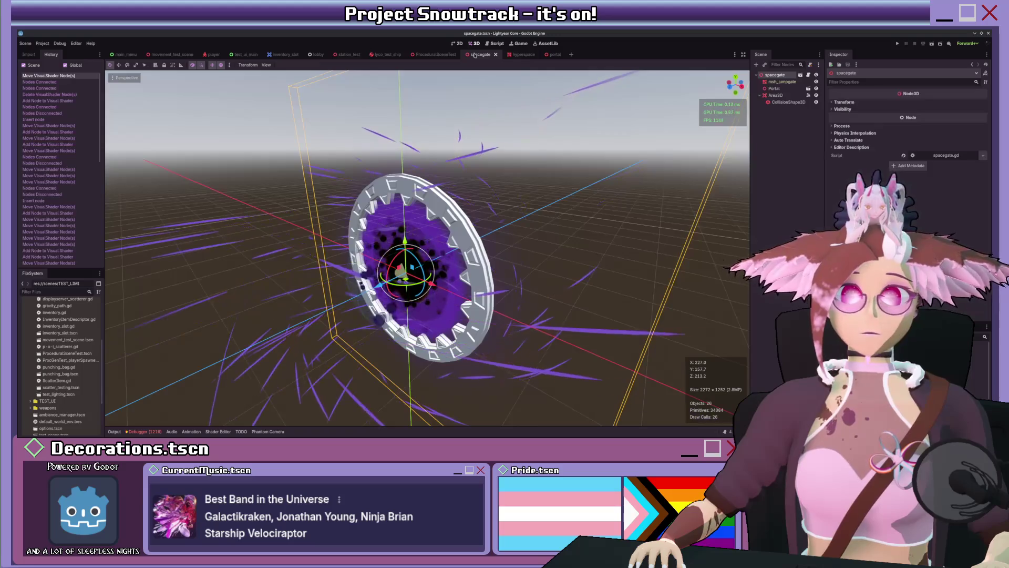
{"action": "left_click", "coordinate": [517, 55]}
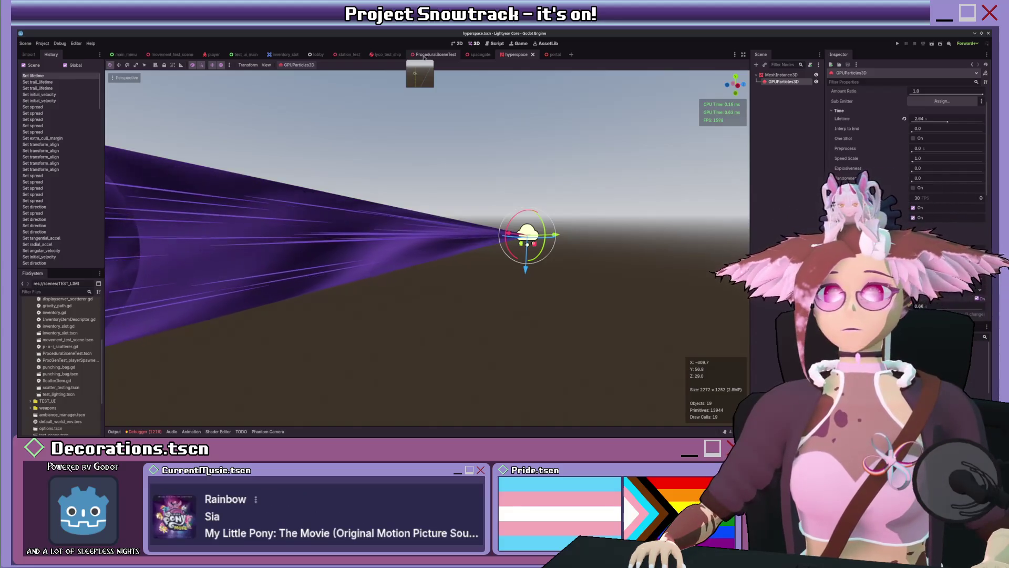
{"action": "left_click", "coordinate": [423, 55]}
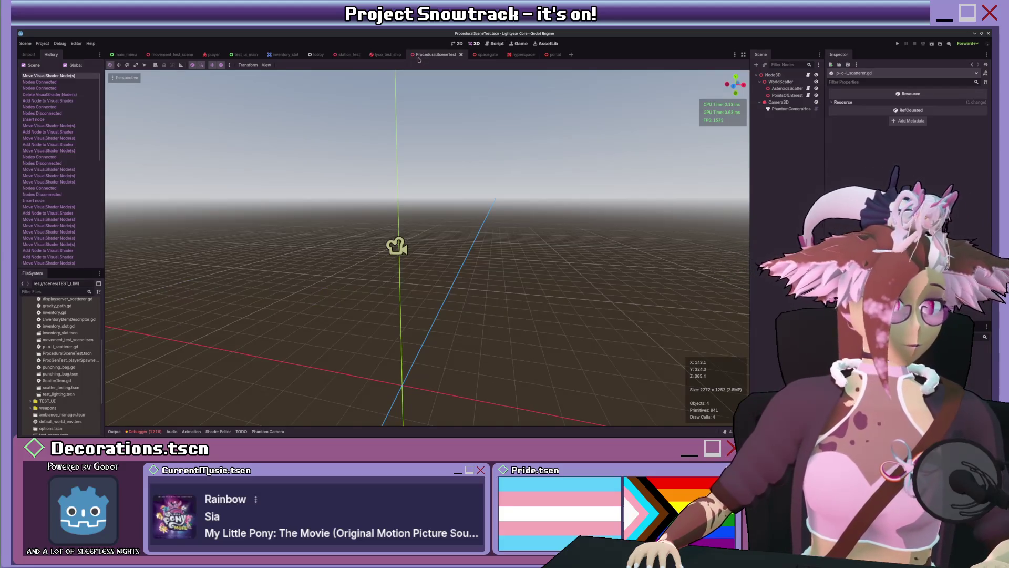
{"action": "scroll", "coordinate": [513, 149], "scroll_direction": "up", "scroll_amount": 4}
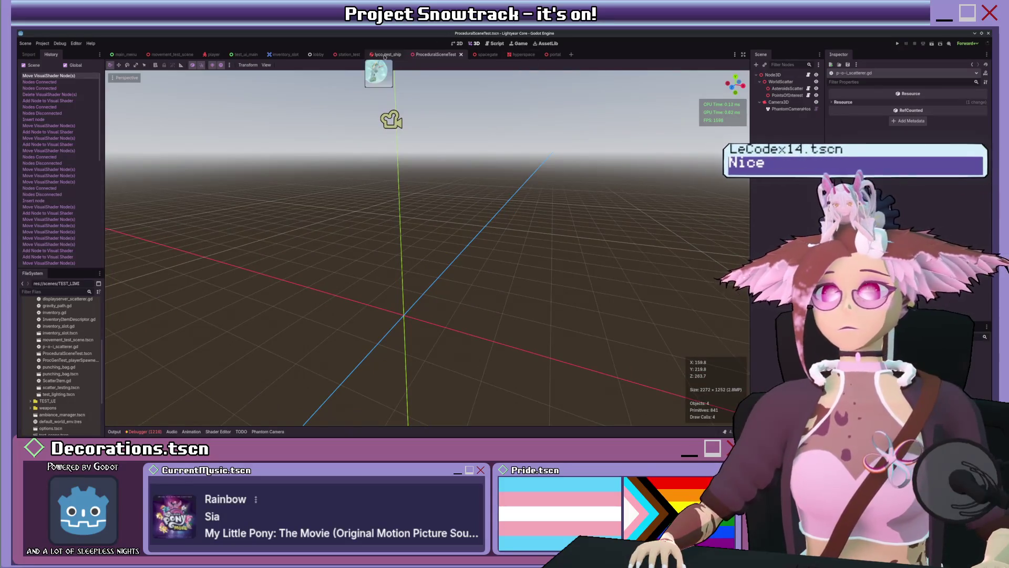
{"action": "left_click", "coordinate": [809, 76]}
Insert an empty line right after the func regen_world(): header.
{"action": "scroll", "coordinate": [379, 232], "scroll_direction": "down", "scroll_amount": 1}
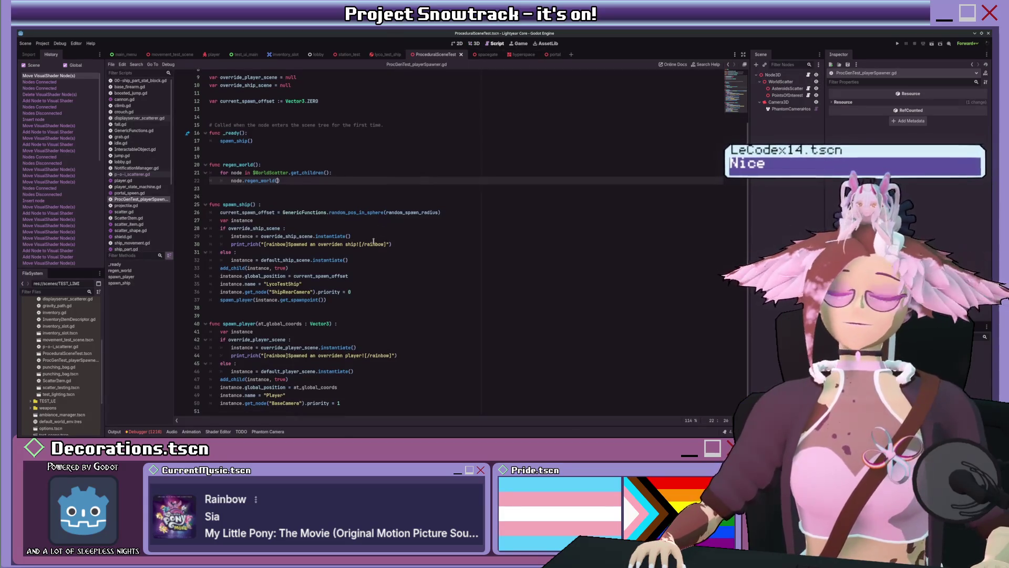
{"action": "scroll", "coordinate": [347, 310], "scroll_direction": "up", "scroll_amount": 3}
{"action": "left_click", "coordinate": [372, 226]}
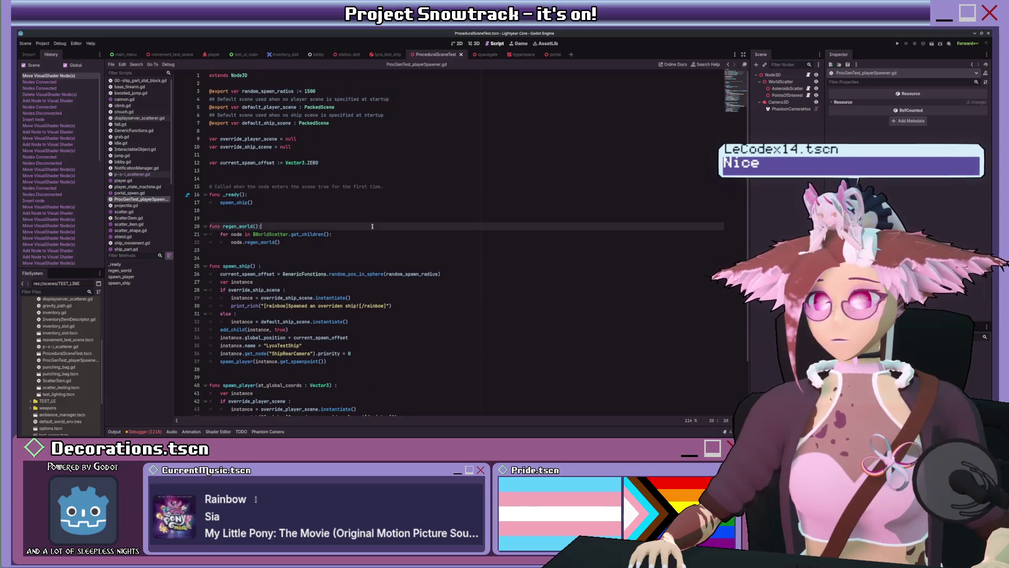
{"action": "key", "text": "Return"}
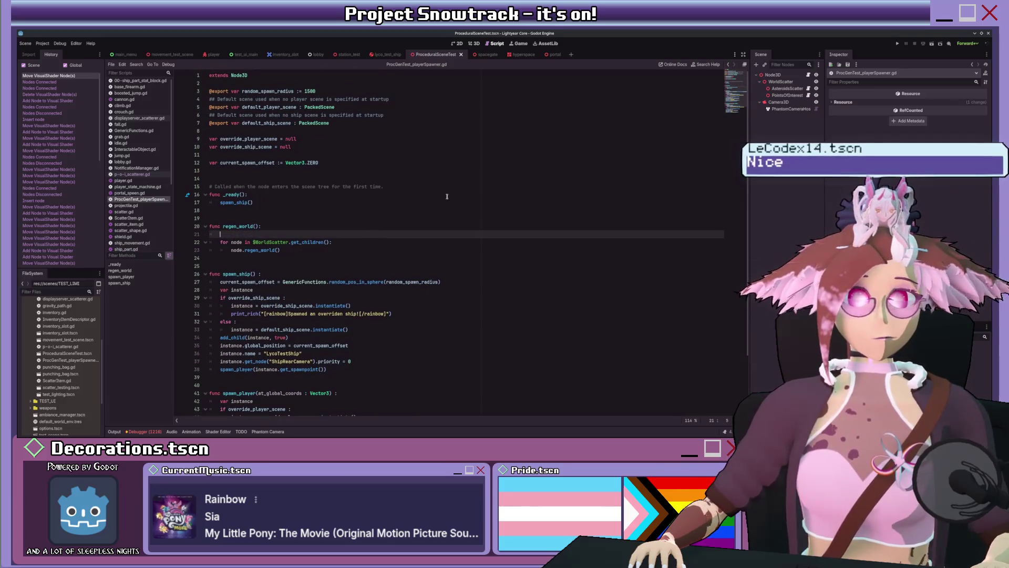
Switch to the hyperspace scene and save the scene and script changes.
{"action": "left_click", "coordinate": [517, 54]}
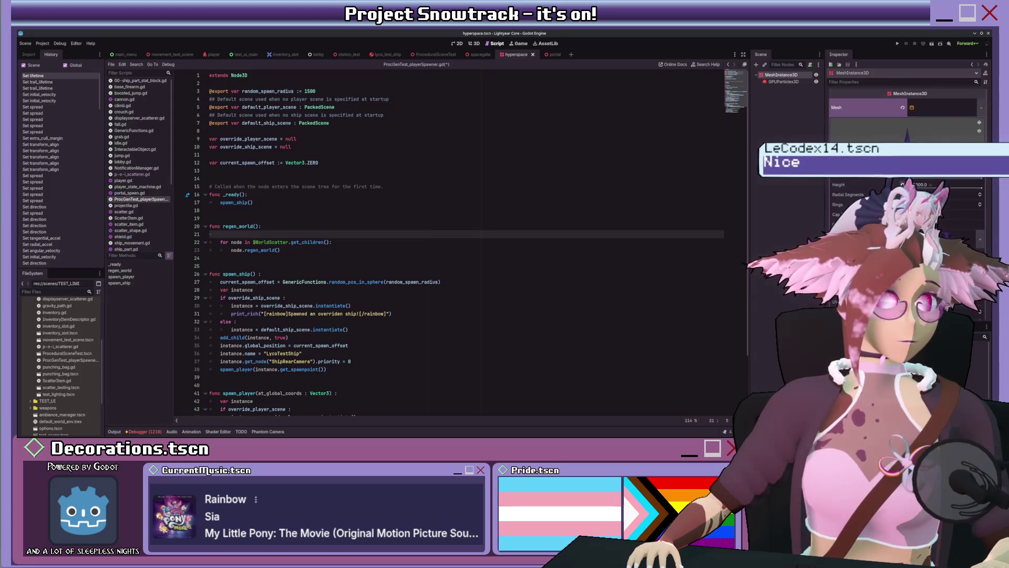
{"action": "scroll", "coordinate": [893, 158], "scroll_direction": "down", "scroll_amount": 3}
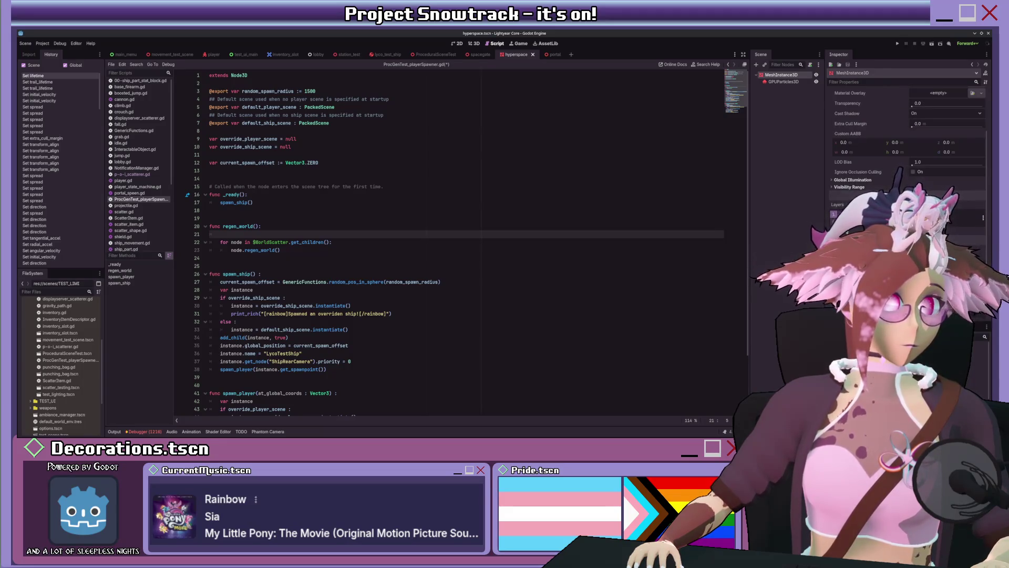
{"action": "scroll", "coordinate": [865, 192], "scroll_direction": "up", "scroll_amount": 4}
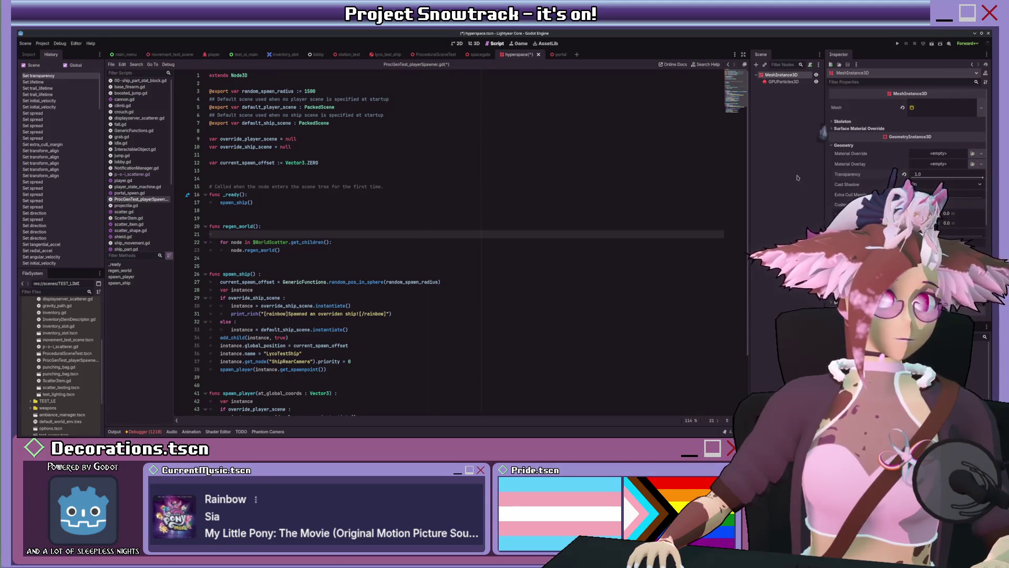
{"action": "key", "text": "ctrl+s"}
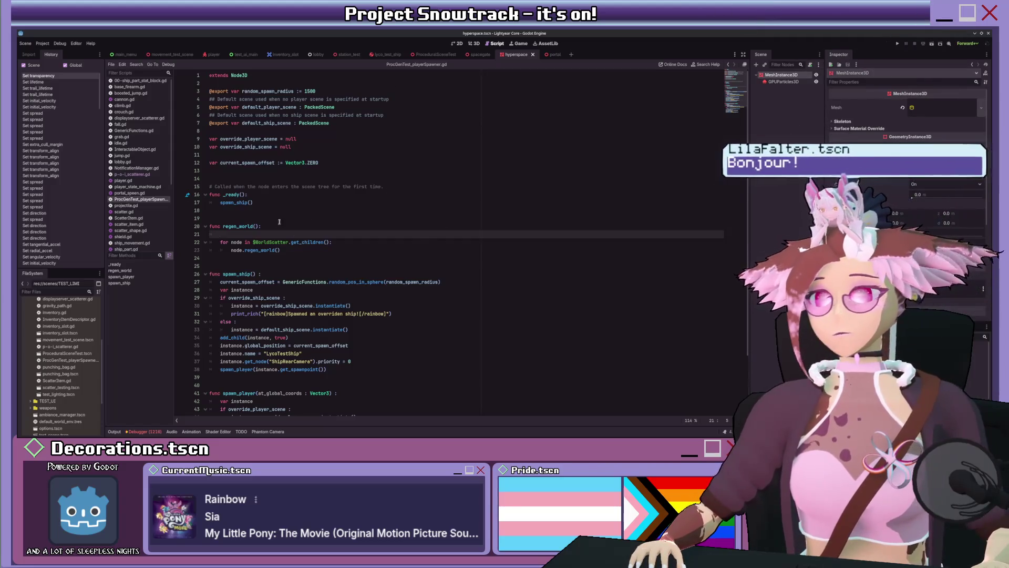
{"action": "left_click", "coordinate": [351, 122]}
{"action": "left_click", "coordinate": [382, 94]}
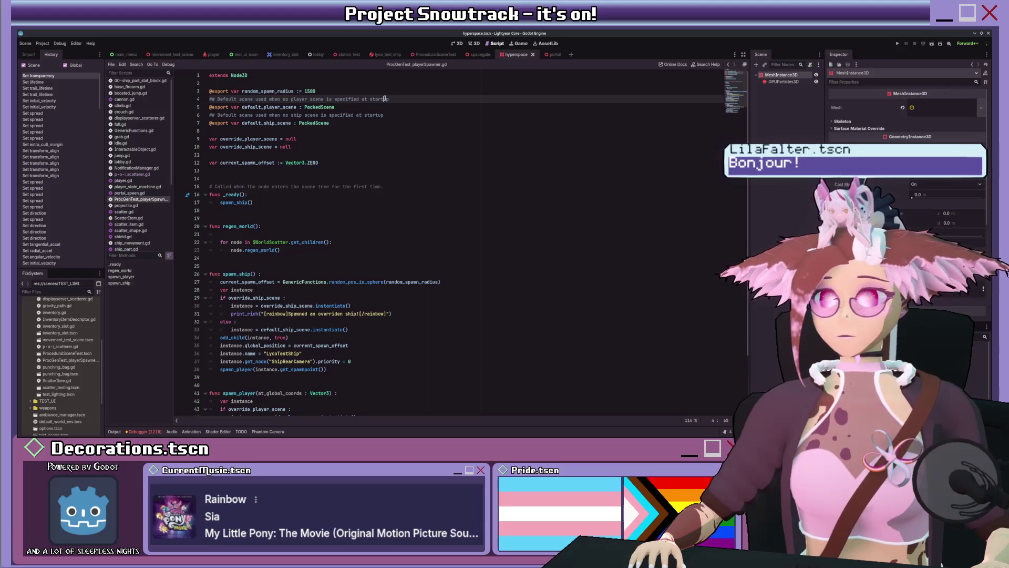
{"action": "key", "text": "Return"}
{"action": "type", "text": "@expor"}
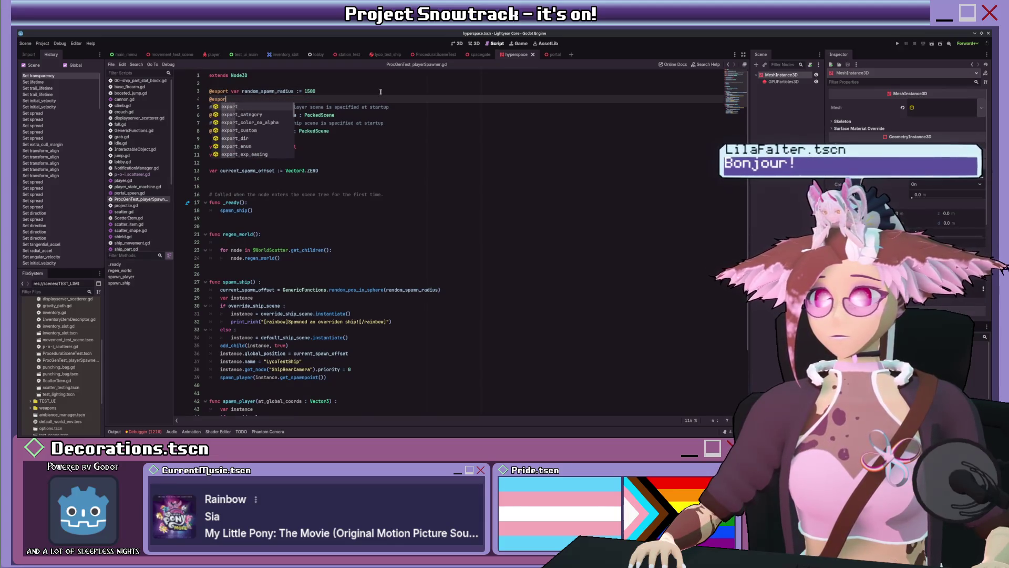
{"action": "type", "text": "t var "}
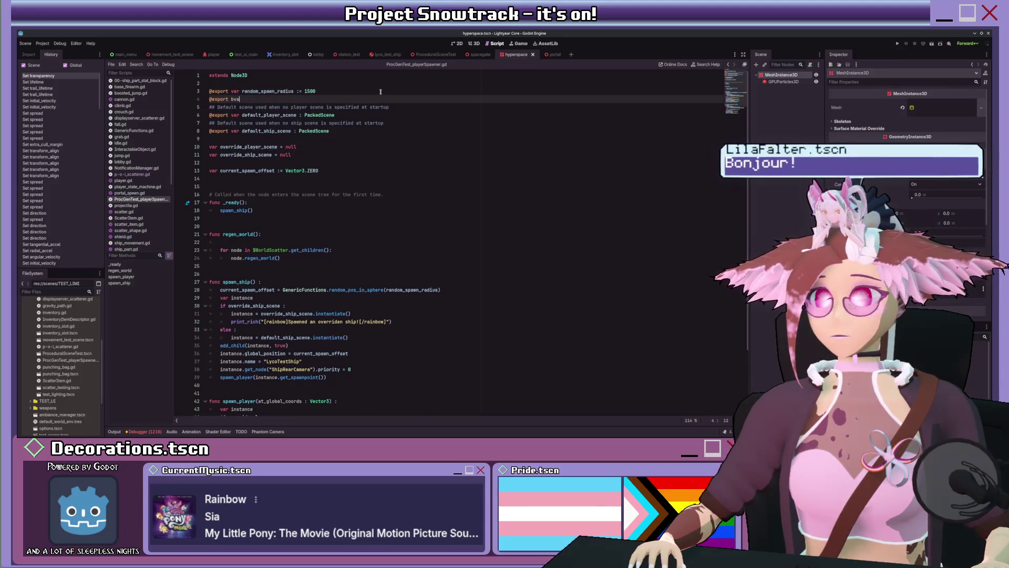
{"action": "type", "text": "transition_"}
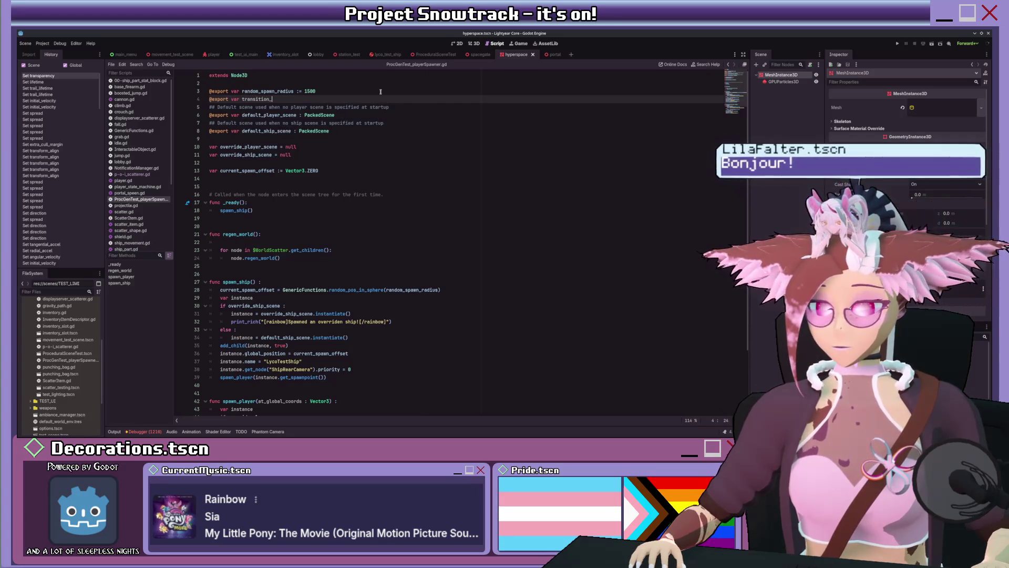
{"action": "key", "text": "BackSpace"}
{"action": "key", "text": "BackSpace"}
{"action": "type", "text": "Pack"}
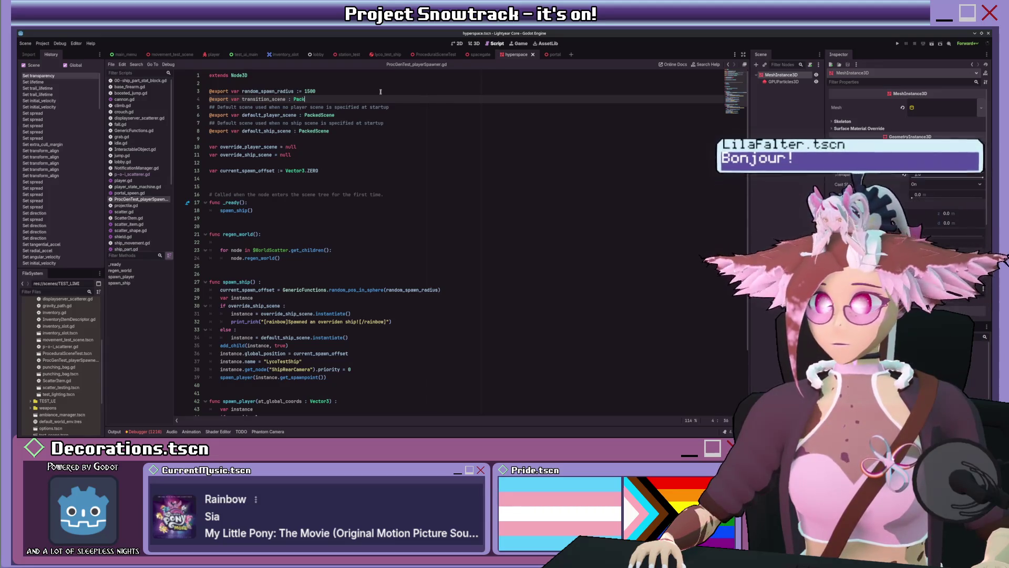
{"action": "type", "text": "edScene"}
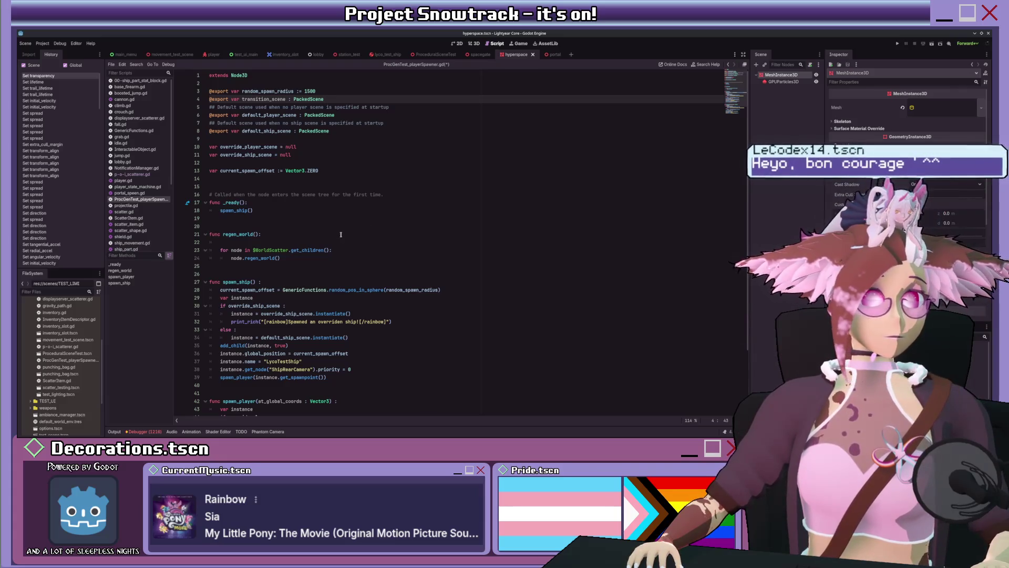
Begin regen_world with 'var instance = transition_scene.instantiate()' followed by a new line.
{"action": "left_click", "coordinate": [280, 241]}
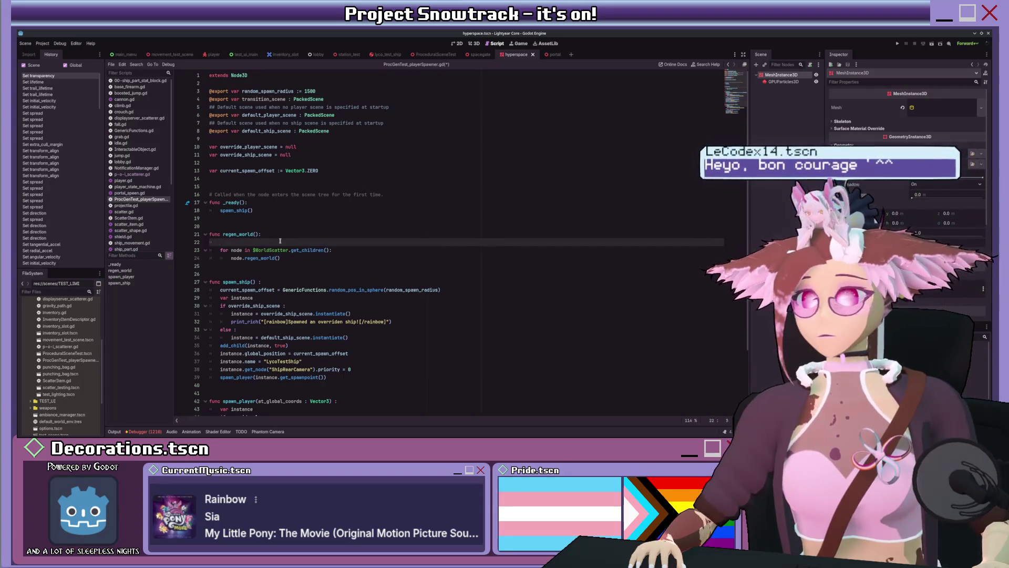
{"action": "type", "text": "var instance ="}
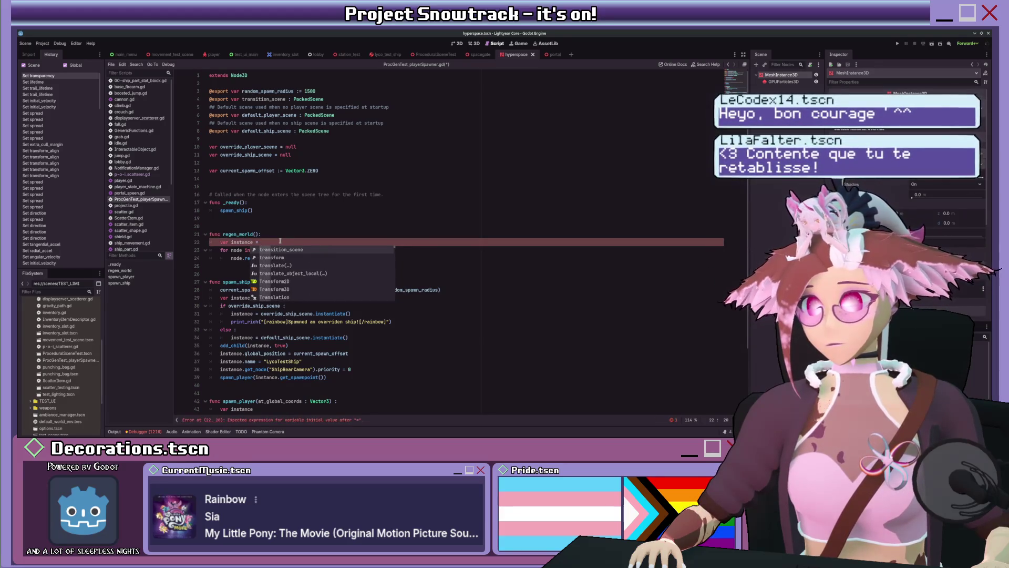
{"action": "key", "text": "BackSpace"}
{"action": "key", "text": "BackSpace"}
{"action": "key", "text": "BackSpace"}
{"action": "type", "text": "transition_scene.inst"}
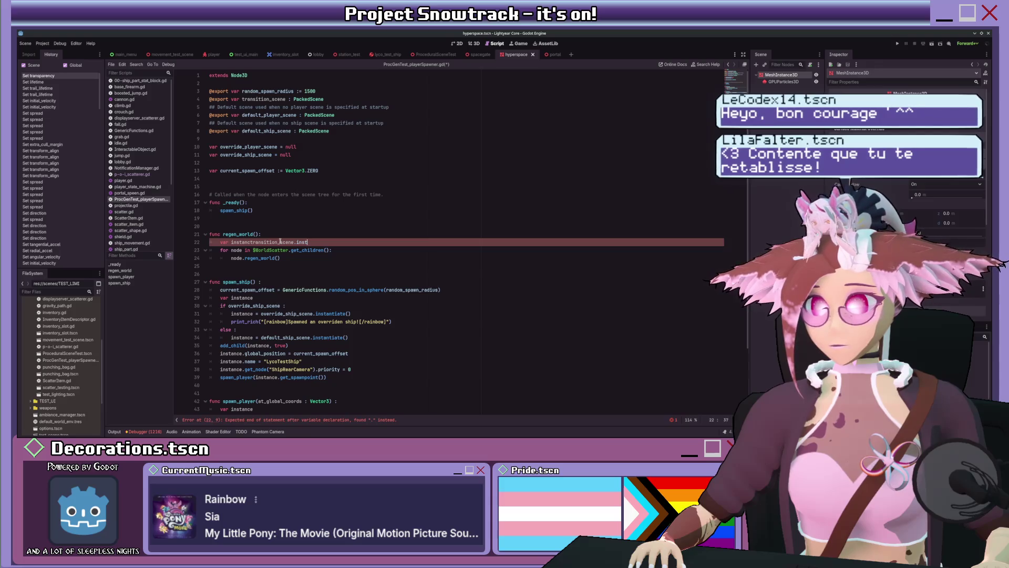
{"action": "type", "text": "an"}
{"action": "key", "text": "Left"}
{"action": "key", "text": "Left"}
{"action": "key", "text": "Left"}
{"action": "key", "text": "Right"}
{"action": "key", "text": "Right"}
{"action": "key", "text": "Right"}
{"action": "type", "text": "e ="}
{"action": "key", "text": "End"}
{"action": "type", "text": "t"}
{"action": "key", "text": "Return"}
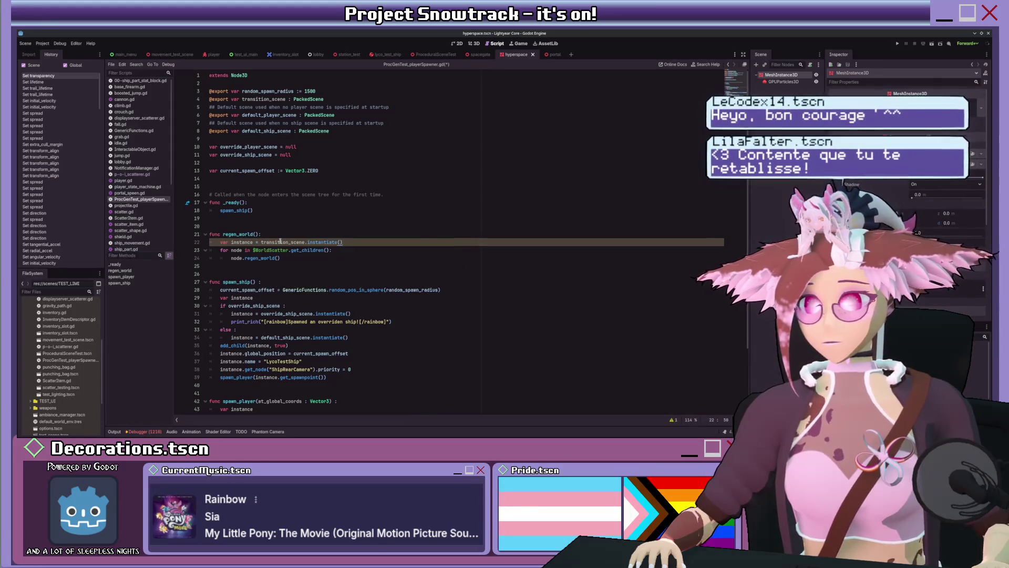
{"action": "key", "text": "Return"}
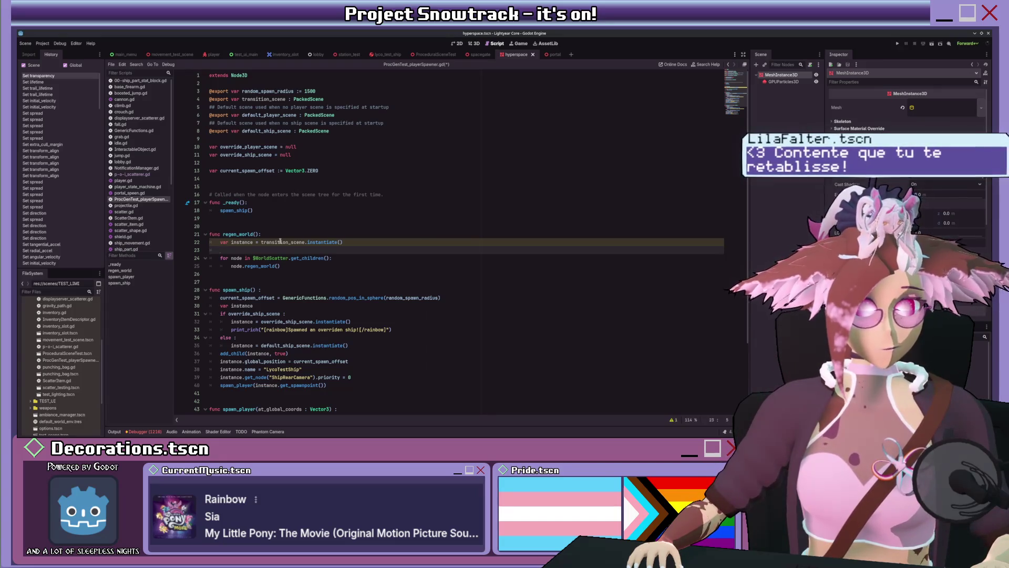
Back in the ProceduralSceneTest script, try an add_sibling call on line 23, then remove it.
{"action": "left_click", "coordinate": [436, 54]}
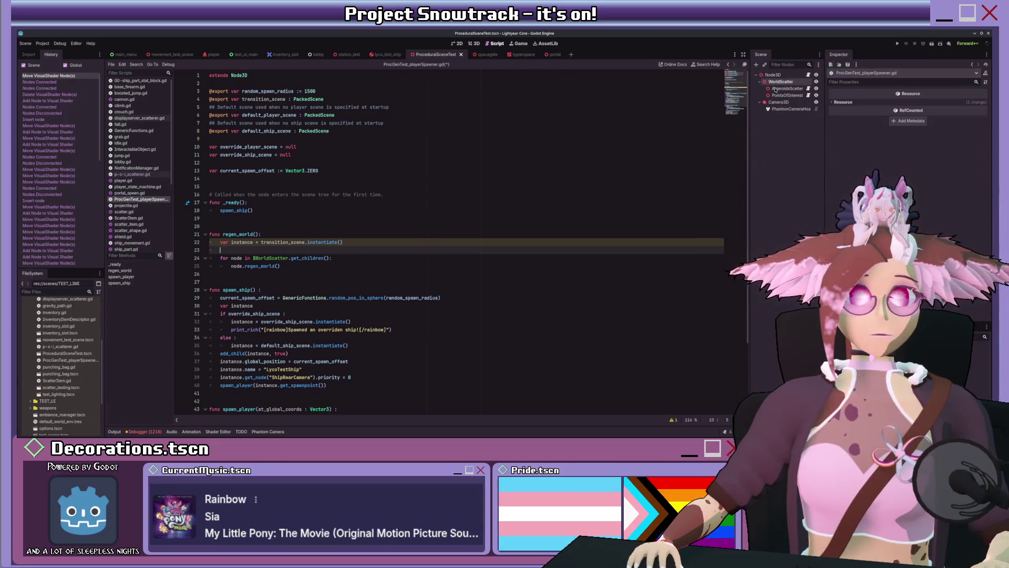
{"action": "scroll", "coordinate": [343, 191], "scroll_direction": "down", "scroll_amount": 2}
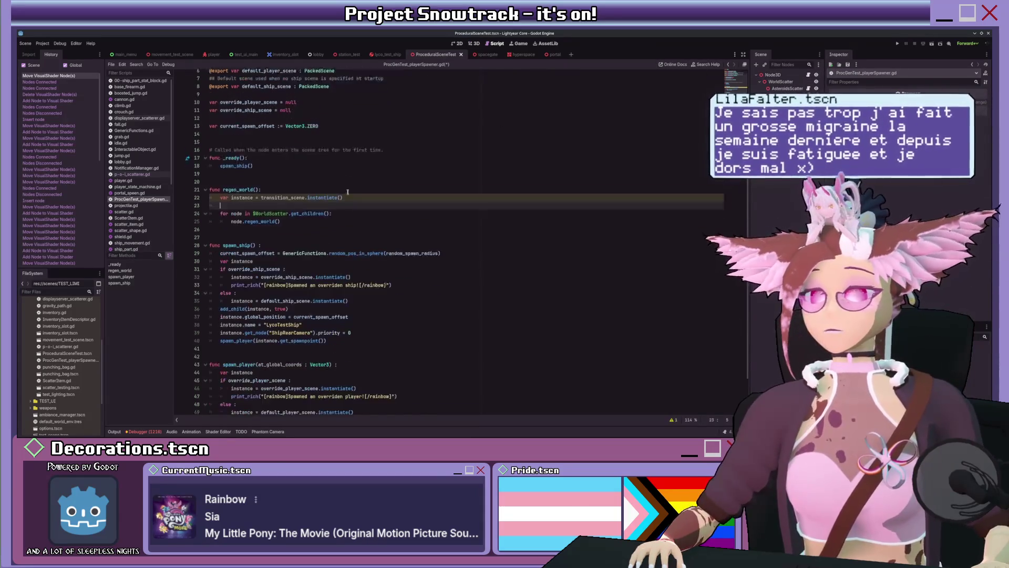
{"action": "scroll", "coordinate": [342, 200], "scroll_direction": "up", "scroll_amount": 2}
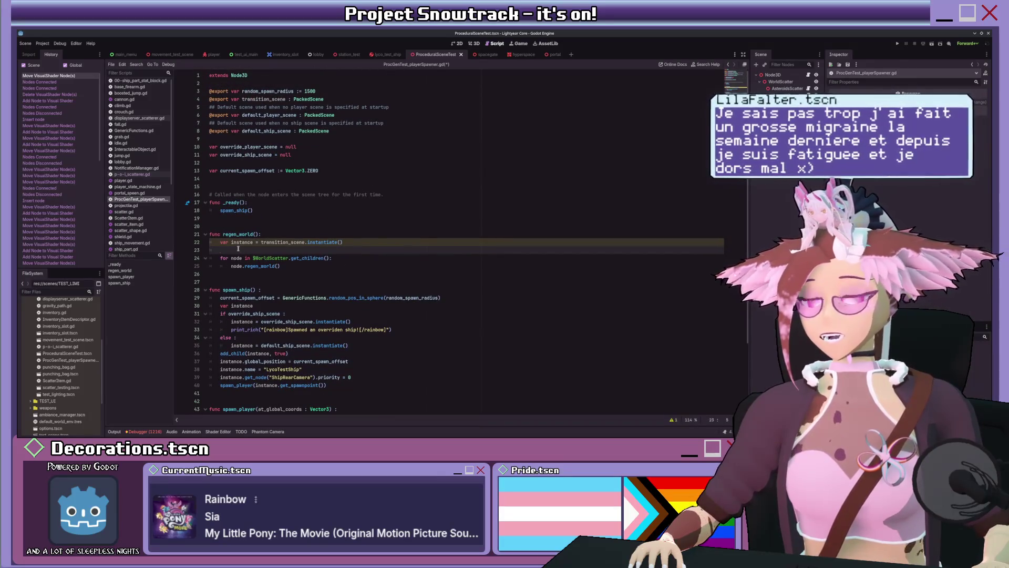
{"action": "left_click", "coordinate": [251, 203]}
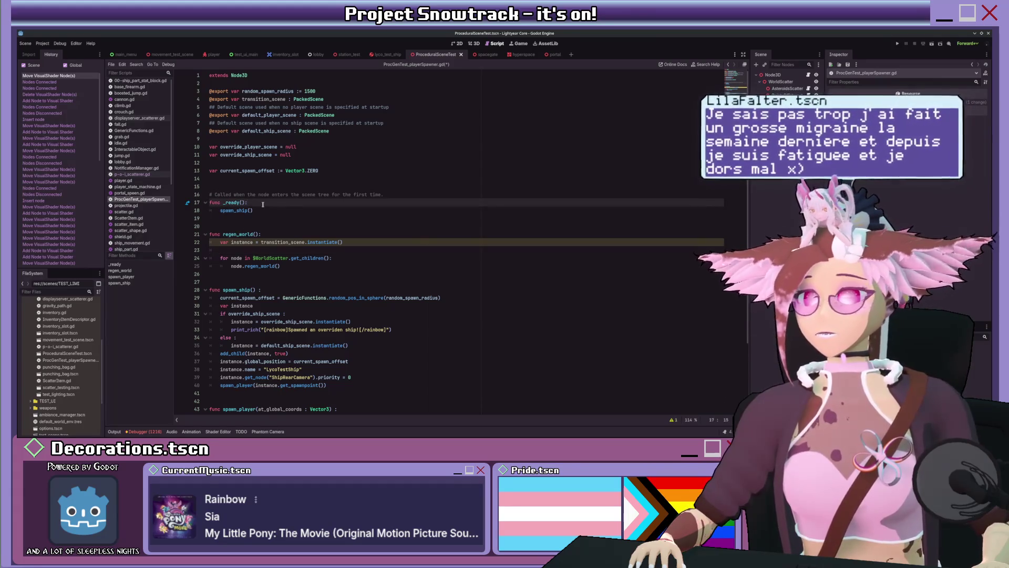
{"action": "scroll", "coordinate": [269, 207], "scroll_direction": "down", "scroll_amount": 4}
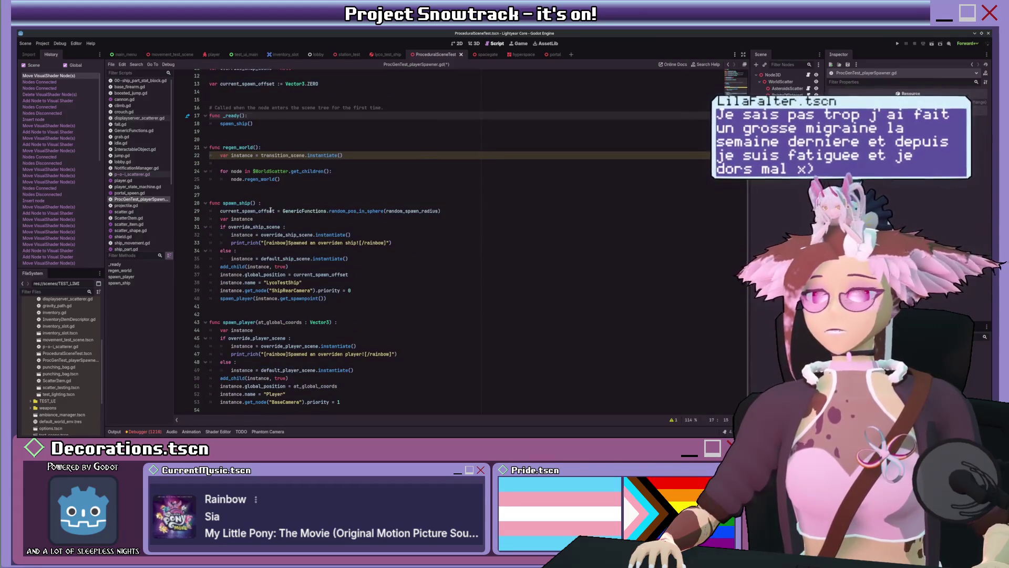
{"action": "scroll", "coordinate": [315, 211], "scroll_direction": "up", "scroll_amount": 2}
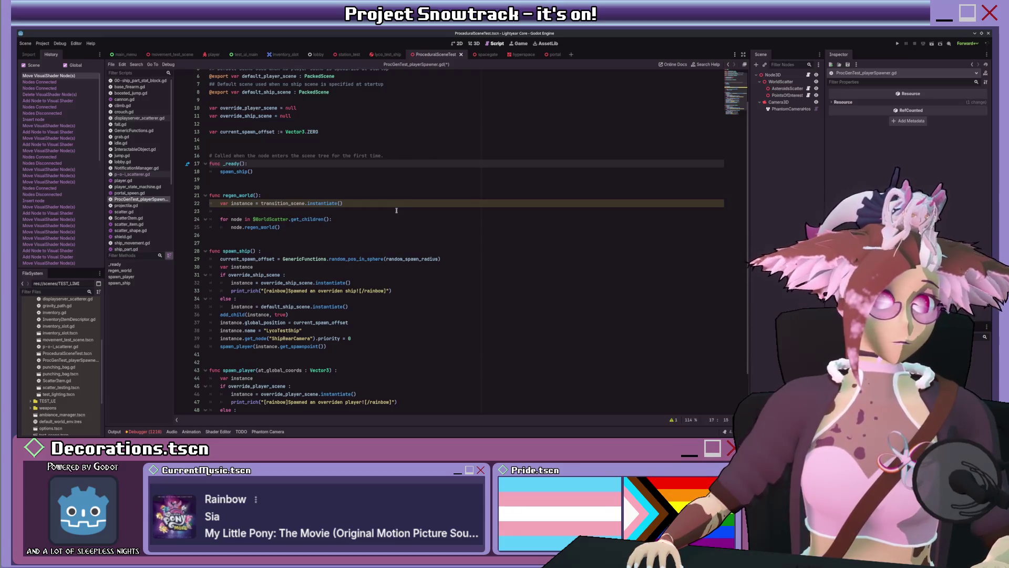
{"action": "left_click", "coordinate": [275, 212]}
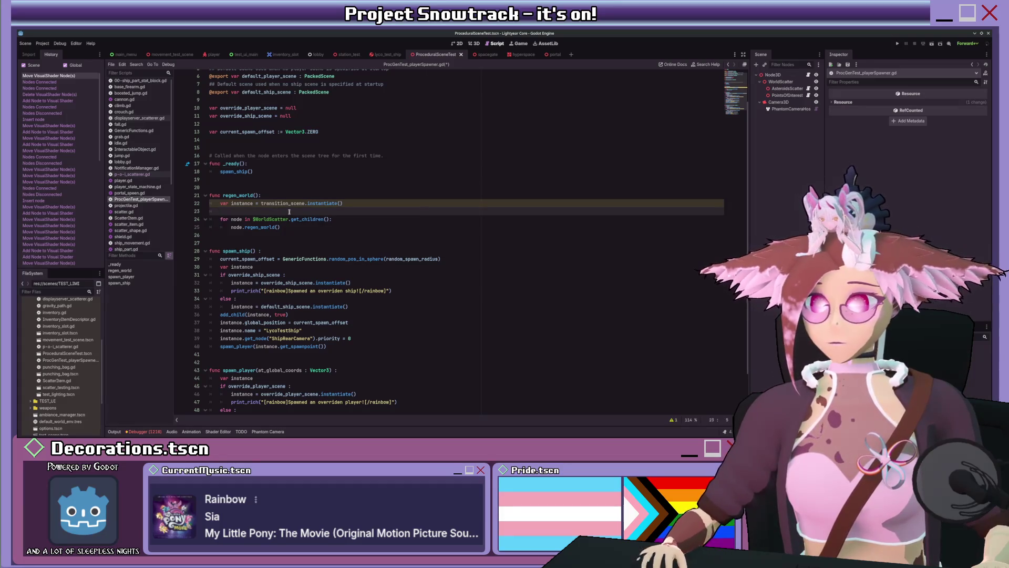
{"action": "type", "text": "instance.add"}
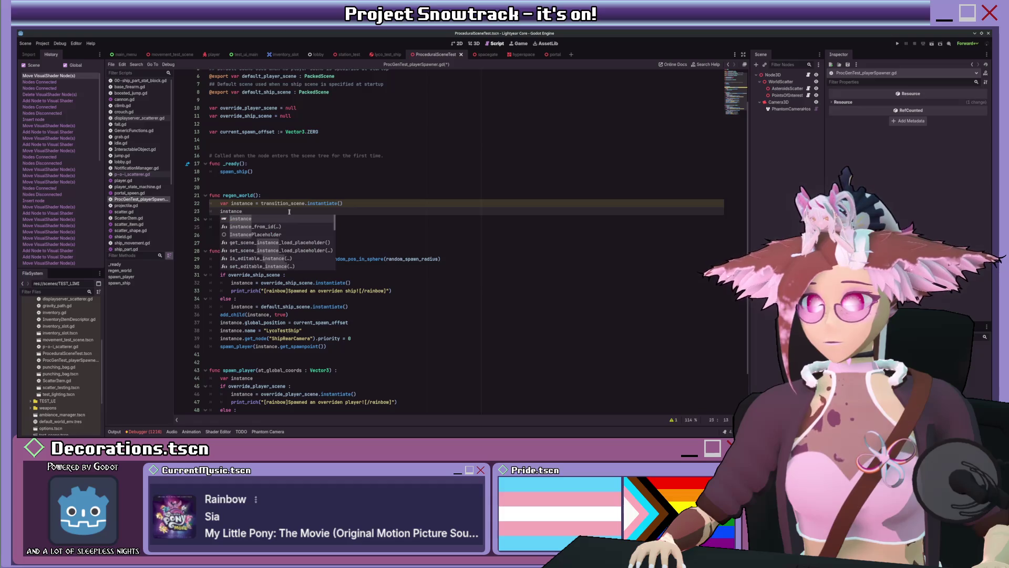
{"action": "type", "text": "_s"}
{"action": "key", "text": "Return"}
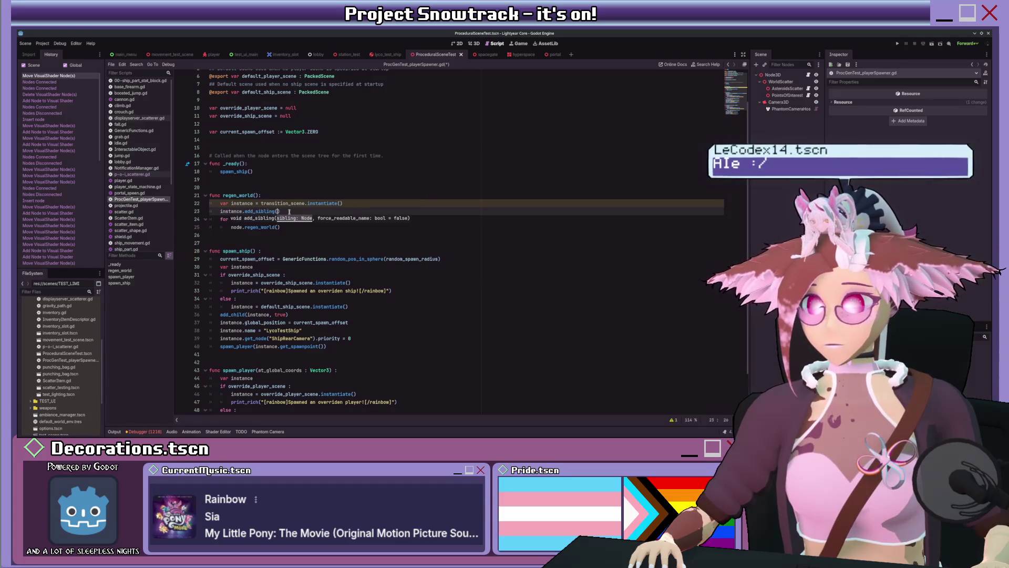
{"action": "key", "text": "BackSpace"}
{"action": "key", "text": "BackSpace"}
{"action": "key", "text": "BackSpace"}
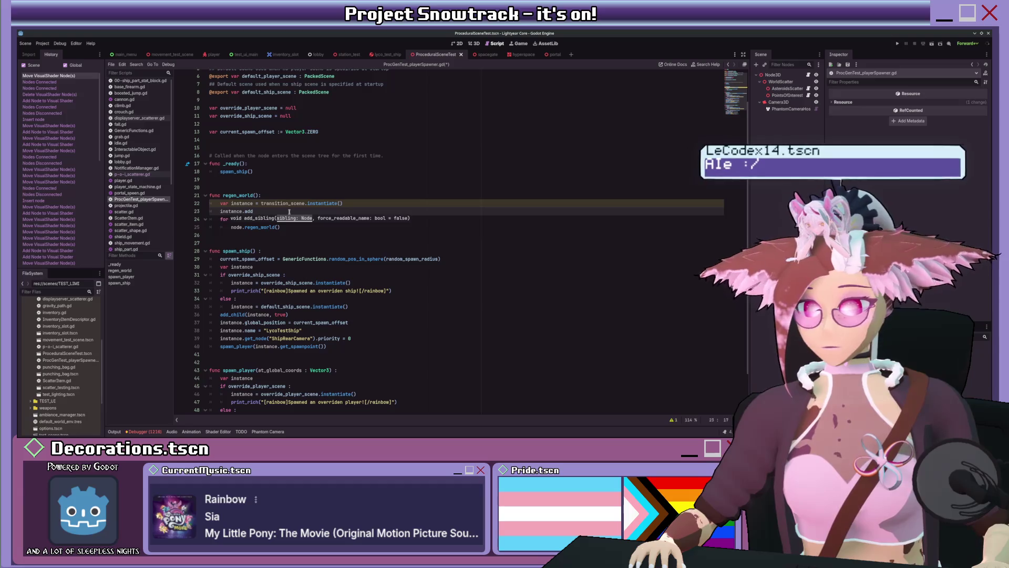
{"action": "key", "text": "Home"}
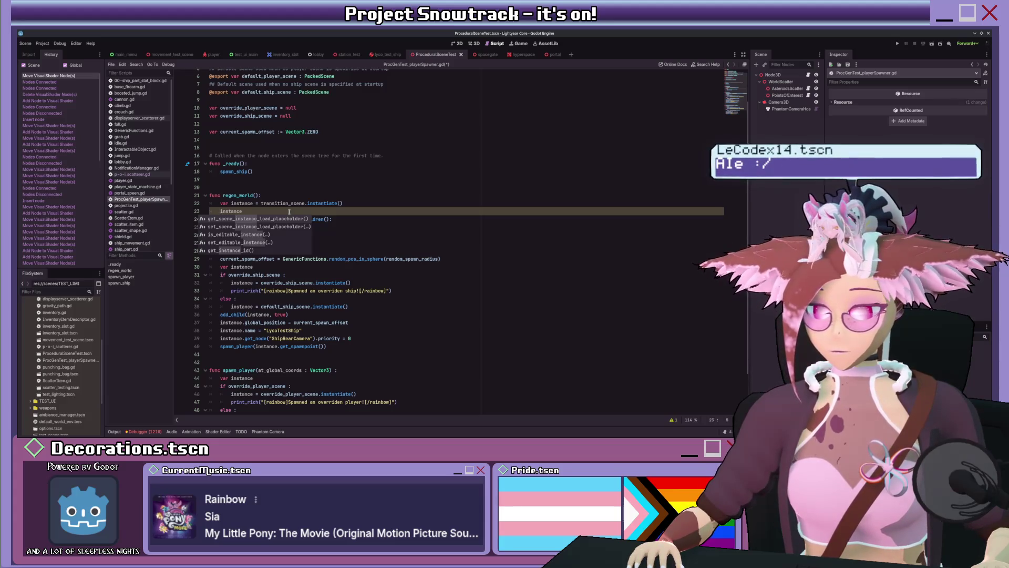
Write get_node("LycoTestShip").add_child(instance) on line 23, clearing a stray call on line 24.
{"action": "type", "text": "get_node("}
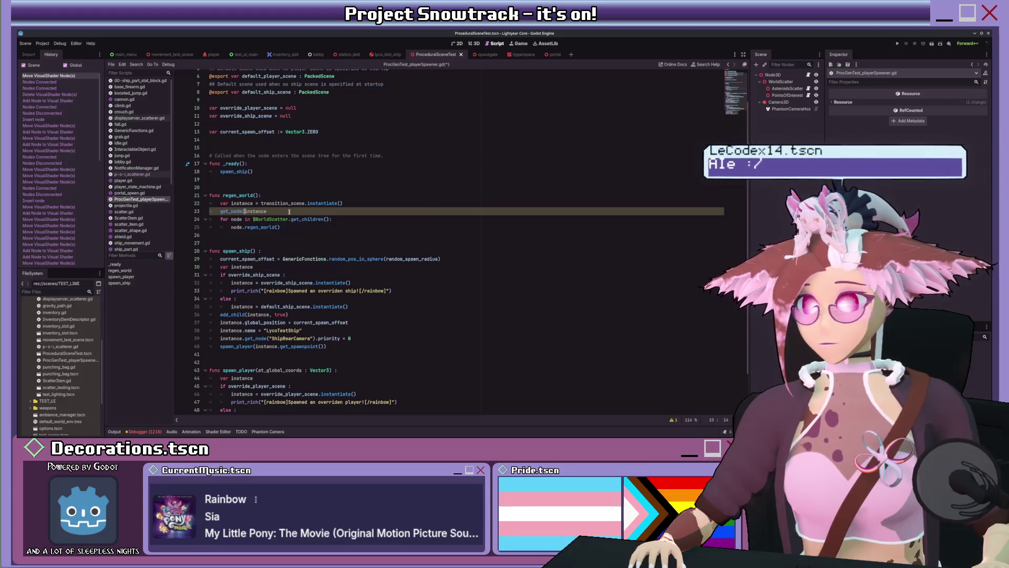
{"action": "type", "text": "\"Lyco"}
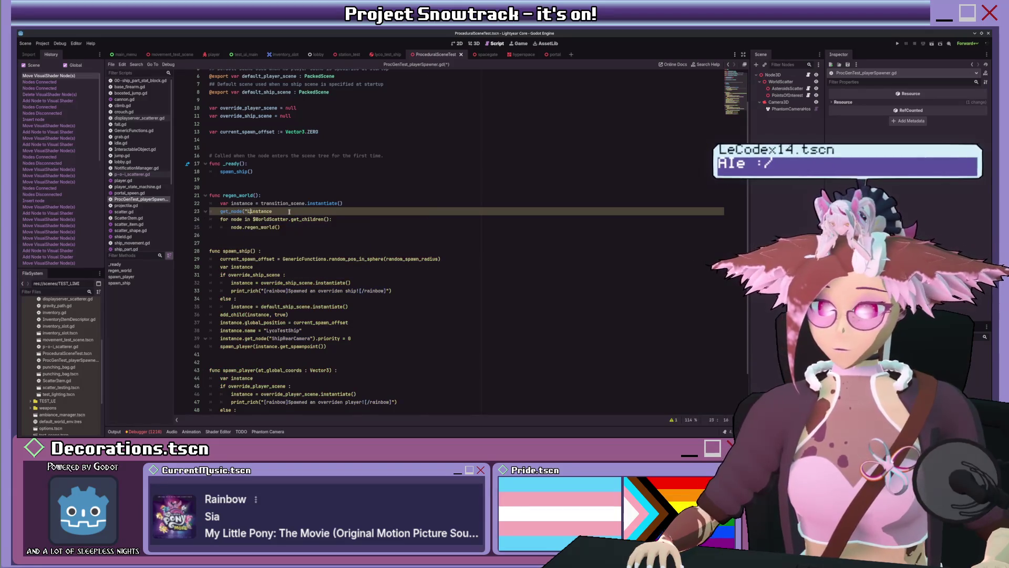
{"action": "type", "text": "TestShi"}
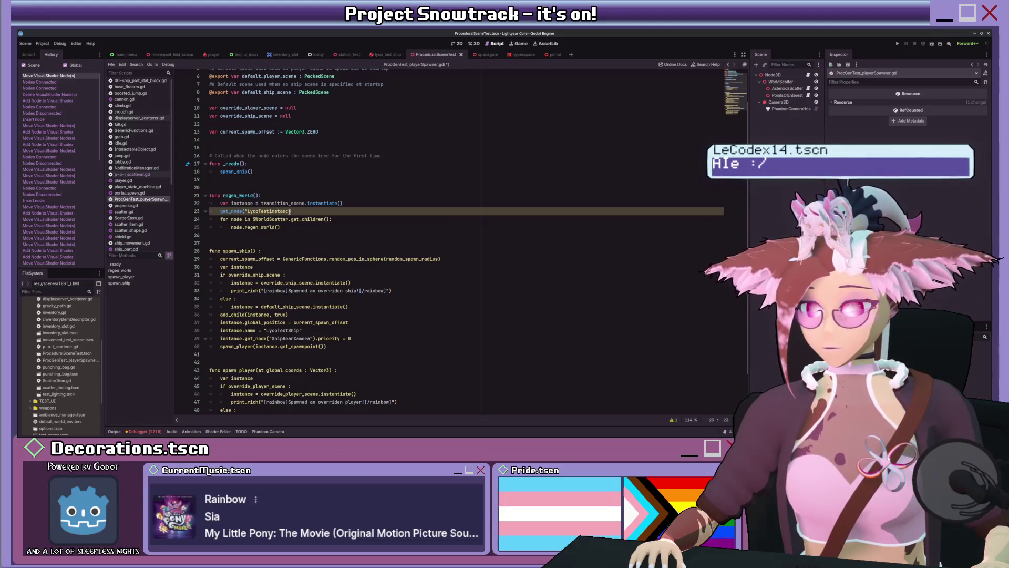
{"action": "type", "text": "p\")"}
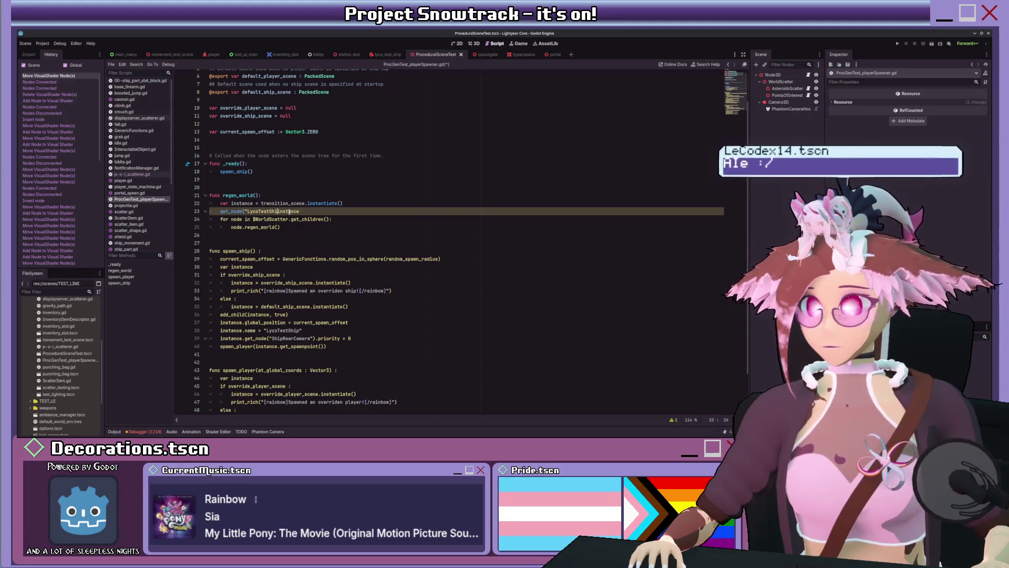
{"action": "type", "text": ".add_chi"}
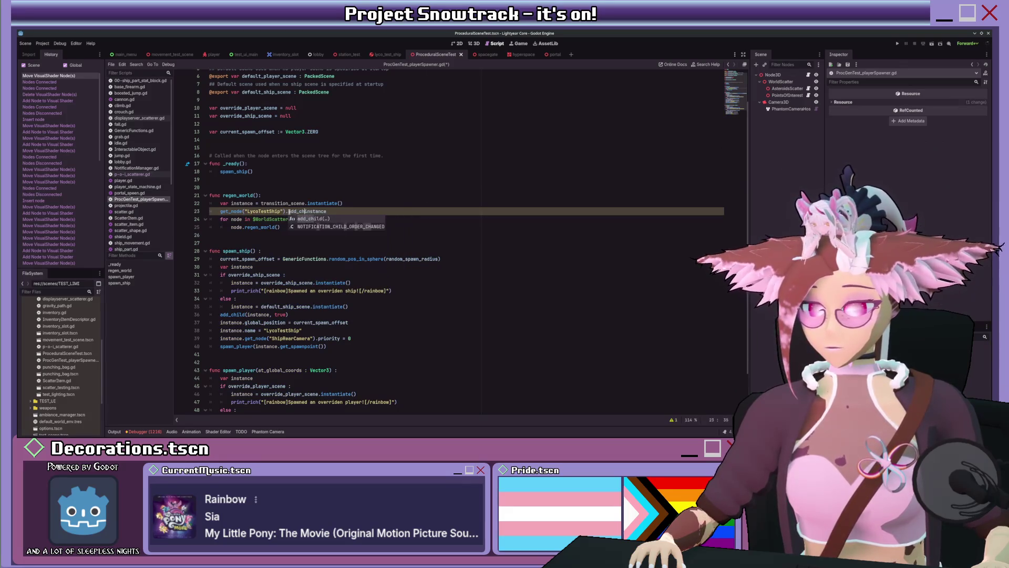
{"action": "key", "text": "Return"}
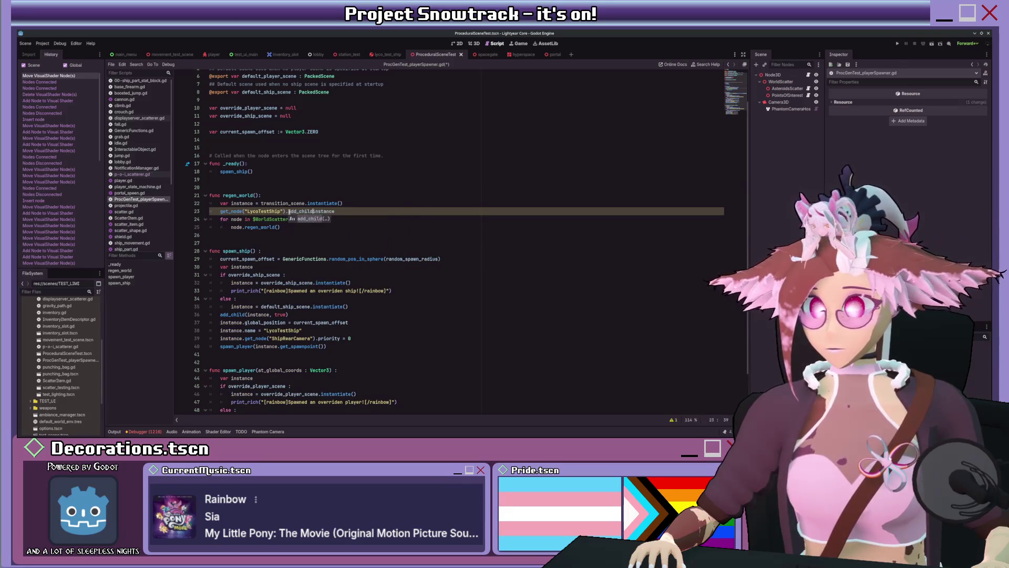
{"action": "key", "text": "End"}
{"action": "type", "text": ")"}
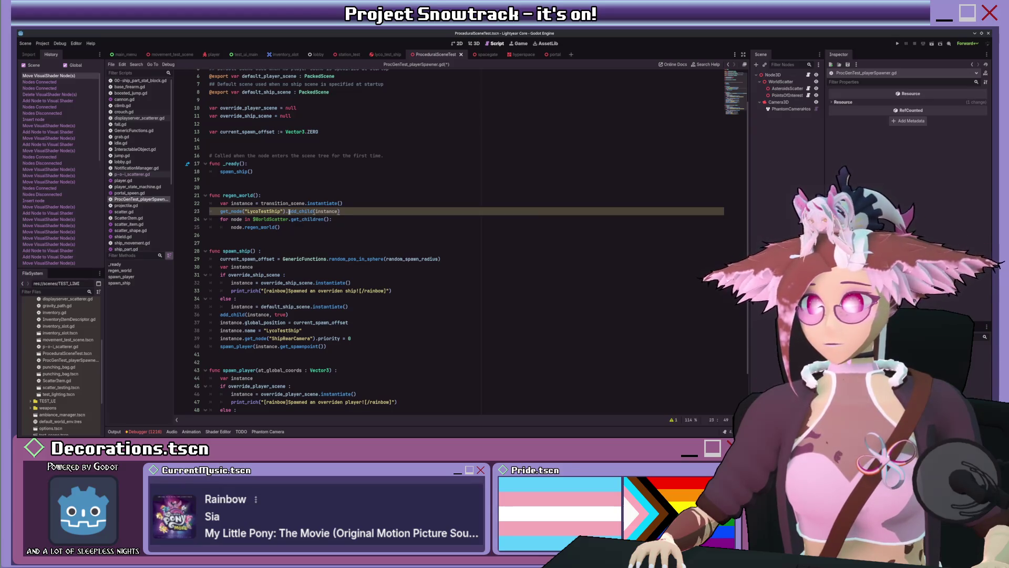
{"action": "scroll", "coordinate": [289, 210], "scroll_direction": "up", "scroll_amount": 1}
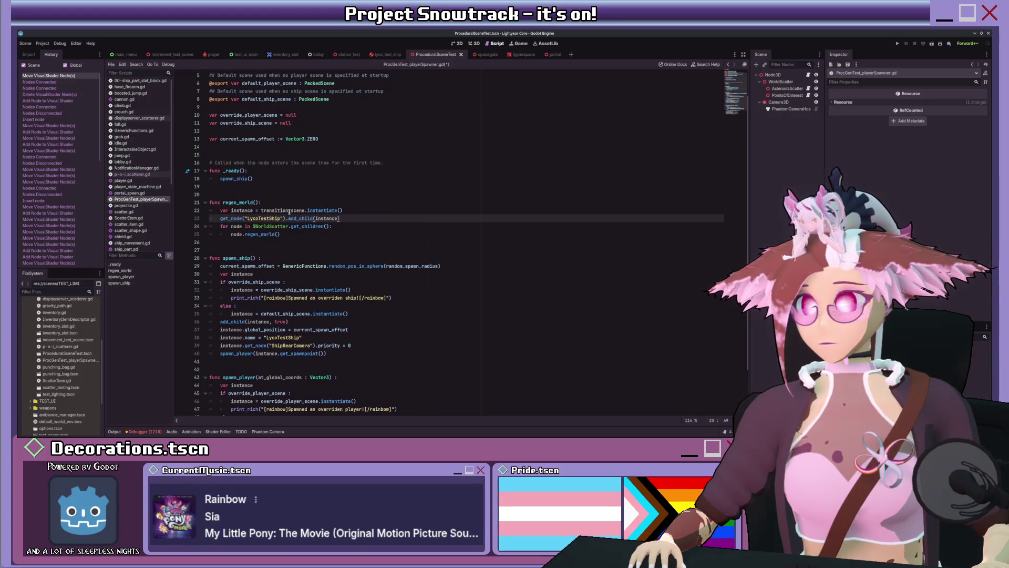
{"action": "key", "text": "Return"}
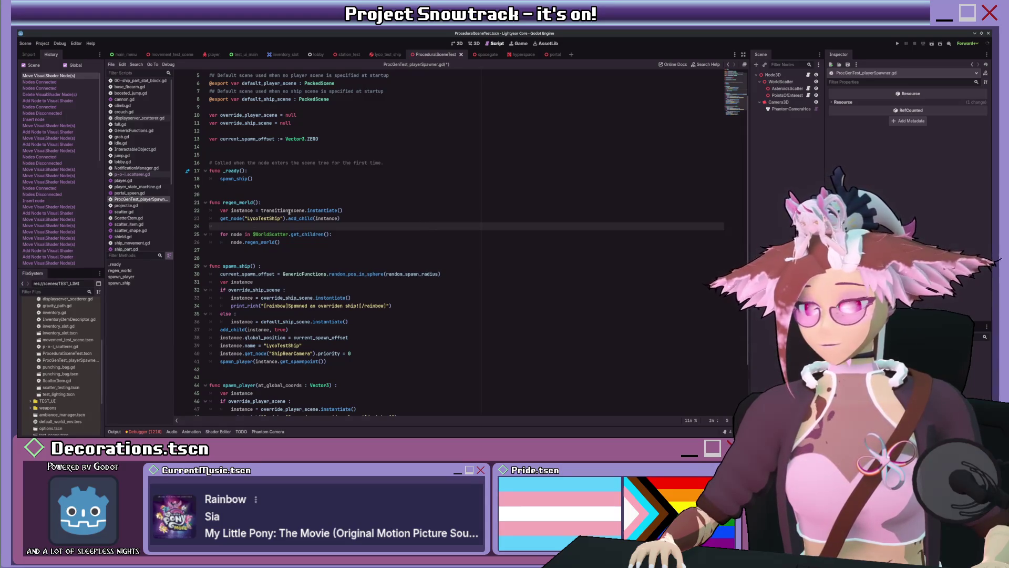
{"action": "type", "text": "instance."}
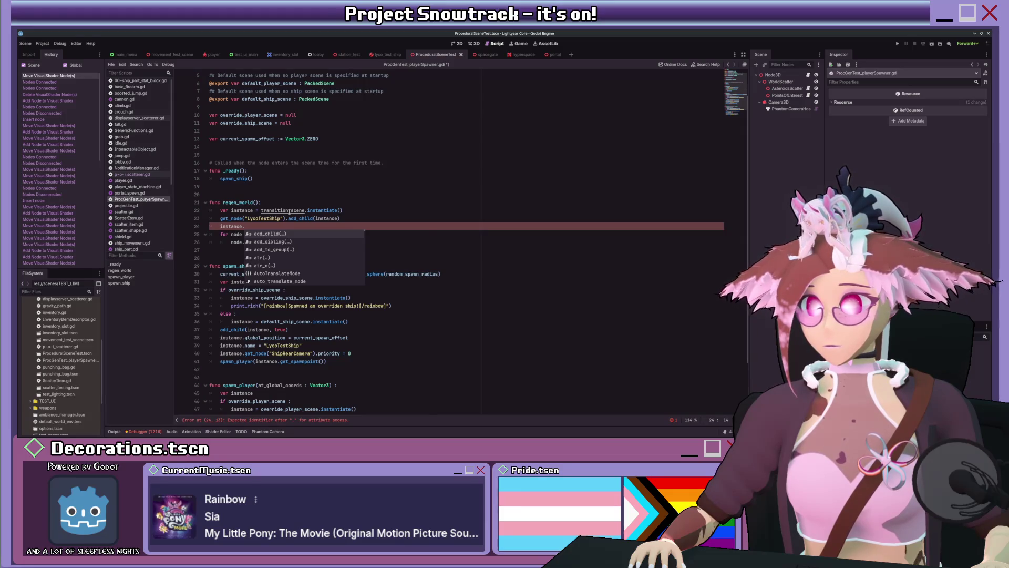
{"action": "key", "text": "ctrl+BackSpace"}
{"action": "key", "text": "ctrl+BackSpace"}
{"action": "type", "text": "add"}
{"action": "key", "text": "Return"}
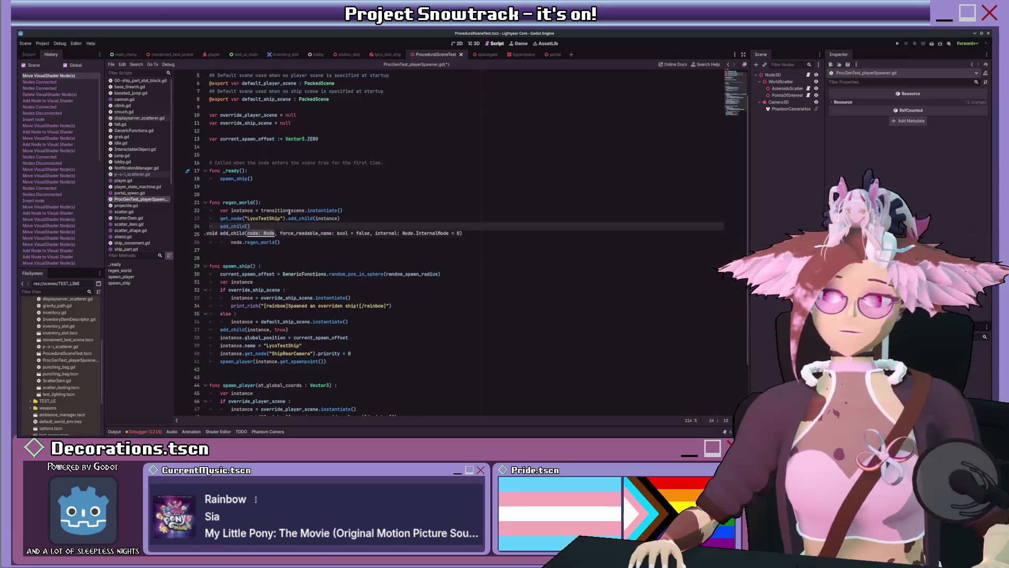
{"action": "key", "text": "ctrl+BackSpace"}
{"action": "key", "text": "ctrl+BackSpace"}
{"action": "key", "text": "Return"}
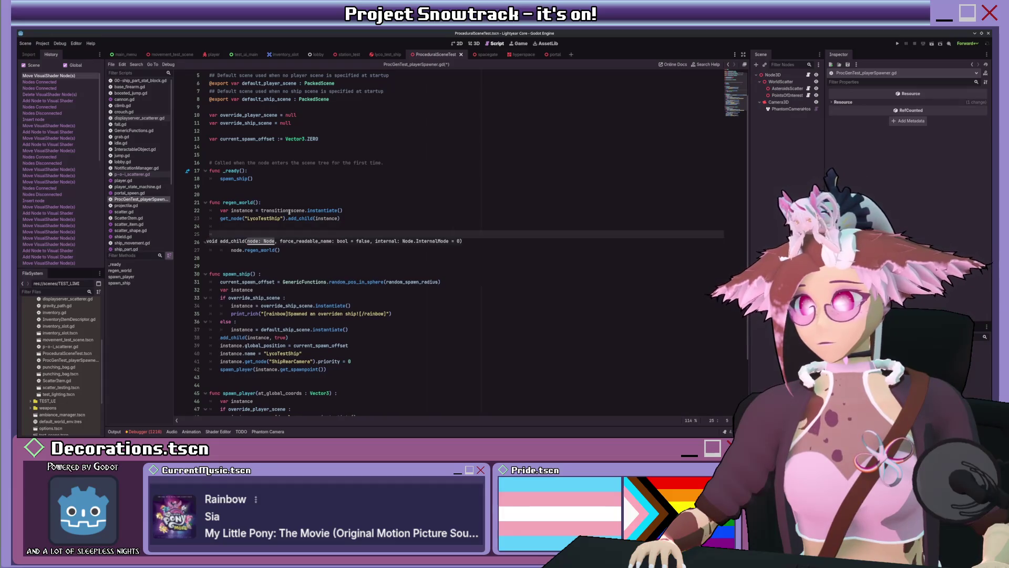
Create a tween that fades the instance's transparency to 1.0 over 1.0 seconds.
{"action": "type", "text": "var twe"}
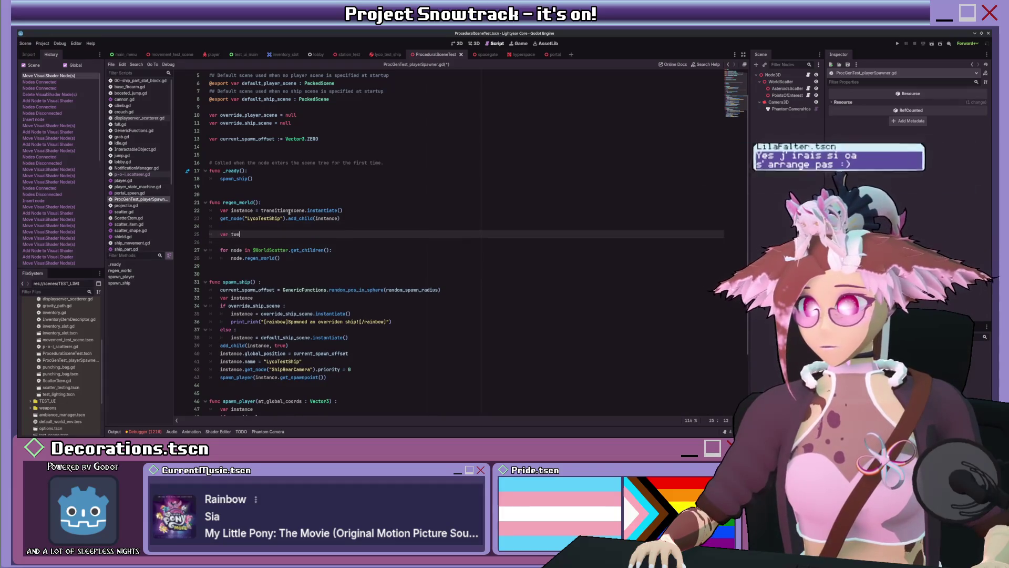
{"action": "type", "text": "en = c"}
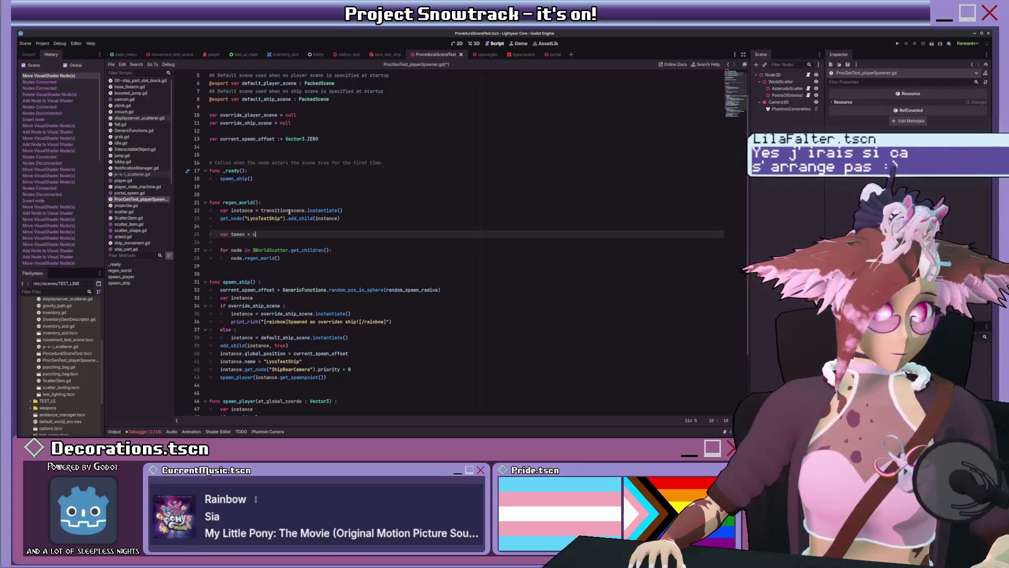
{"action": "type", "text": "reate"}
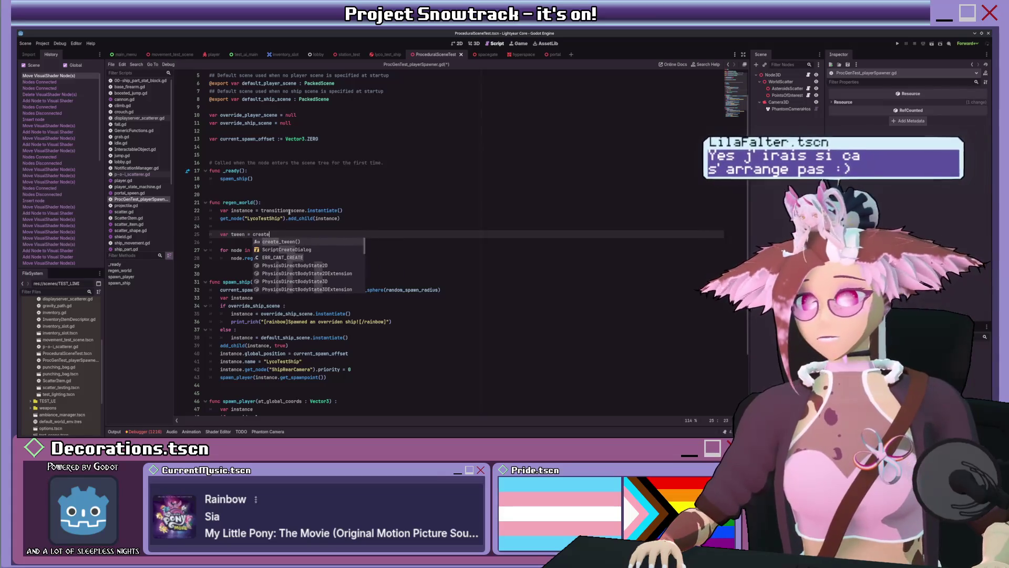
{"action": "key", "text": "Return"}
{"action": "key", "text": "Return"}
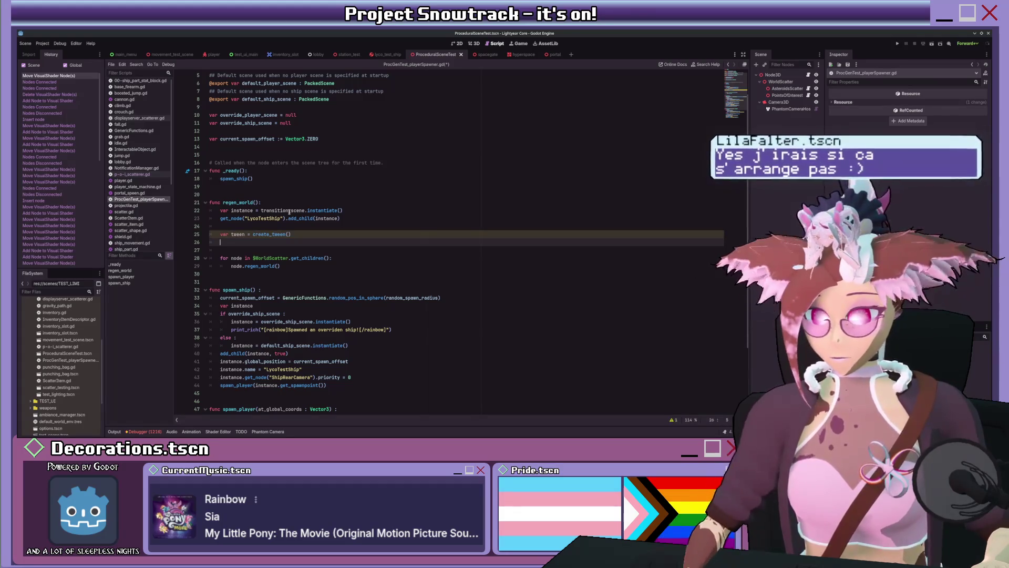
{"action": "type", "text": "tween"}
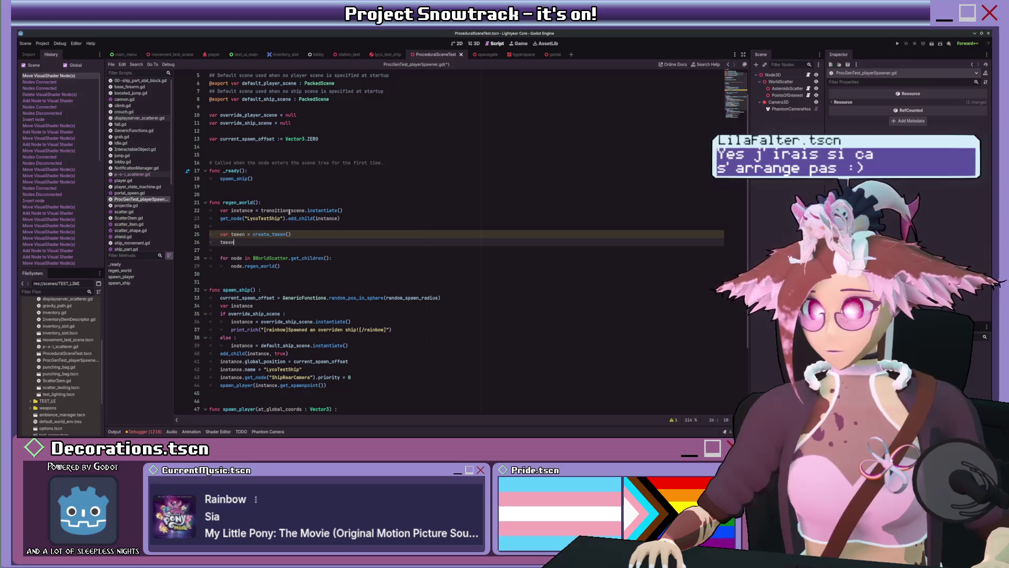
{"action": "type", "text": ".tw"}
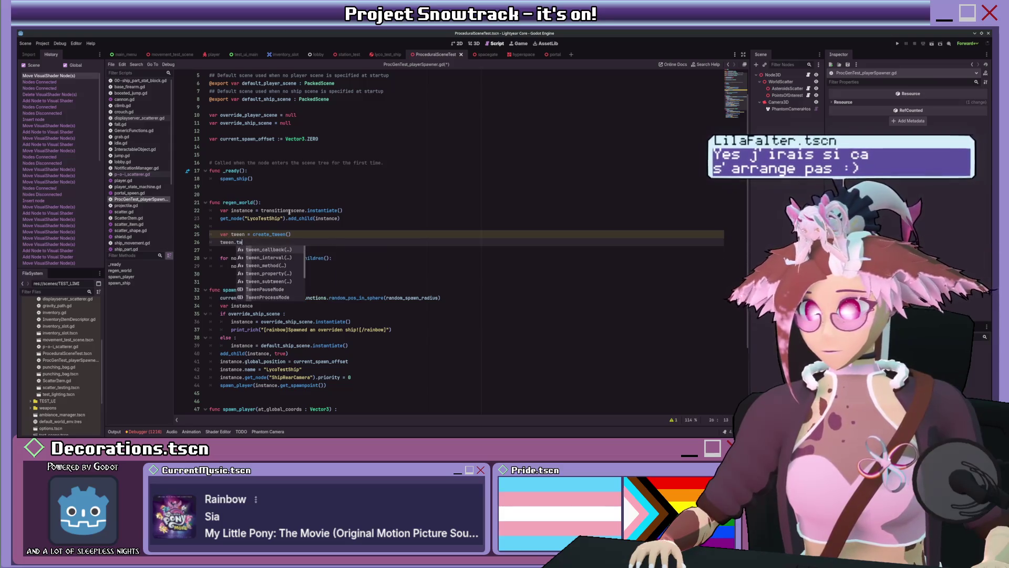
{"action": "key", "text": "Down"}
{"action": "key", "text": "Down"}
{"action": "key", "text": "Down"}
{"action": "key", "text": "Return"}
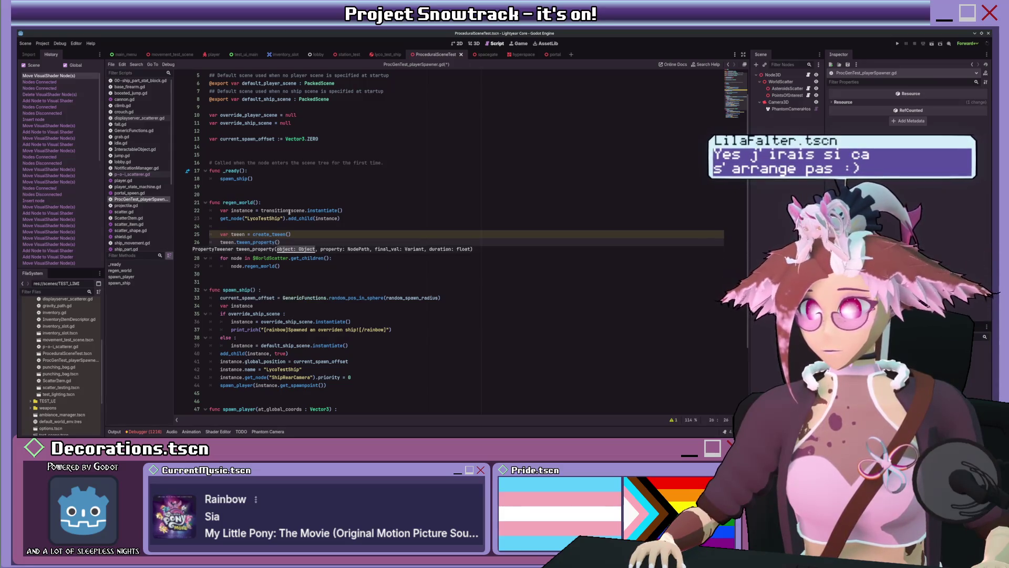
{"action": "type", "text": "instance, "}
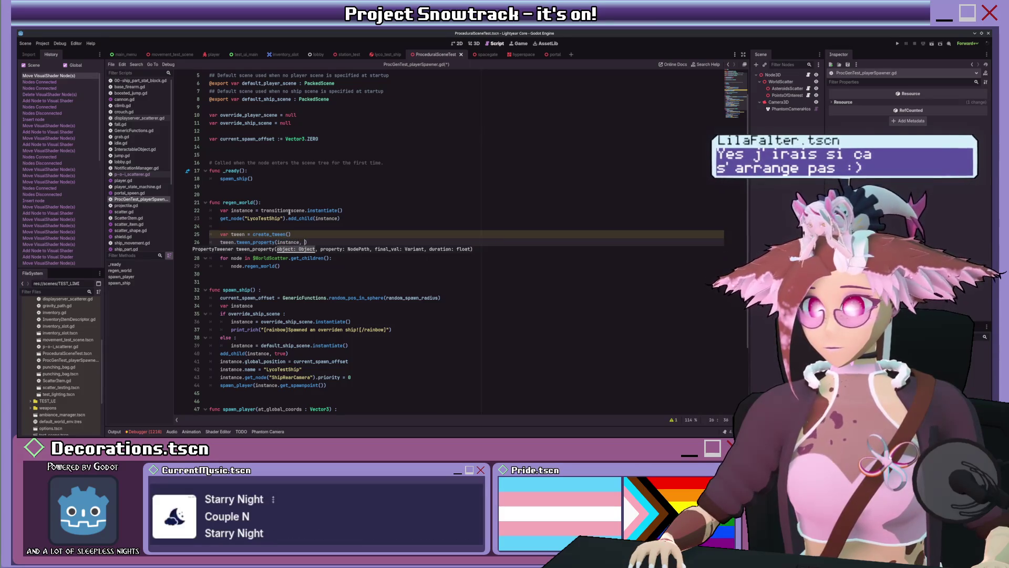
{"action": "type", "text": "\""}
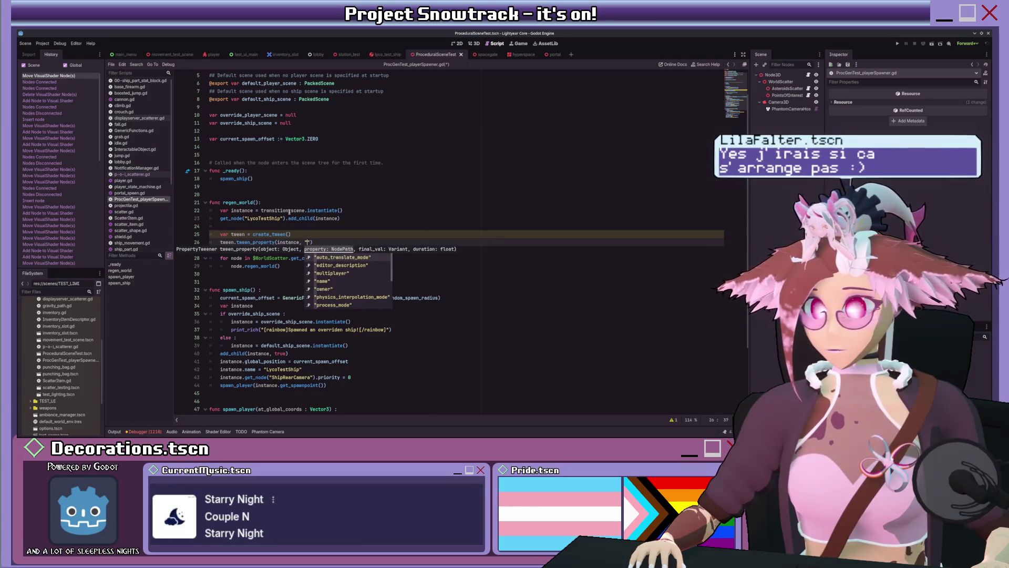
{"action": "type", "text": "transp"}
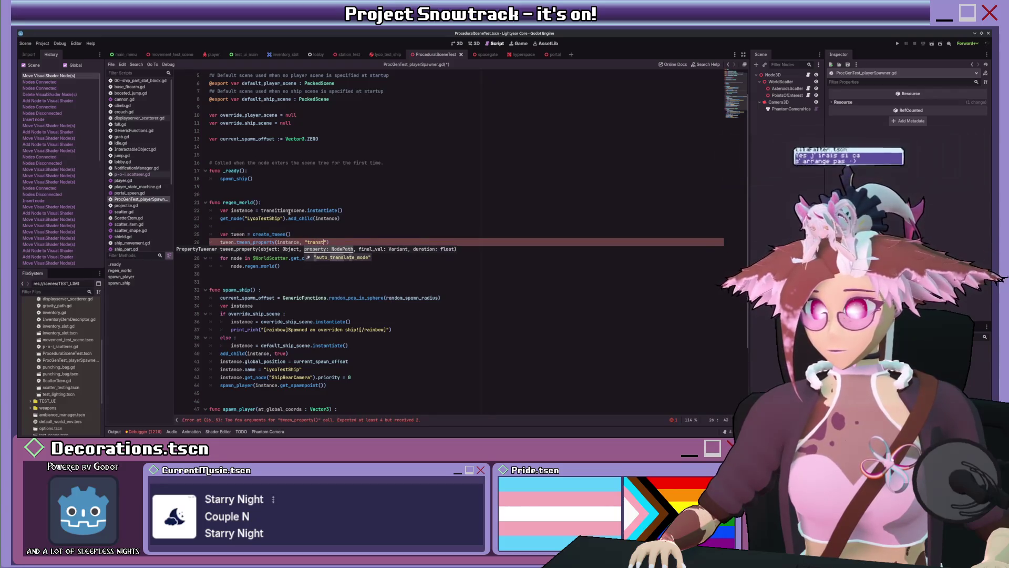
{"action": "type", "text": "arency\", "}
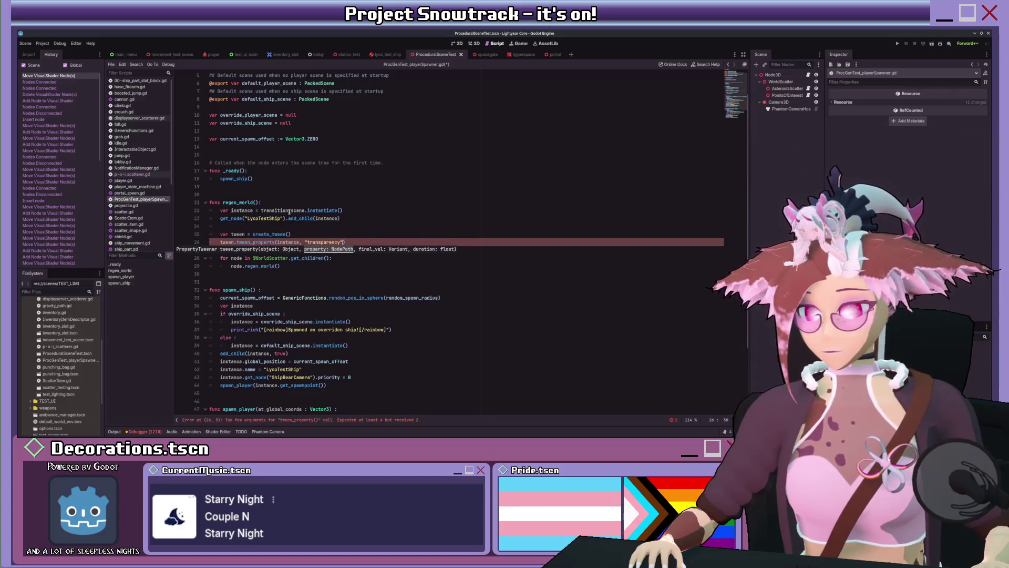
{"action": "type", "text": "1.0, "}
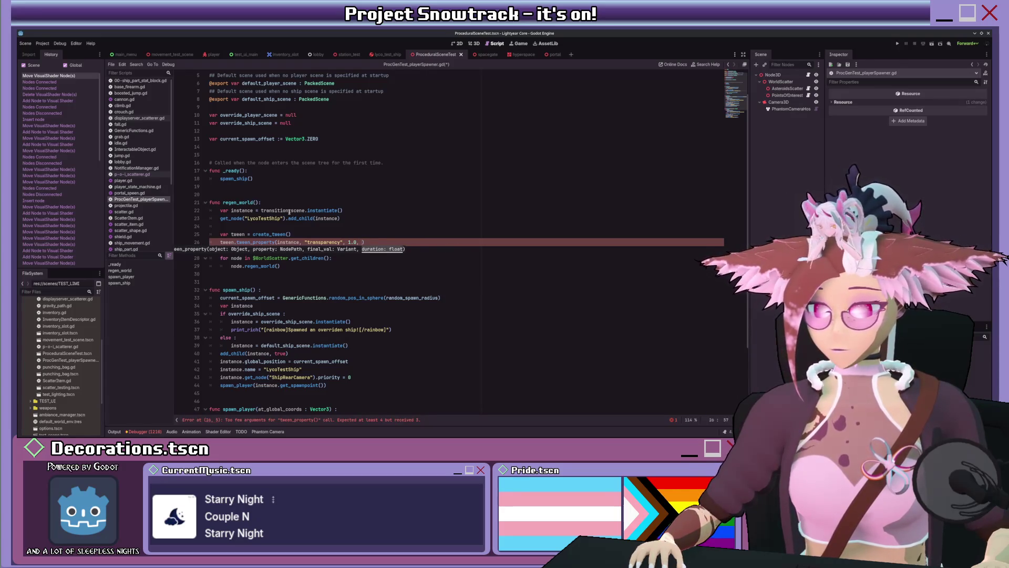
{"action": "type", "text": "1.0)"}
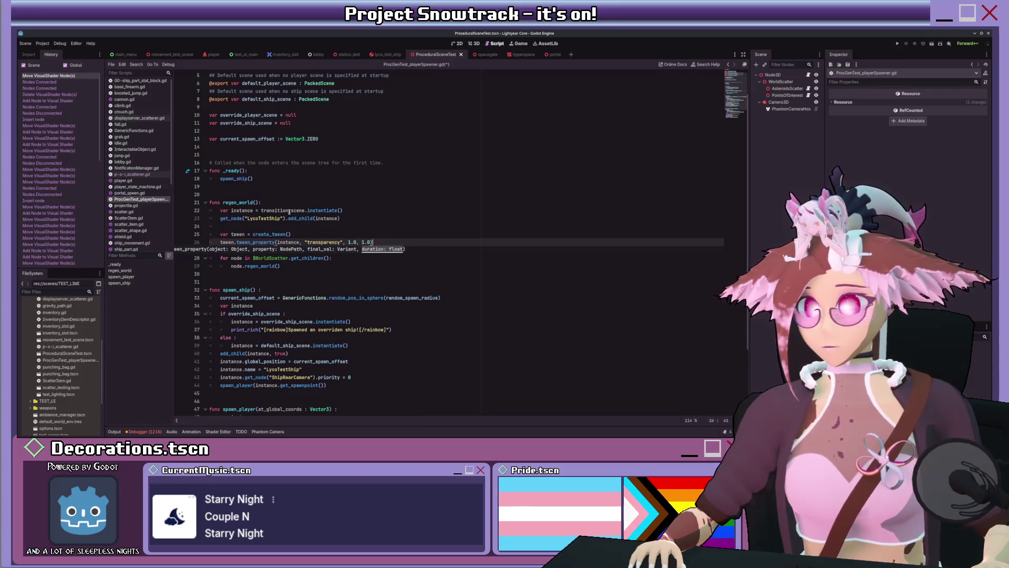
Add 'await tween.finished' above the regeneration loop so it waits for the fade.
{"action": "key", "text": "Down"}
{"action": "key", "text": "Down"}
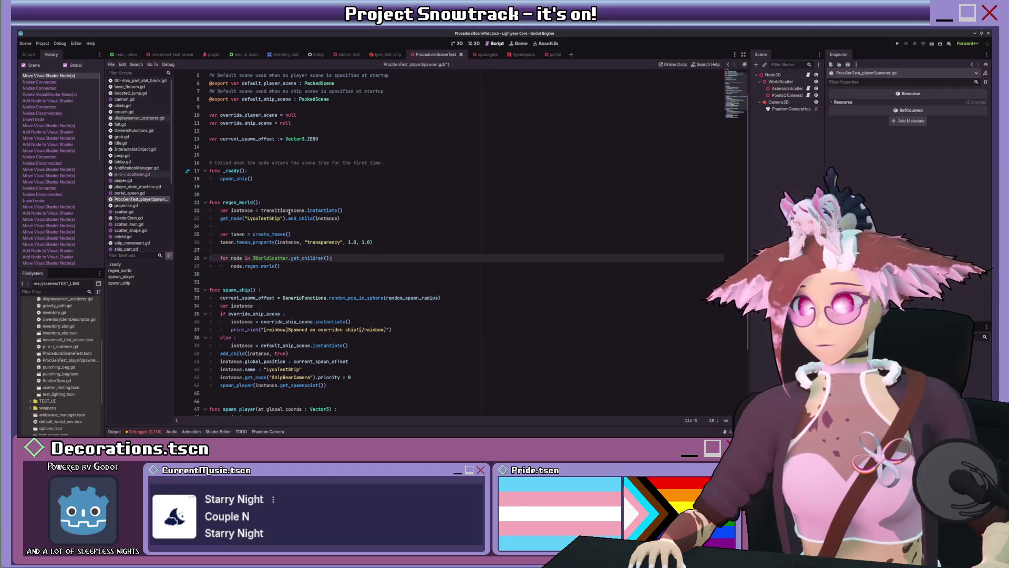
{"action": "key", "text": "Down"}
{"action": "key", "text": "Return"}
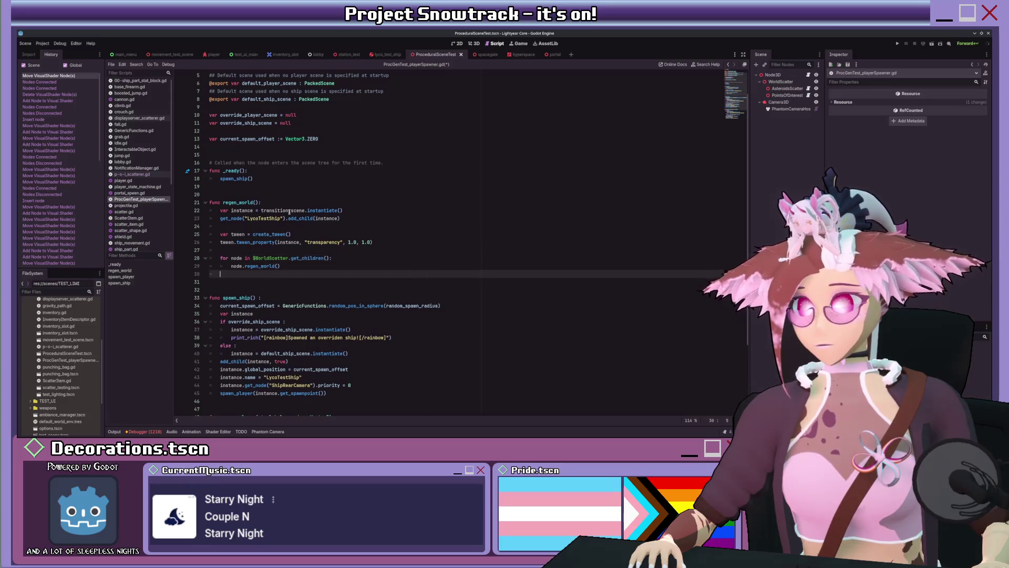
{"action": "key", "text": "Up"}
{"action": "key", "text": "Up"}
{"action": "key", "text": "Up"}
{"action": "key", "text": "Return"}
{"action": "key", "text": "Up"}
{"action": "key", "text": "Return"}
{"action": "type", "text": "await"}
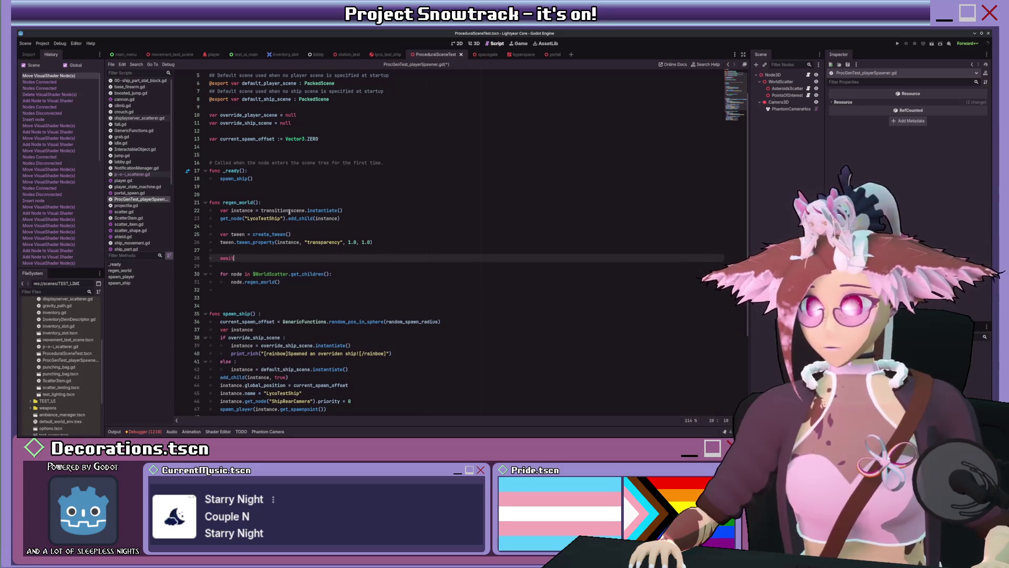
{"action": "type", "text": " tween.finished"}
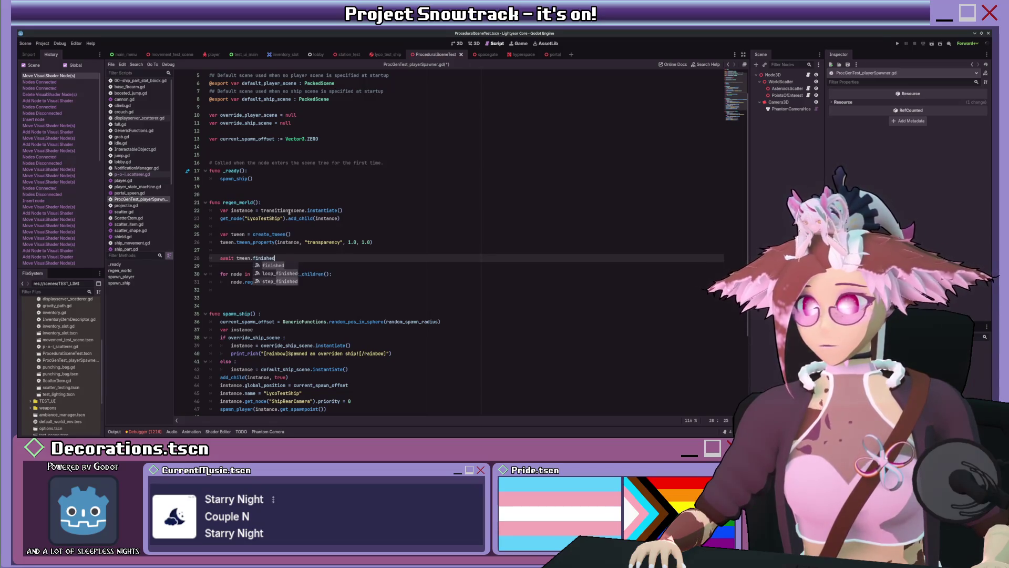
{"action": "key", "text": "Escape"}
Type '.step' on the tween call and open the Tween class reference from it.
{"action": "key", "text": "Up"}
{"action": "key", "text": "Up"}
{"action": "key", "text": "ctrl+Left"}
{"action": "key", "text": "ctrl+Left"}
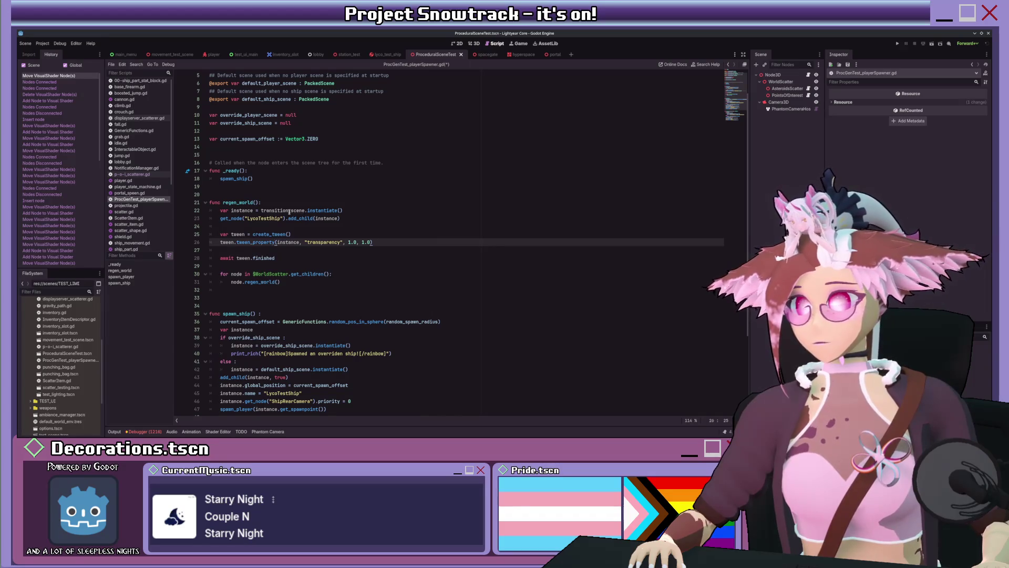
{"action": "type", "text": ".st"}
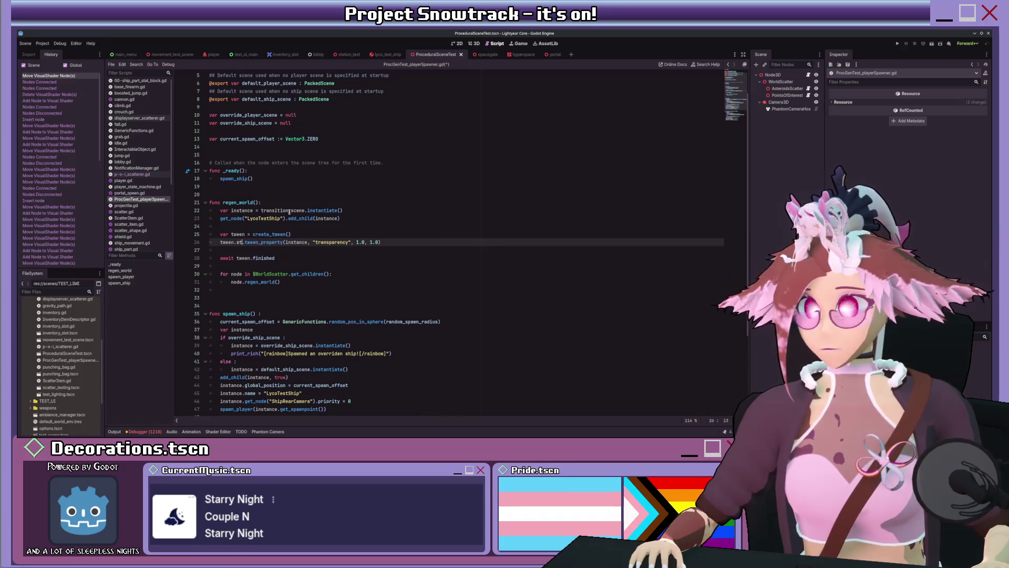
{"action": "type", "text": "et"}
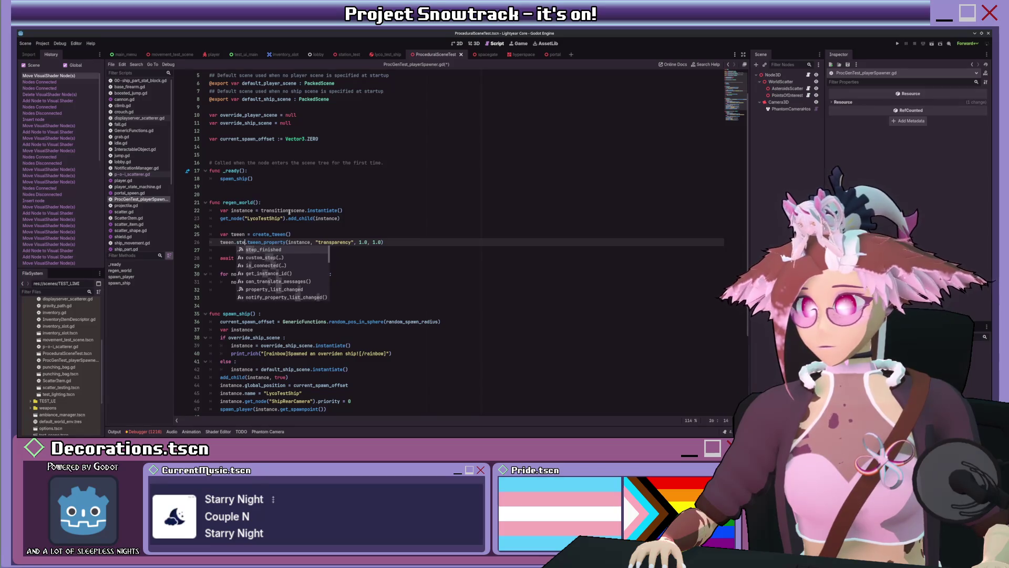
{"action": "key", "text": "BackSpace"}
{"action": "type", "text": "p"}
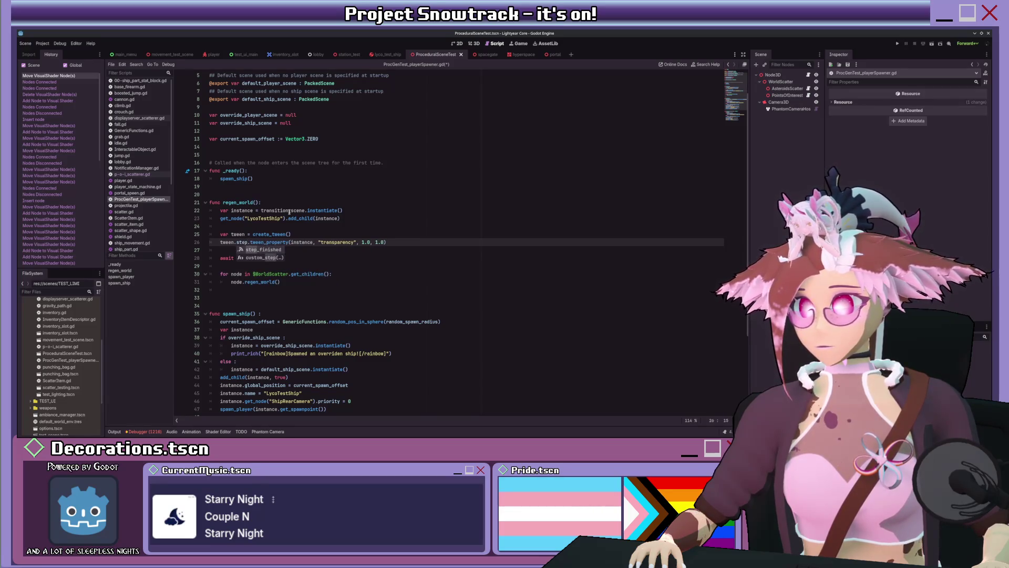
{"action": "left_click", "coordinate": [268, 242], "text": "ctrl"}
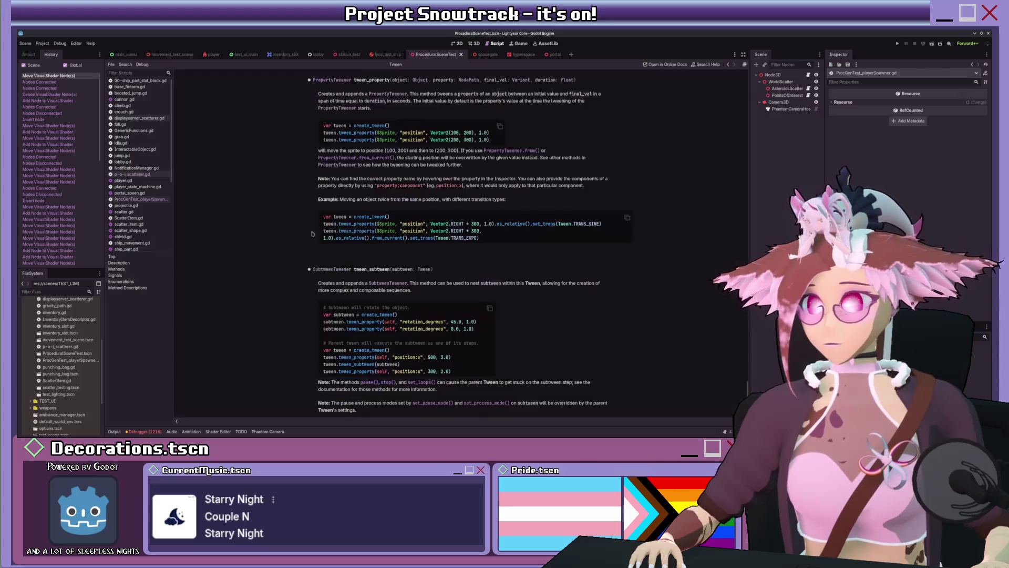
Read the Tween docs down to custom_step, then return to ProcGenTest_playerSpawner.gd.
{"action": "scroll", "coordinate": [508, 146], "scroll_direction": "up", "scroll_amount": 20}
{"action": "scroll", "coordinate": [508, 146], "scroll_direction": "down", "scroll_amount": 10}
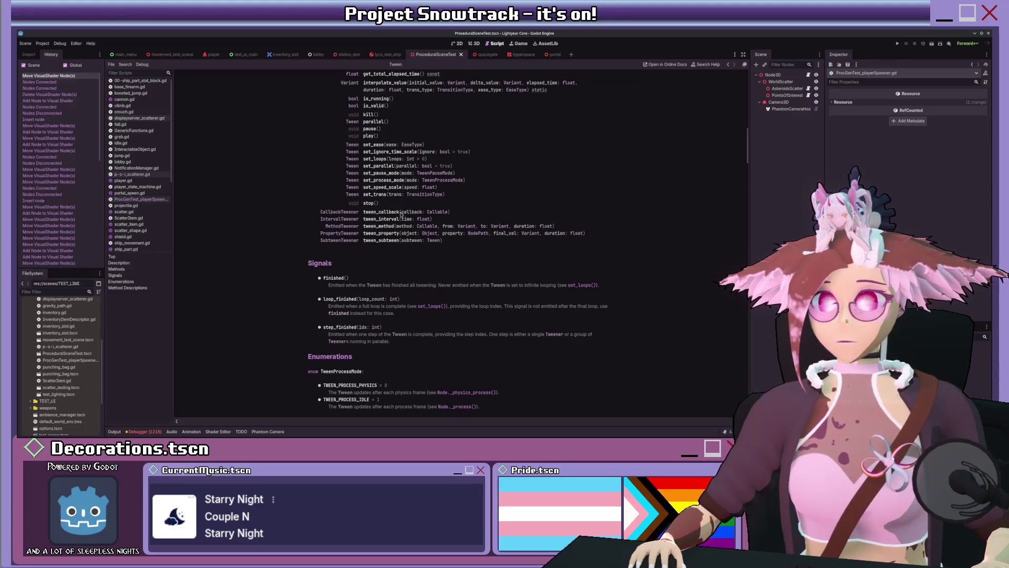
{"action": "scroll", "coordinate": [409, 218], "scroll_direction": "up", "scroll_amount": 2}
{"action": "scroll", "coordinate": [409, 218], "scroll_direction": "up", "scroll_amount": 2}
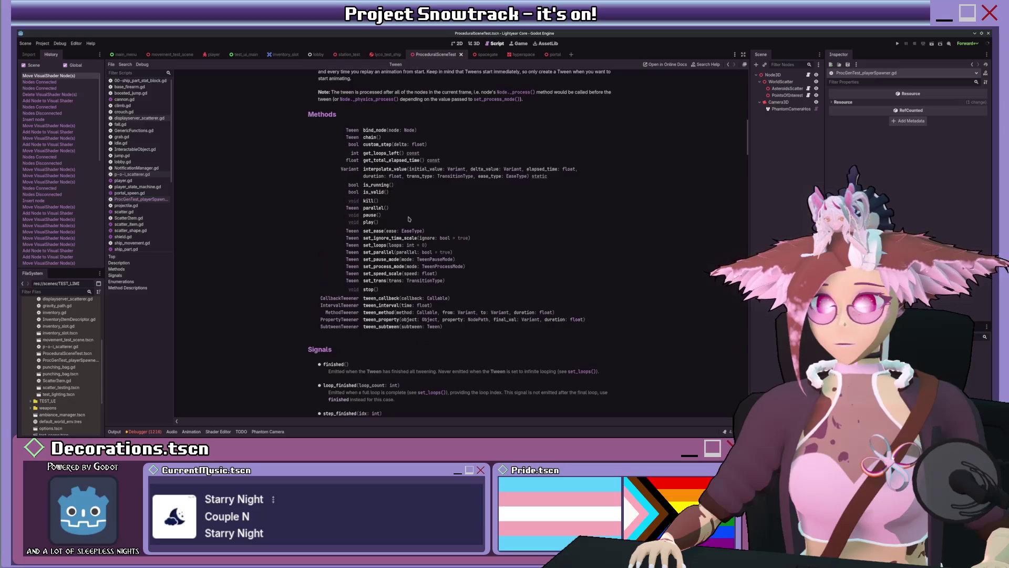
{"action": "left_click", "coordinate": [380, 144]}
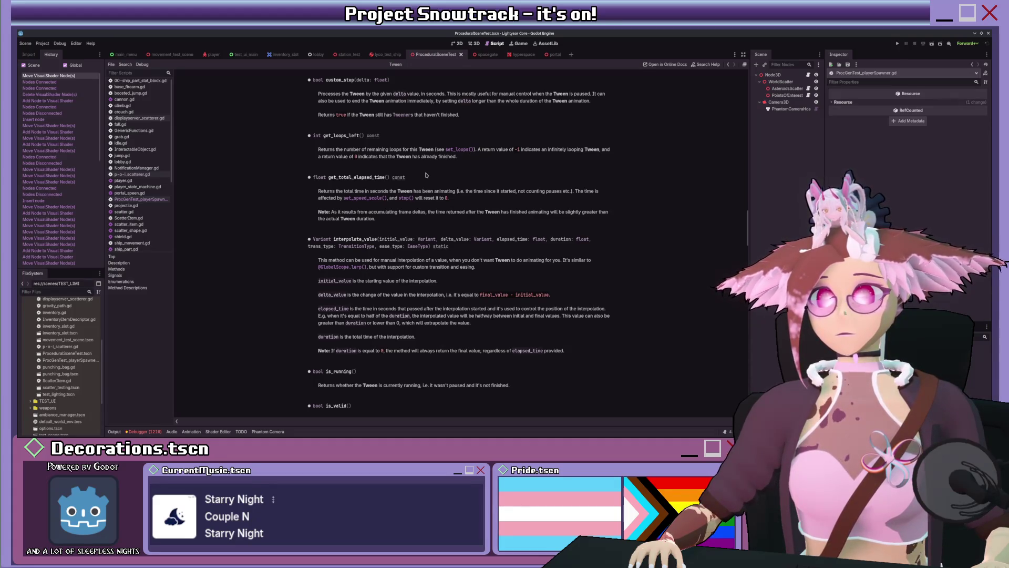
{"action": "key", "text": "alt+Left"}
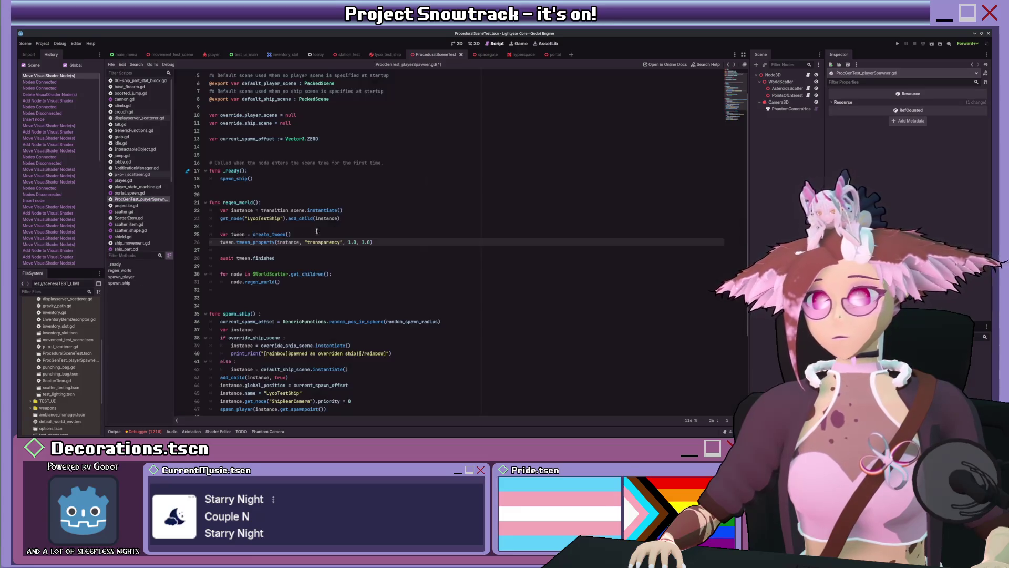
Add an 'await get_tree()' line below the regeneration loop in regen_world.
{"action": "key", "text": "Up"}
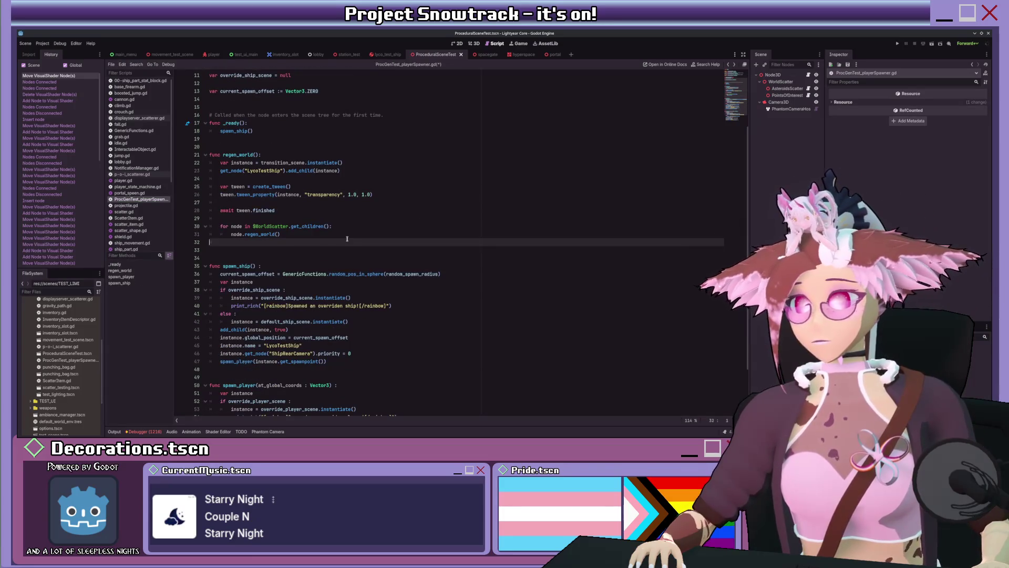
{"action": "key", "text": "End"}
{"action": "key", "text": "Return"}
{"action": "key", "text": "Up"}
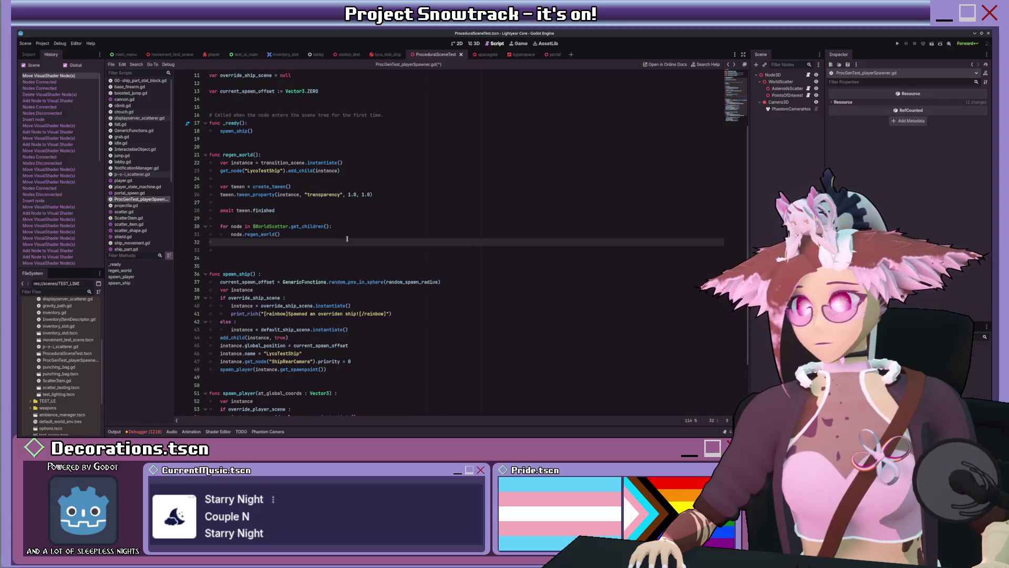
{"action": "key", "text": "Return"}
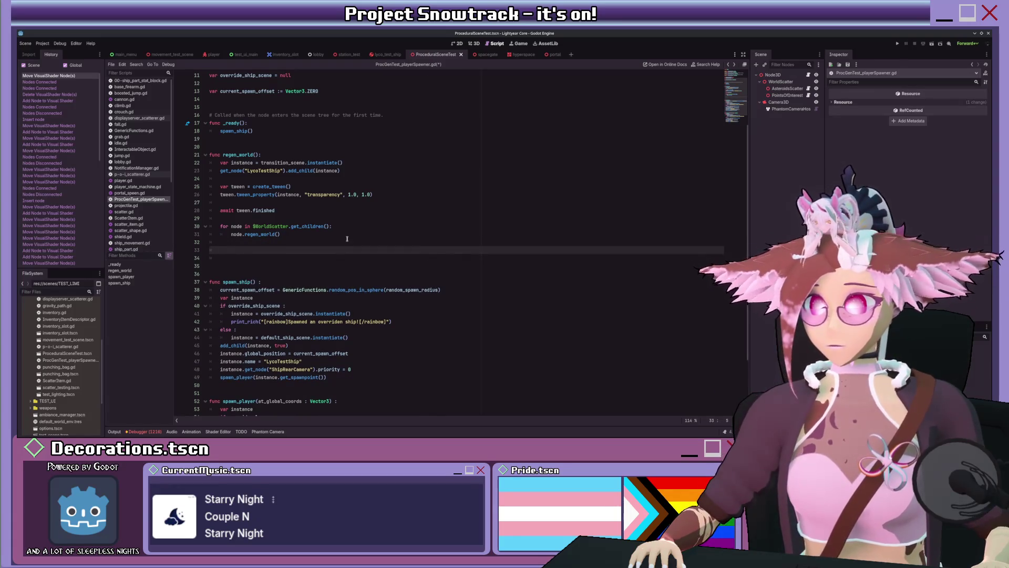
{"action": "type", "text": "await "}
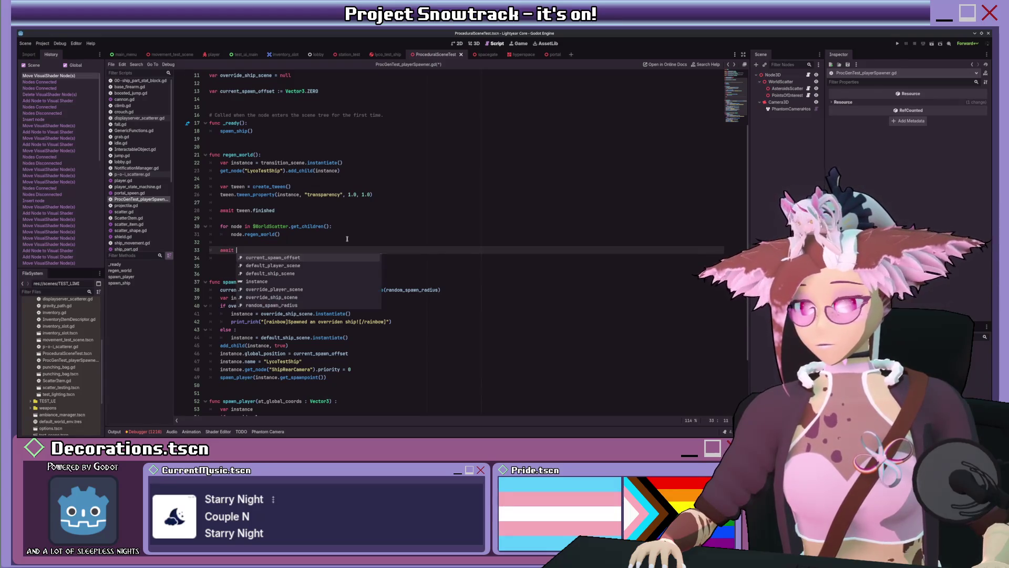
{"action": "type", "text": "get"}
{"action": "type", "text": "_tre"}
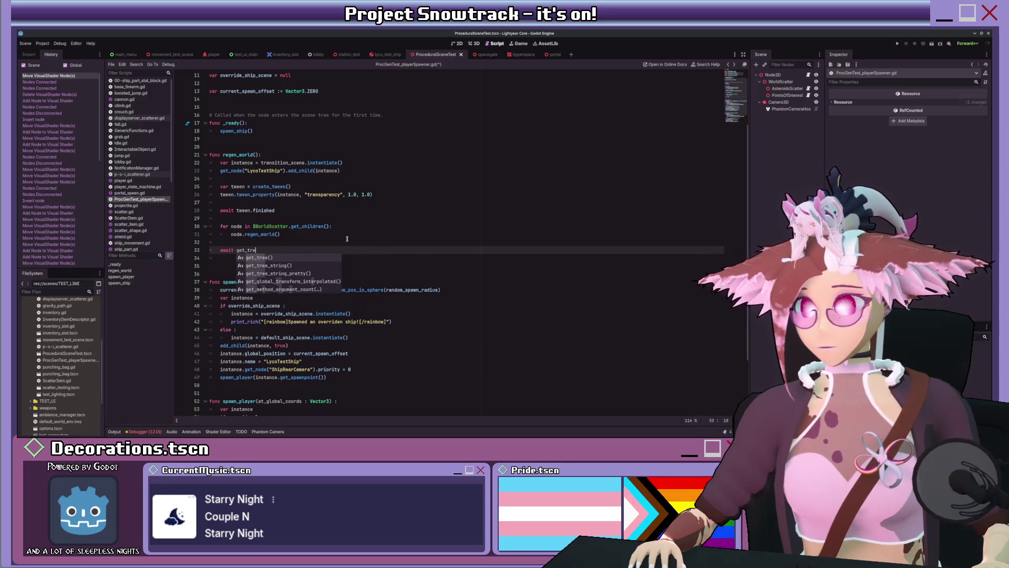
{"action": "type", "text": "e().process_frame"}
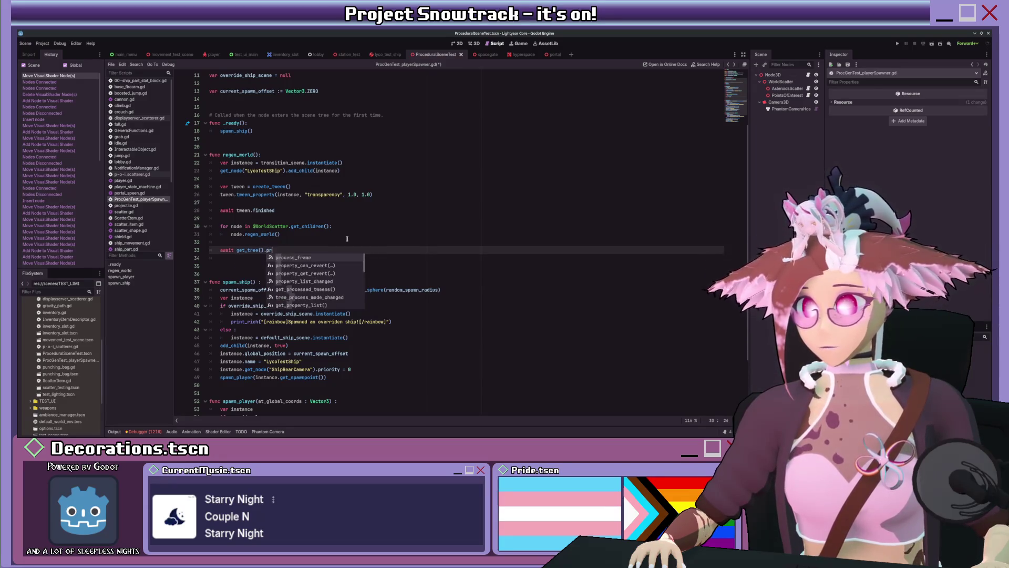
{"action": "key", "text": "shift+Home"}
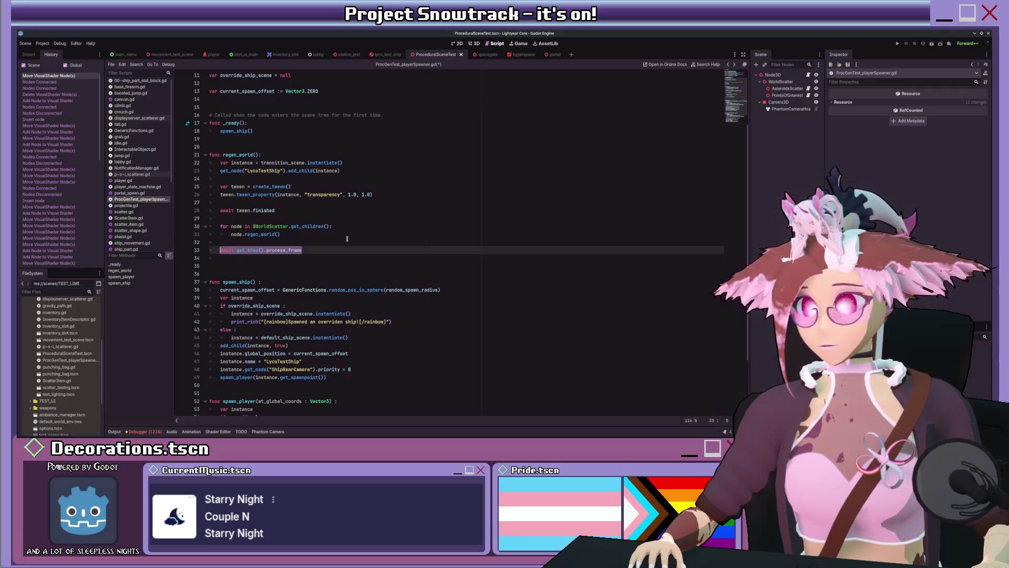
{"action": "key", "text": "End"}
Make the await wait on create_timer(5).timeout and open new lines below it.
{"action": "key", "text": "ctrl+BackSpace"}
{"action": "type", "text": "cre"}
{"action": "key", "text": "Return"}
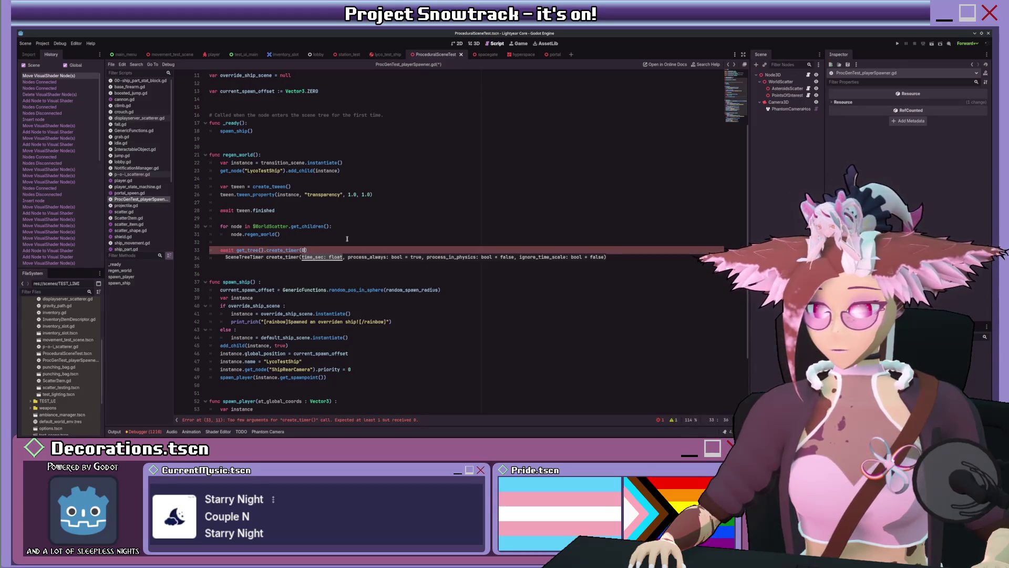
{"action": "key", "text": "BackSpace"}
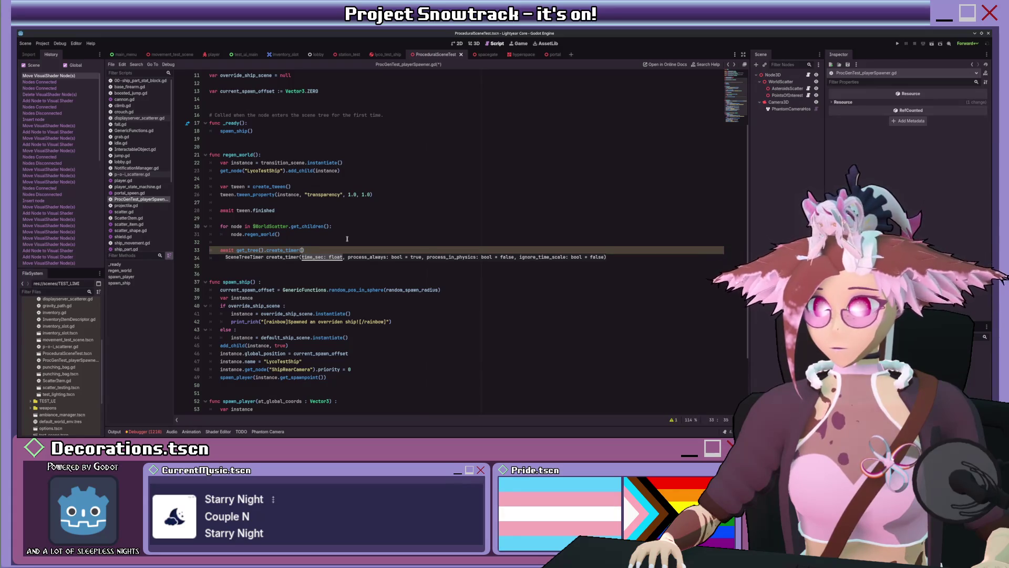
{"action": "type", "text": "5).tim"}
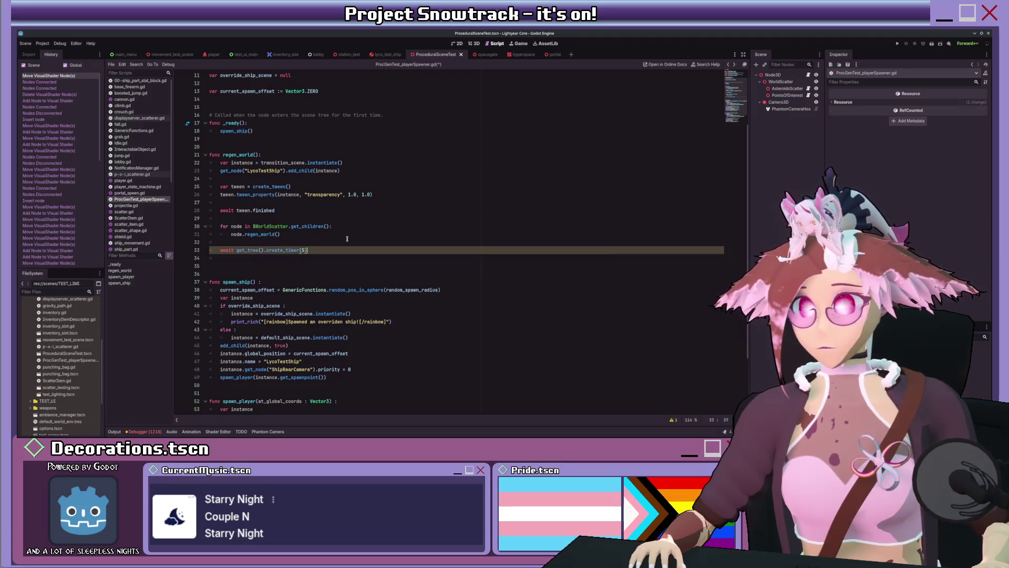
{"action": "key", "text": "Return"}
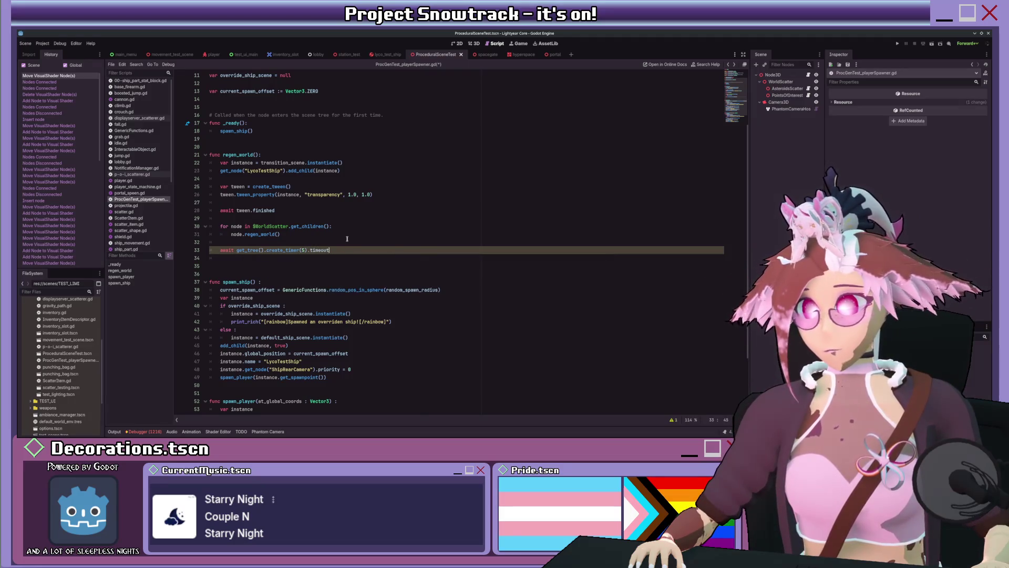
{"action": "key", "text": "Return"}
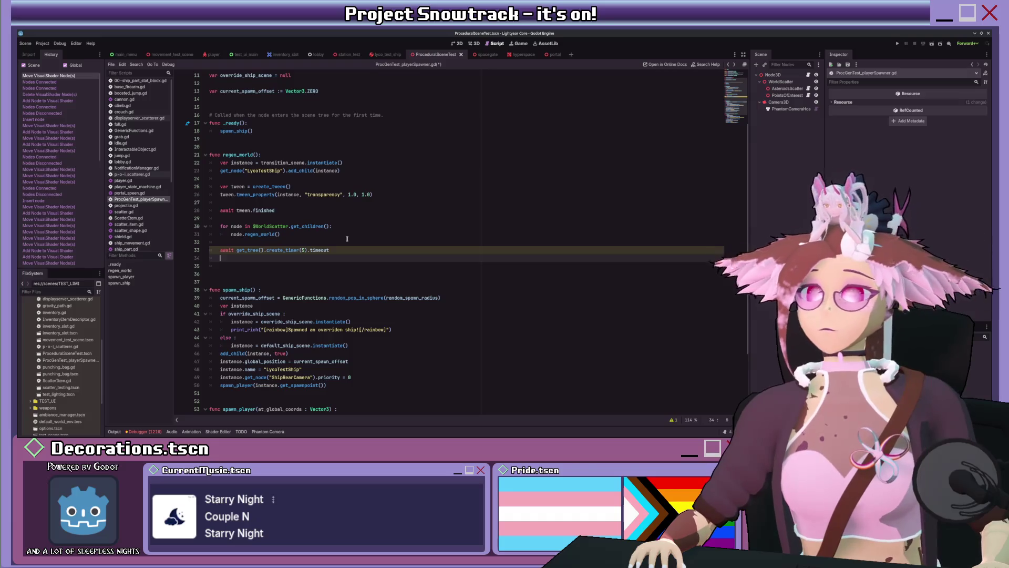
{"action": "key", "text": "Return"}
{"action": "type", "text": "tween"}
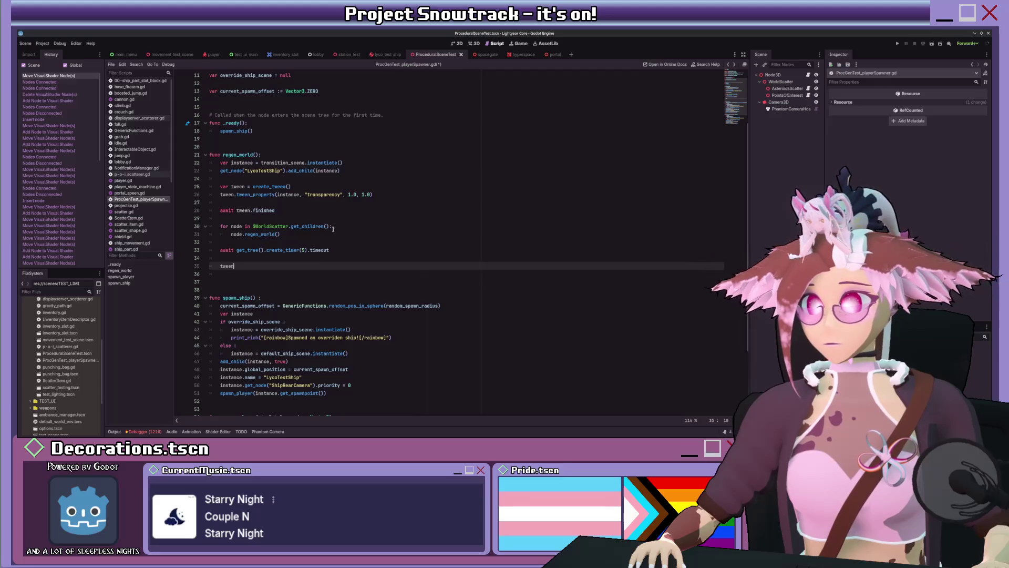
Kill the old tween and assign a fresh create_tween() to tween.
{"action": "type", "text": ".ki"}
{"action": "key", "text": "Return"}
{"action": "key", "text": "Return"}
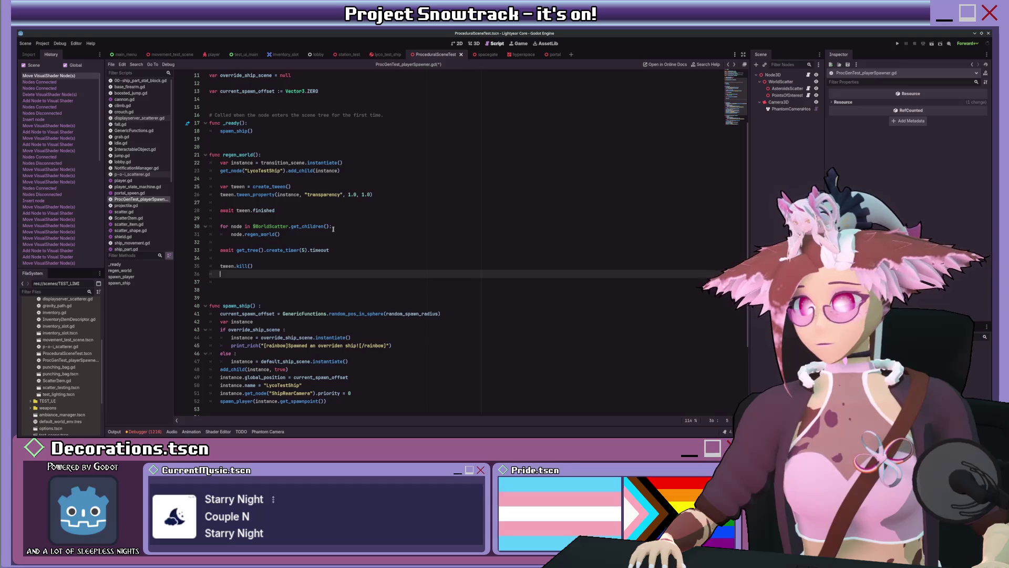
{"action": "type", "text": "twee"}
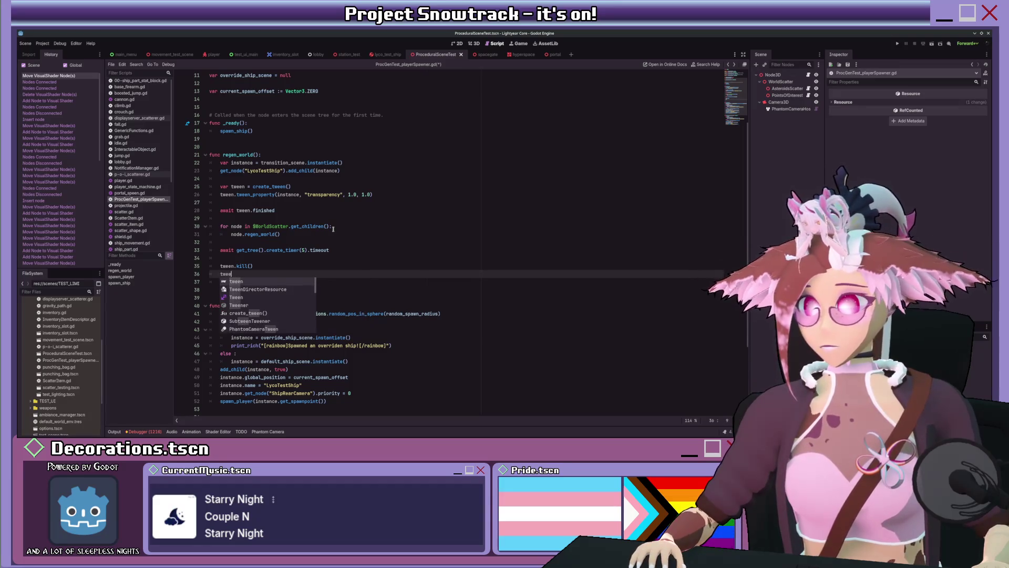
{"action": "type", "text": "n"}
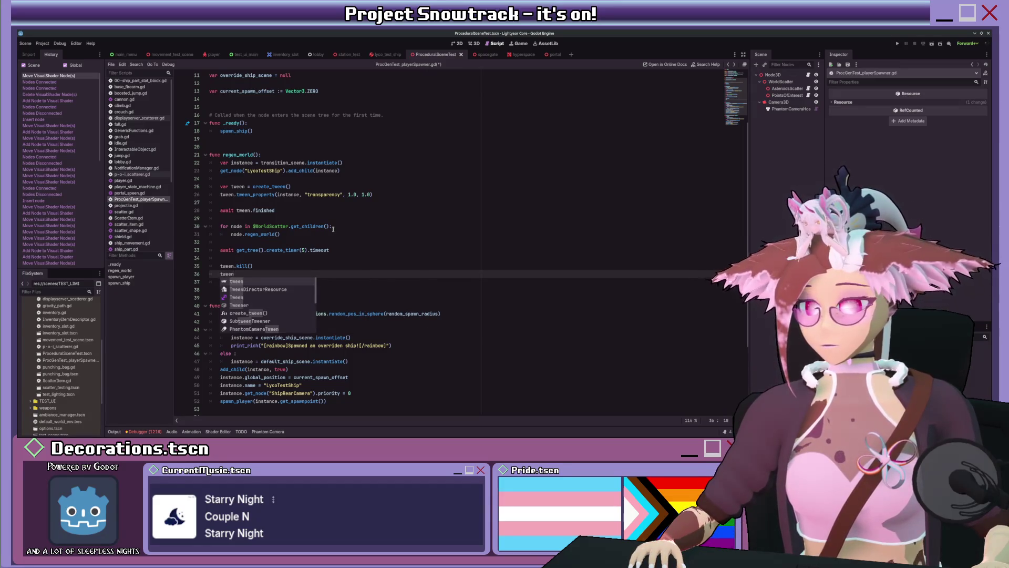
{"action": "type", "text": " = create_tween()"}
{"action": "key", "text": "Return"}
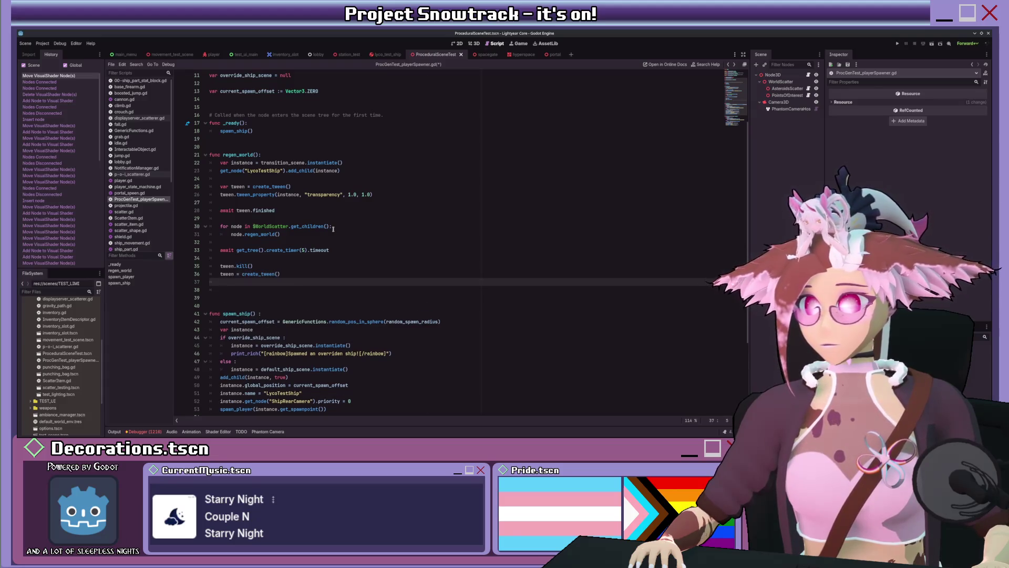
Copy the tween_property line below and change its target transparency to 0.0.
{"action": "left_click_drag", "start_coordinate": [384, 193], "coordinate": [219, 194]}
{"action": "key", "text": "ctrl+c"}
{"action": "left_click", "coordinate": [237, 280]}
{"action": "key", "text": "ctrl+v"}
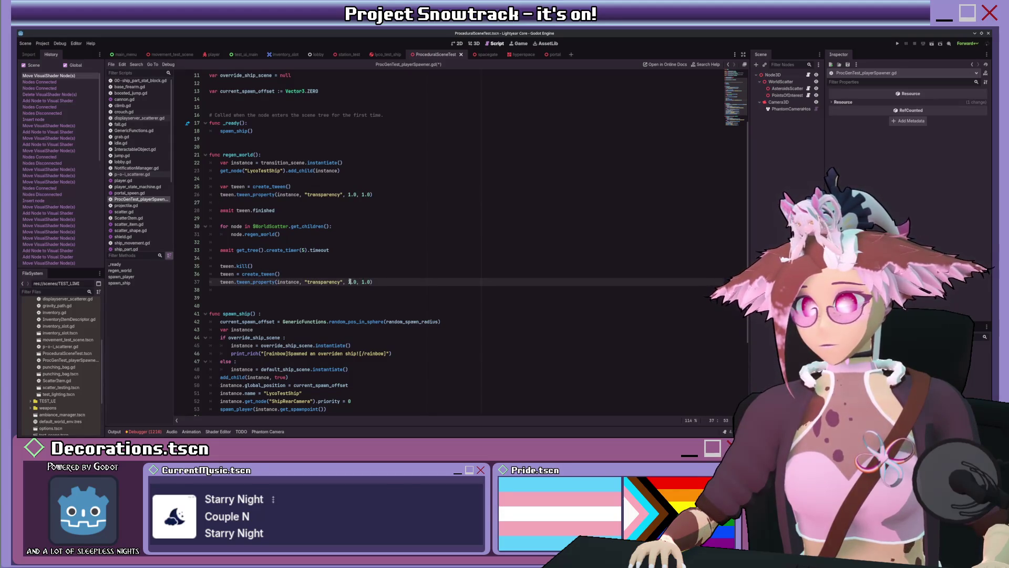
{"action": "key", "text": "Delete"}
{"action": "type", "text": "0"}
Add 'await tween.finished' and 'instance.queue_free()', then save the script.
{"action": "key", "text": "Down"}
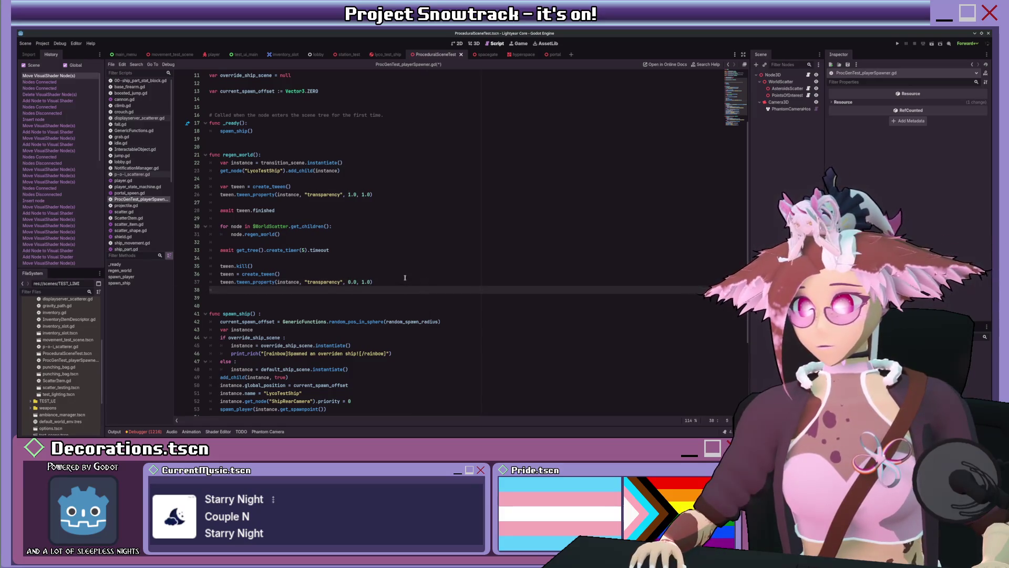
{"action": "key", "text": "Return"}
{"action": "type", "text": "awai"}
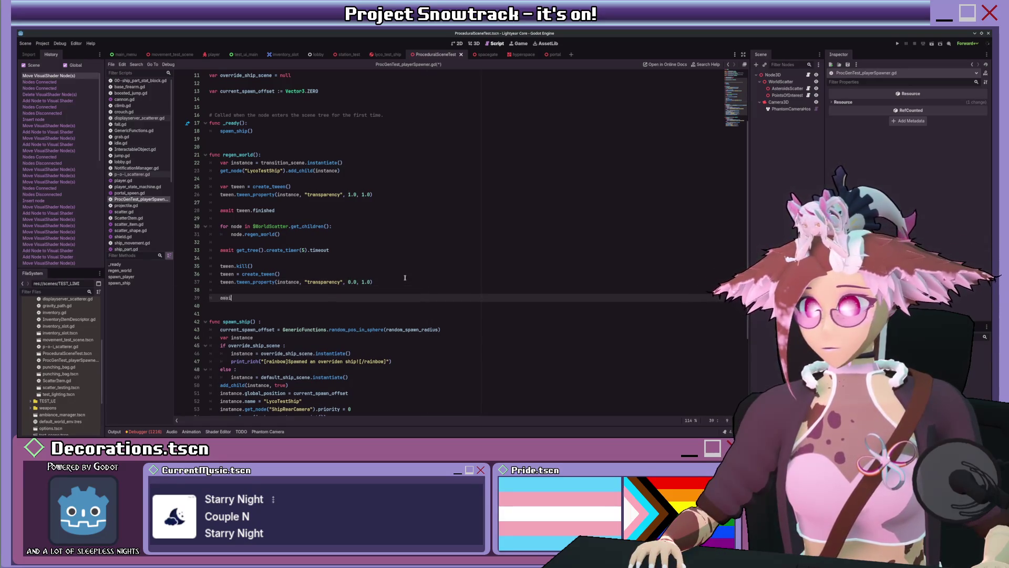
{"action": "type", "text": "t tween.finished"}
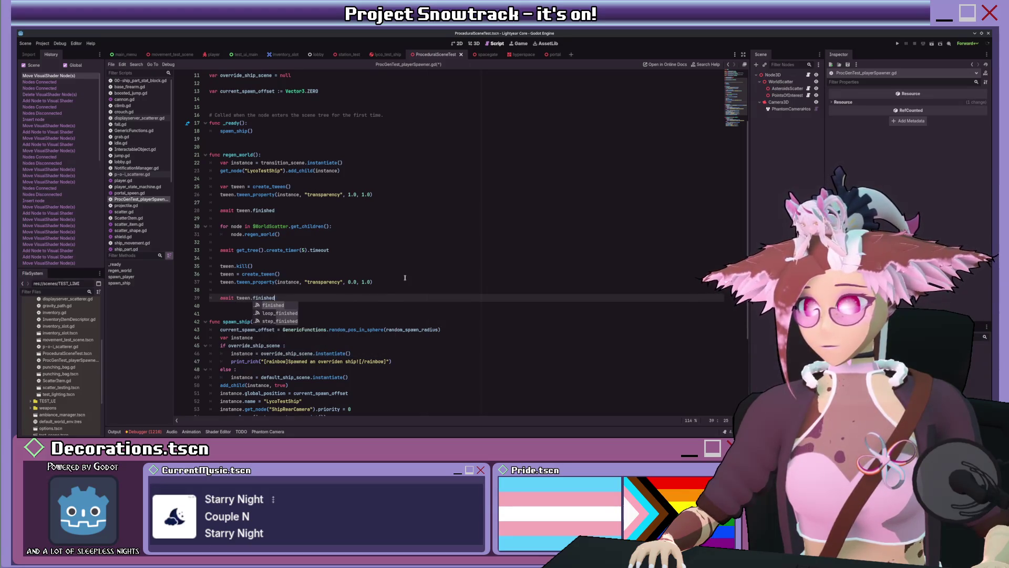
{"action": "key", "text": "Return"}
{"action": "key", "text": "Return"}
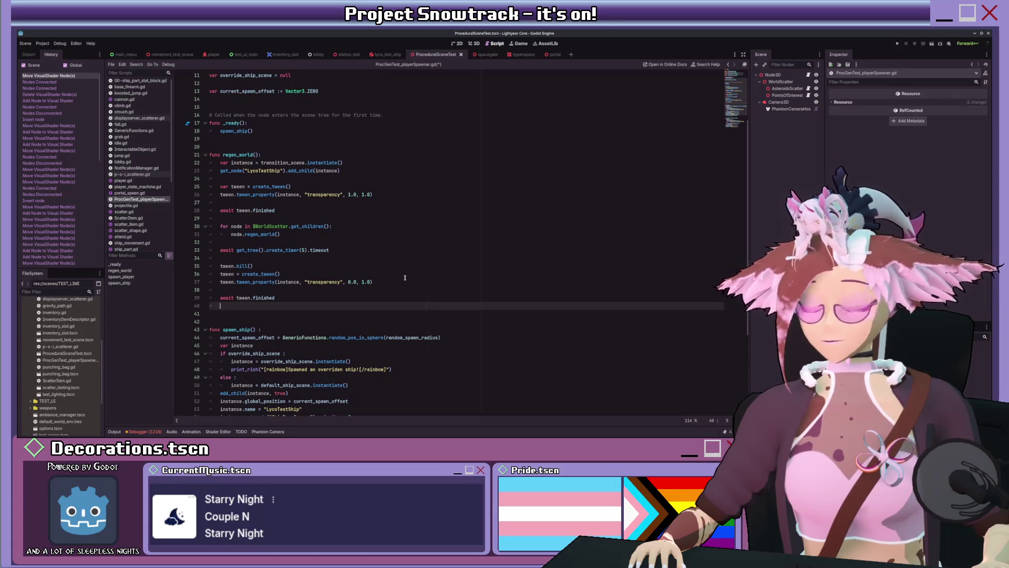
{"action": "type", "text": "i"}
{"action": "type", "text": "nce."}
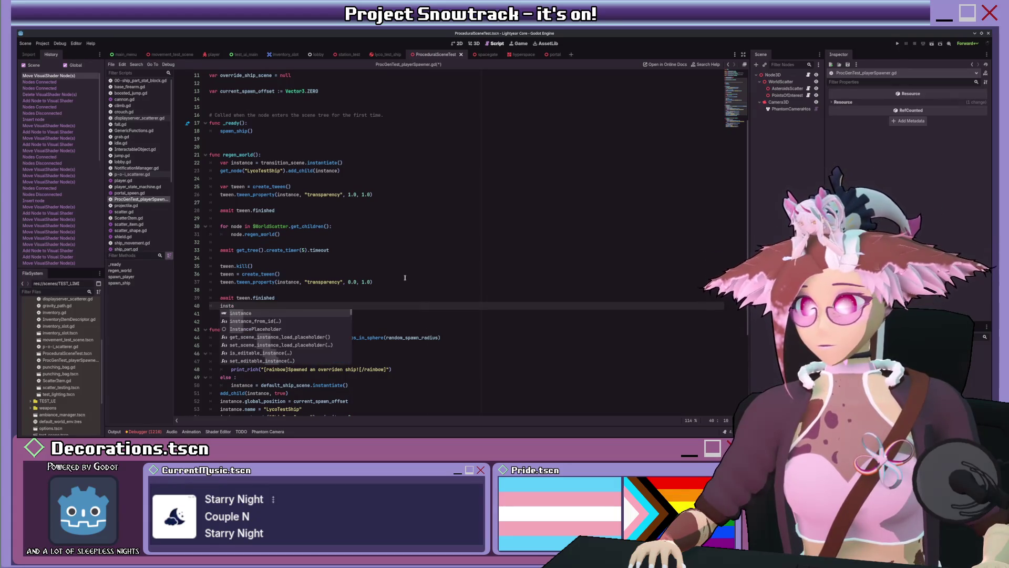
{"action": "type", "text": ".uqu"}
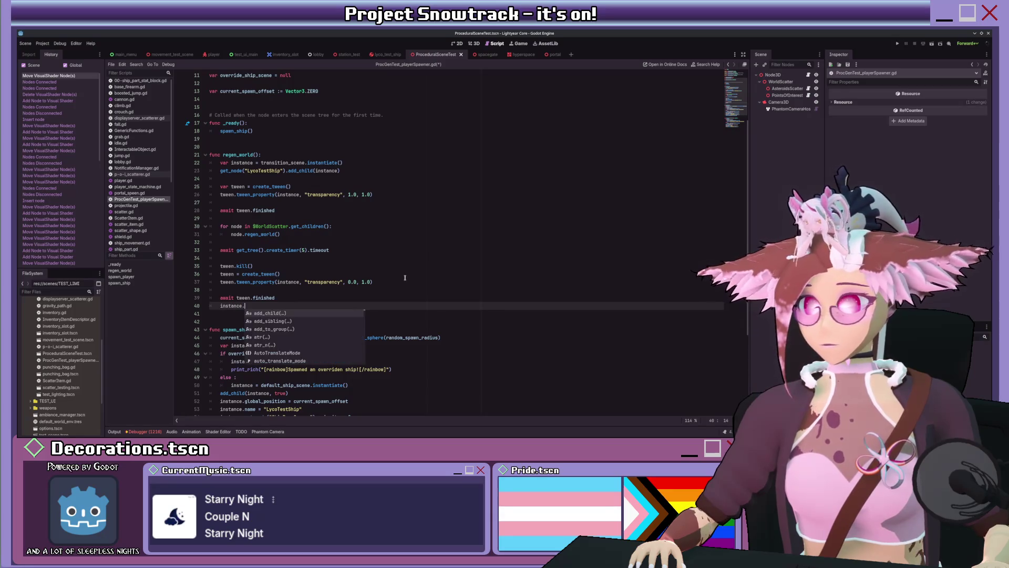
{"action": "key", "text": "BackSpace"}
{"action": "key", "text": "BackSpace"}
{"action": "key", "text": "BackSpace"}
{"action": "type", "text": "queue"}
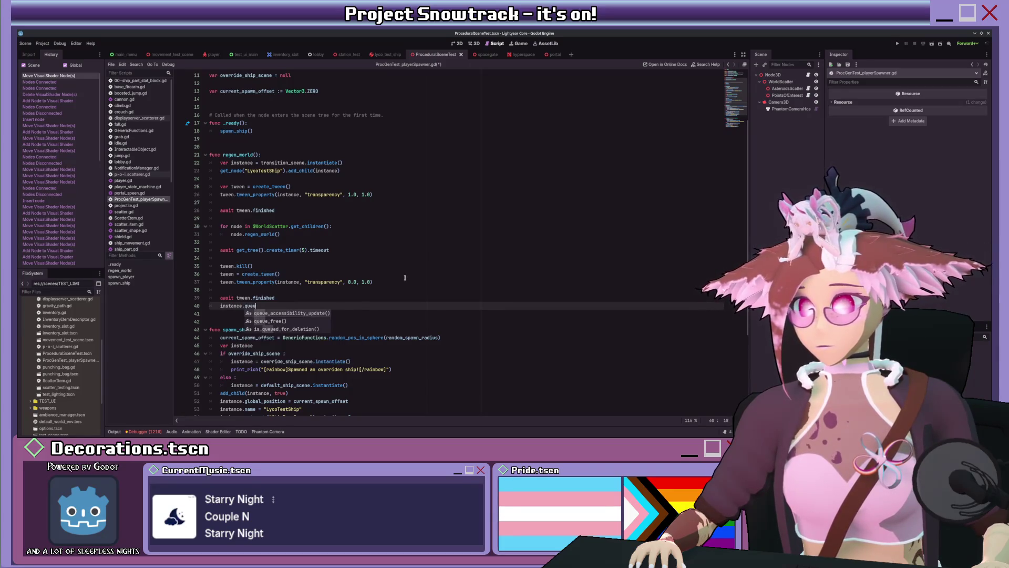
{"action": "key", "text": "Return"}
{"action": "key", "text": "ctrl+s"}
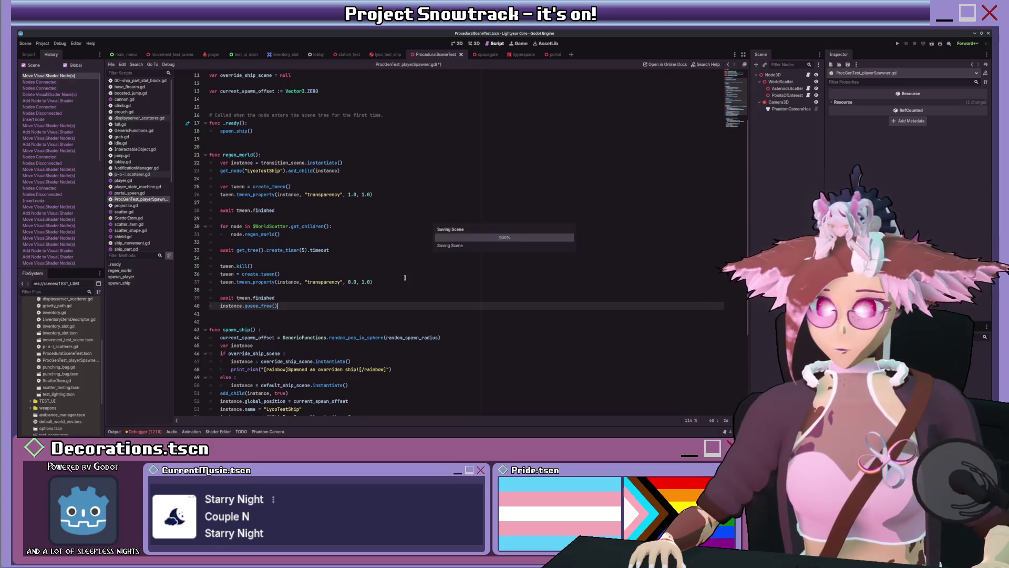
Select Node3D and assign the transition scene to its Transition Scene property.
{"action": "left_click", "coordinate": [792, 76]}
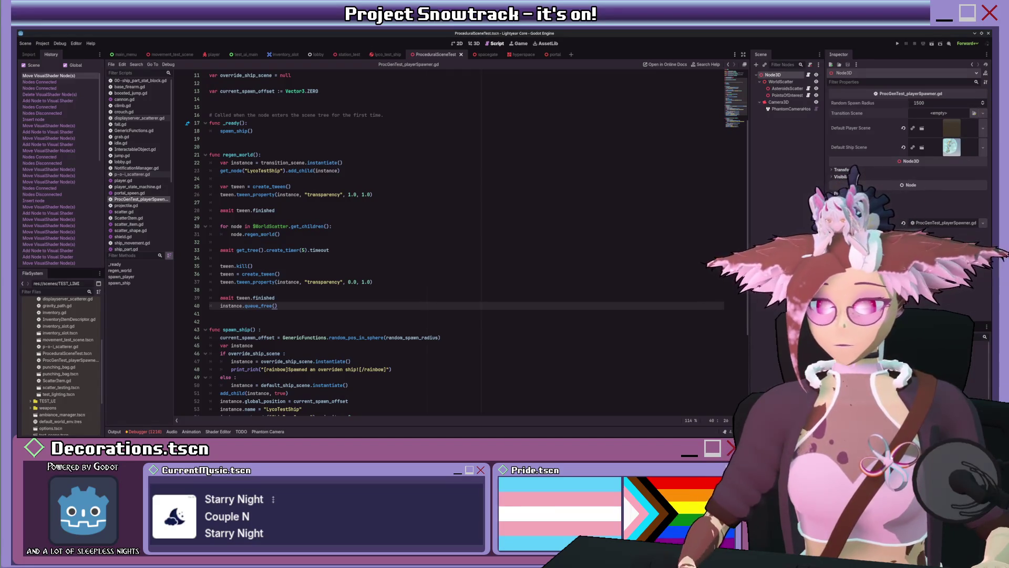
{"action": "left_click_drag", "start_coordinate": [938, 113], "coordinate": [938, 113]}
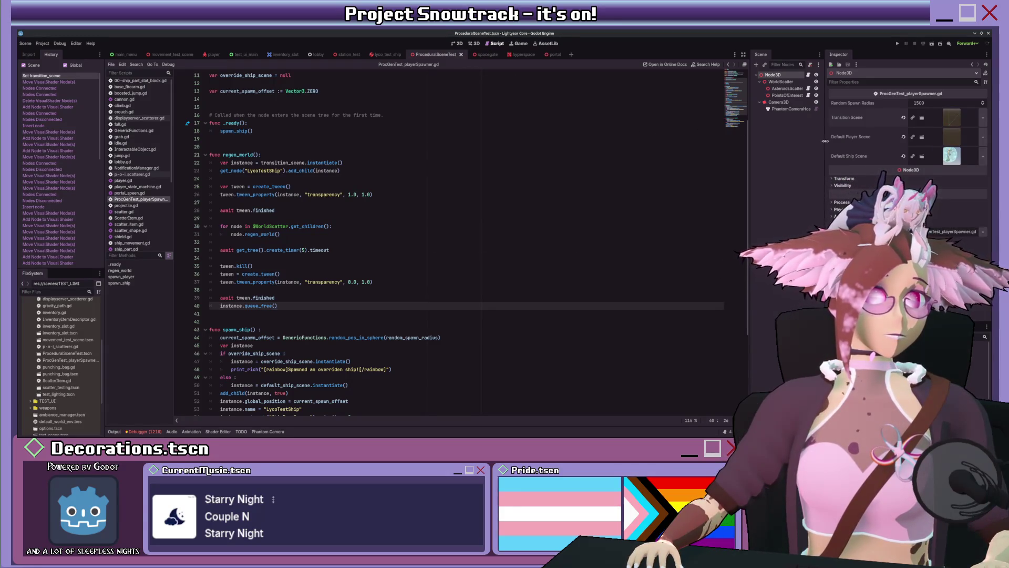
{"action": "left_click_drag", "start_coordinate": [825, 141], "coordinate": [857, 138]}
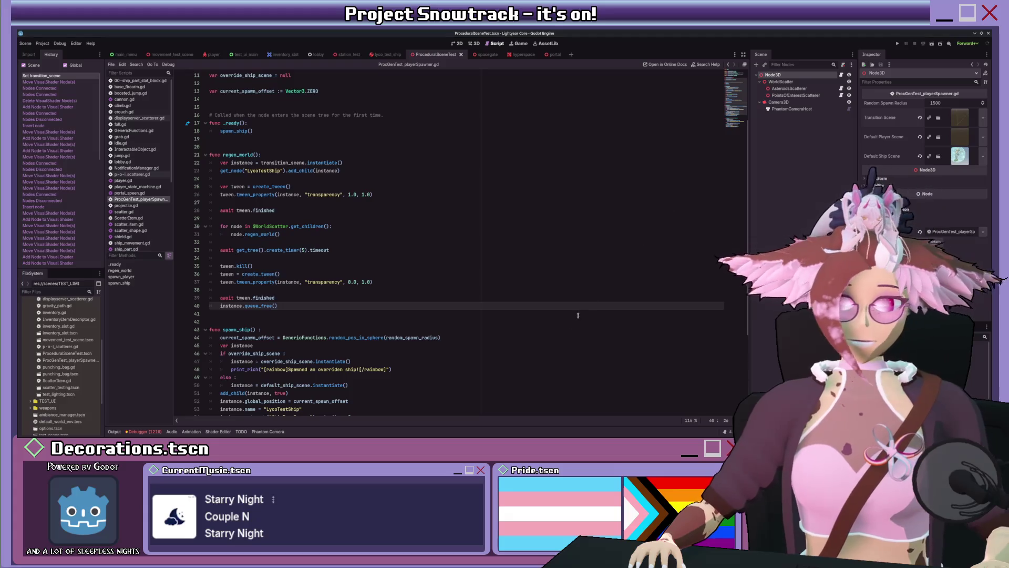
{"action": "scroll", "coordinate": [462, 394], "scroll_direction": "down", "scroll_amount": 2}
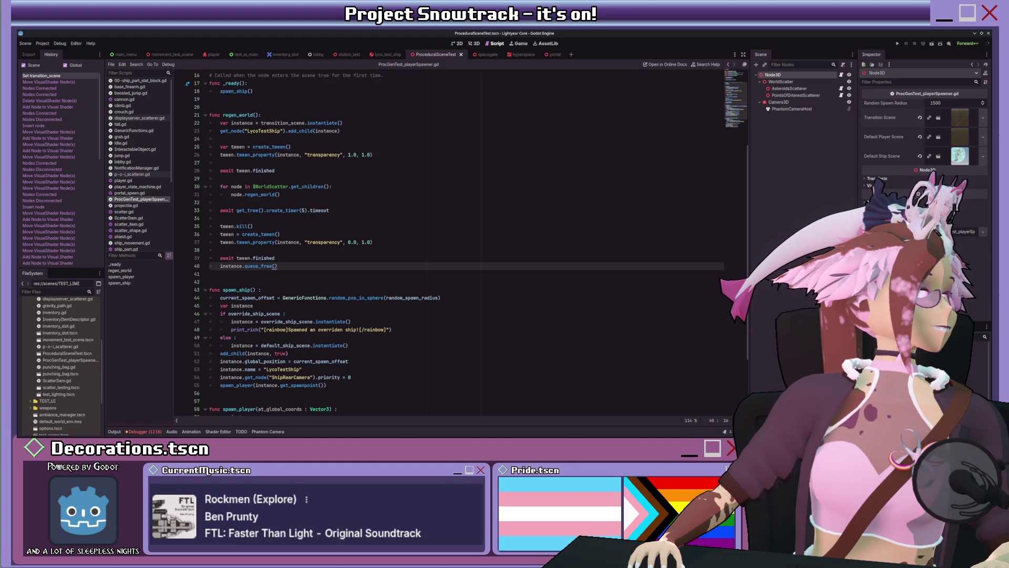
Run the project and sprint the player forward in the game window.
{"action": "left_click", "coordinate": [931, 44]}
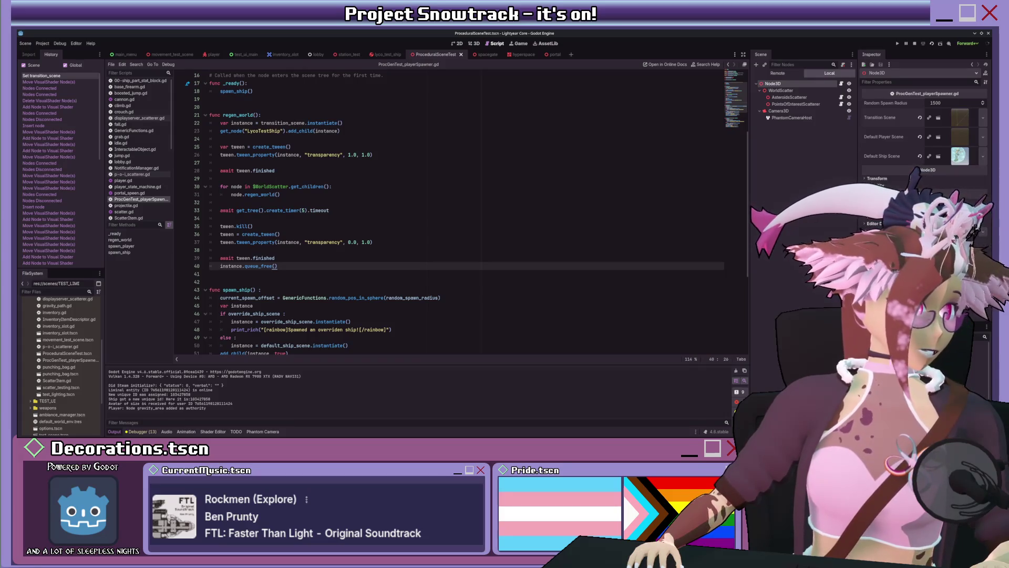
{"action": "key", "text": "shift+w"}
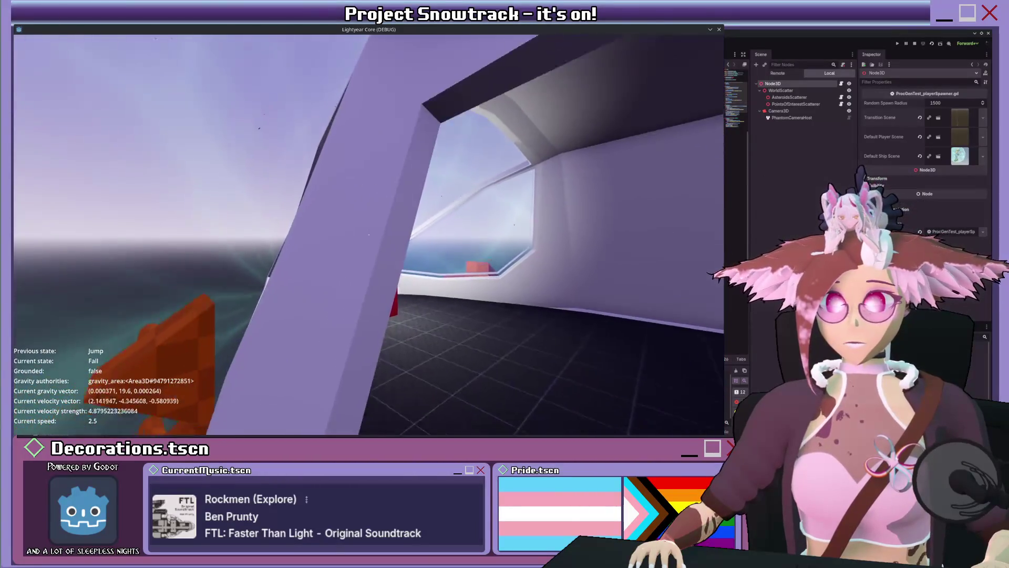
Fly past the crystal, pyramid and sphere-enclosed ship, then walk to the red cube and jump.
{"action": "key", "text": "w"}
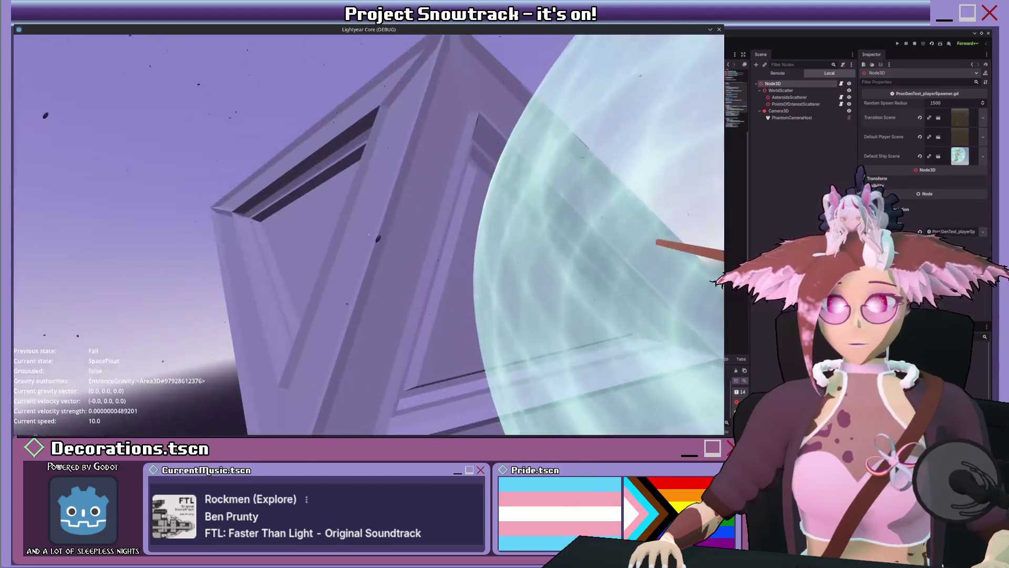
{"action": "key", "text": "w"}
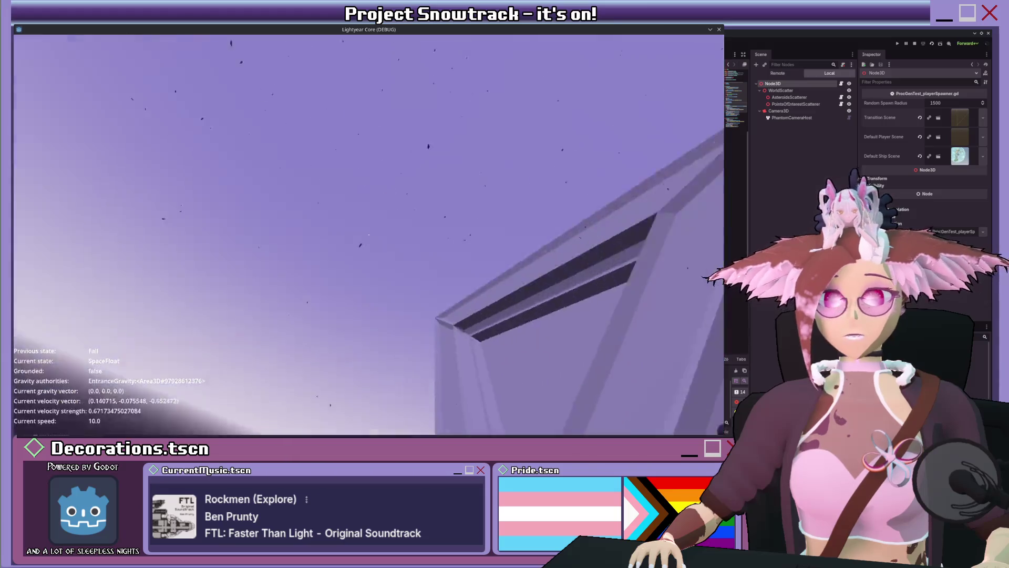
{"action": "key", "text": "w"}
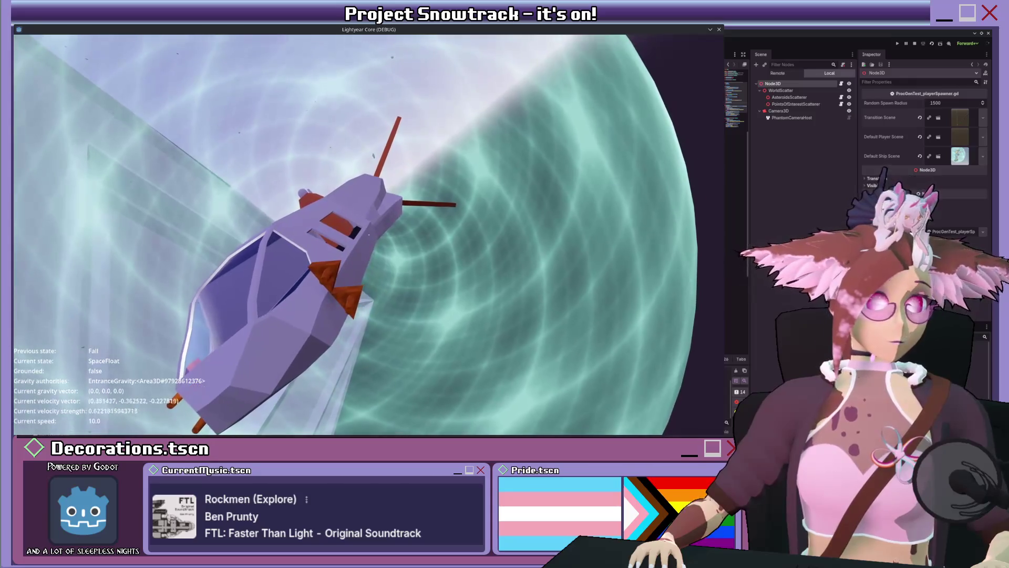
{"action": "key", "text": "w"}
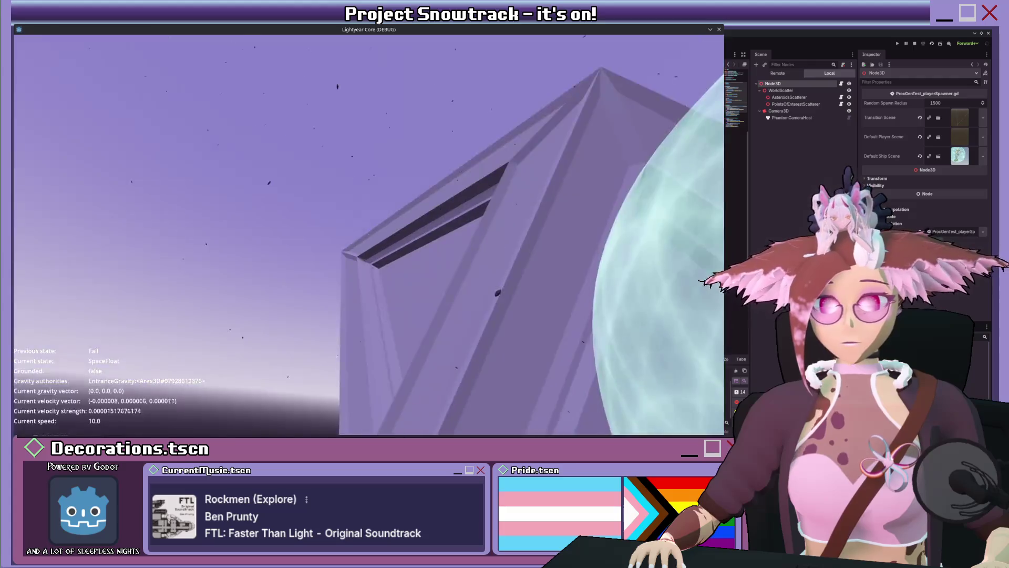
{"action": "key", "text": "w"}
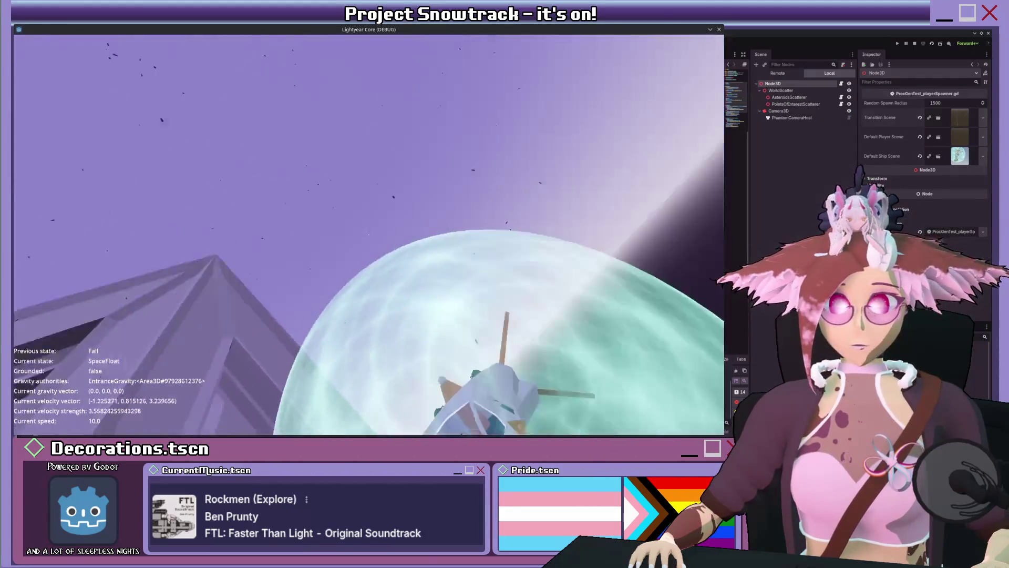
{"action": "key", "text": "w"}
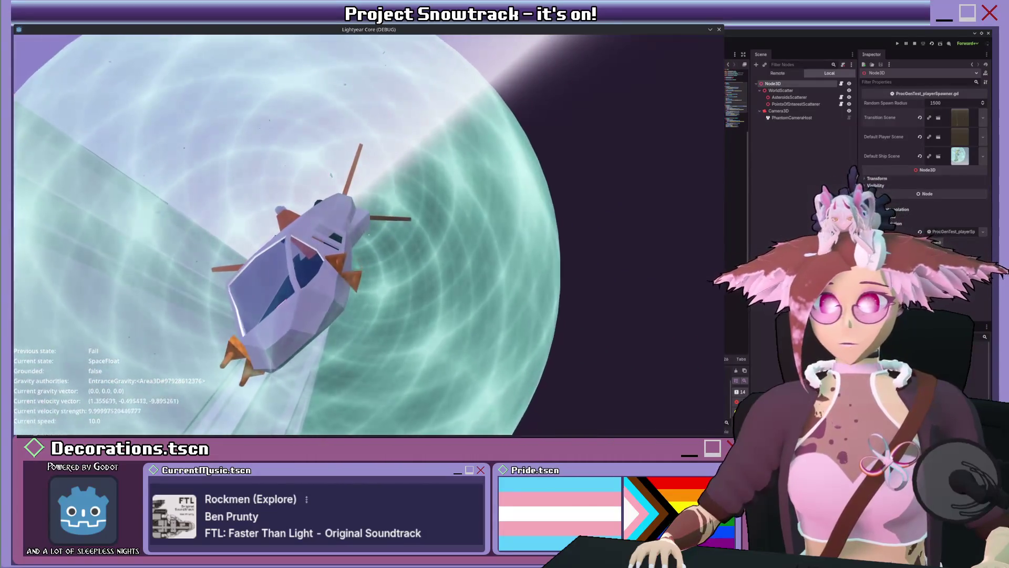
{"action": "key", "text": "w"}
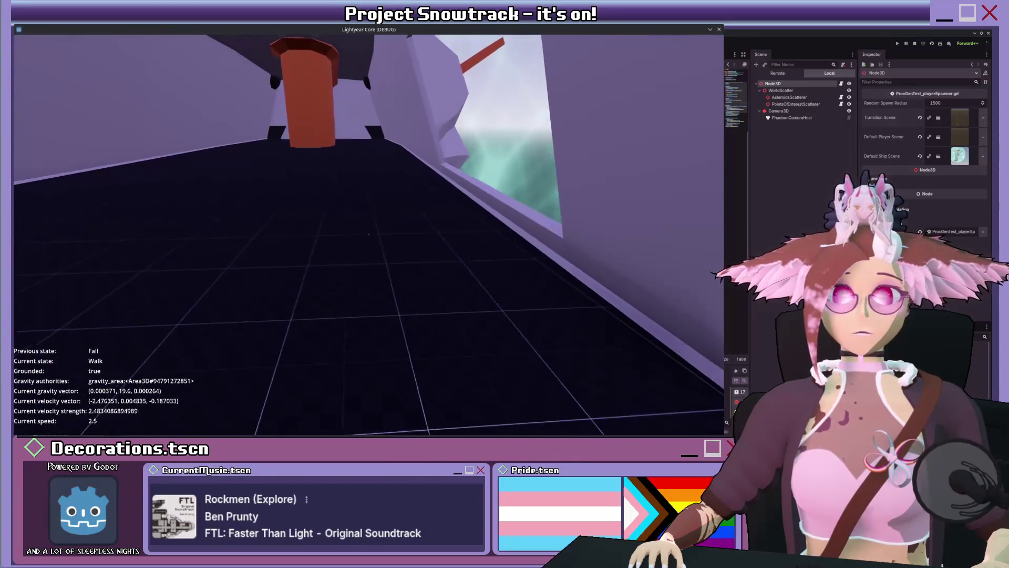
{"action": "key", "text": "w"}
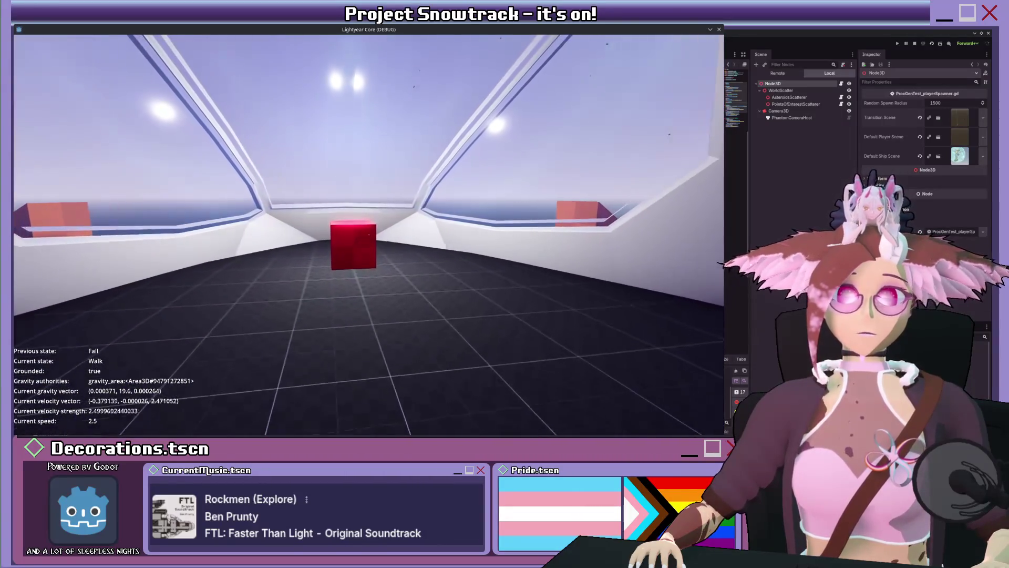
{"action": "key", "text": "w"}
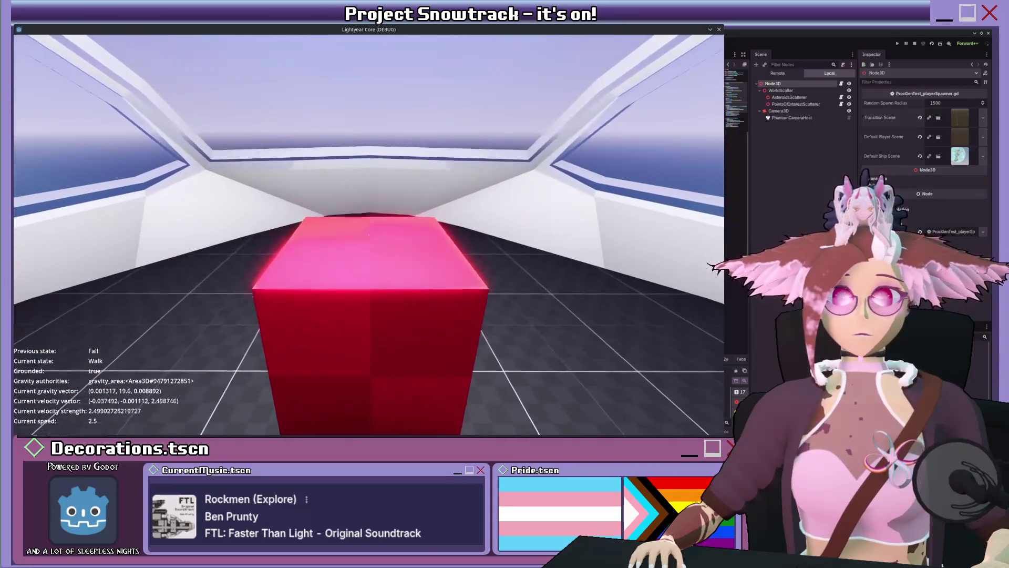
{"action": "key", "text": "space"}
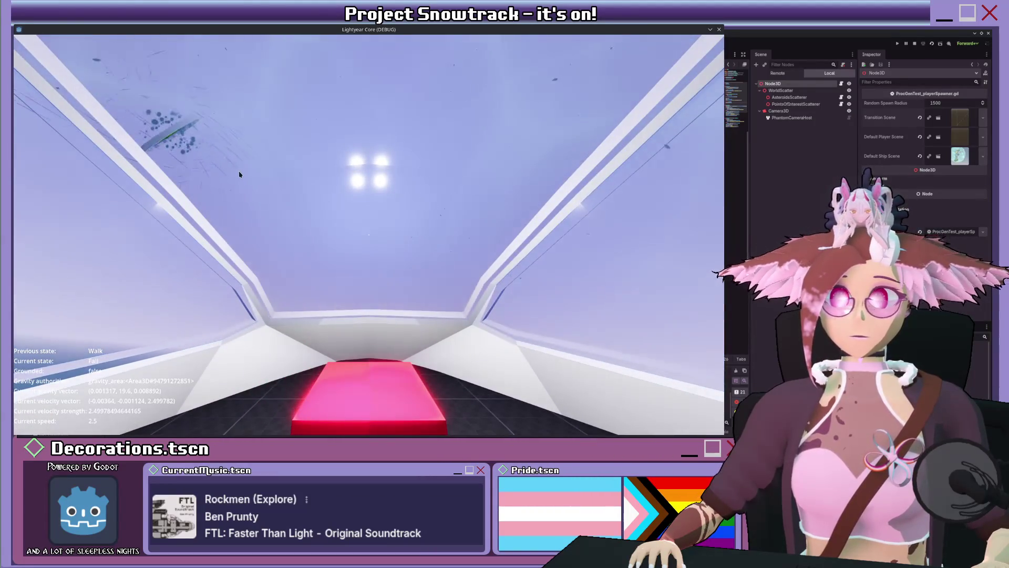
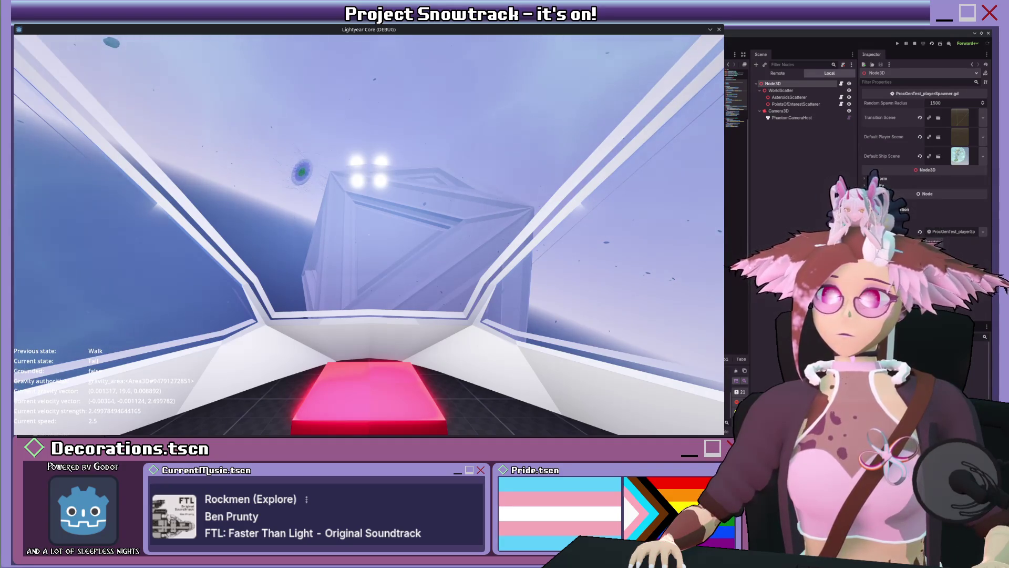
Switch to the hyperspace tunnel scene and show the GPUParticles3D emitter's properties in the Inspector.
{"action": "key", "text": "ctrl+Tab"}
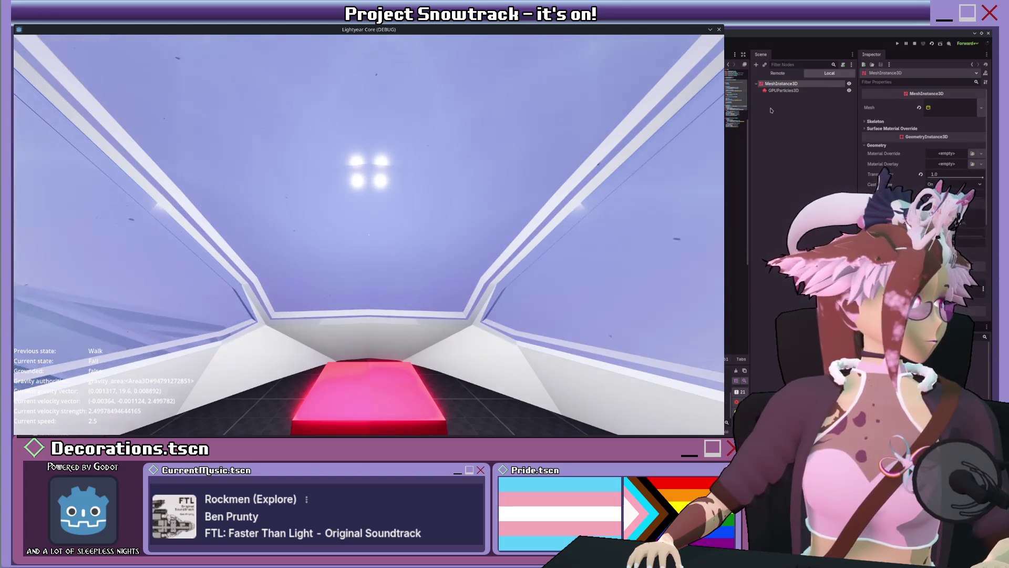
{"action": "left_click", "coordinate": [783, 90]}
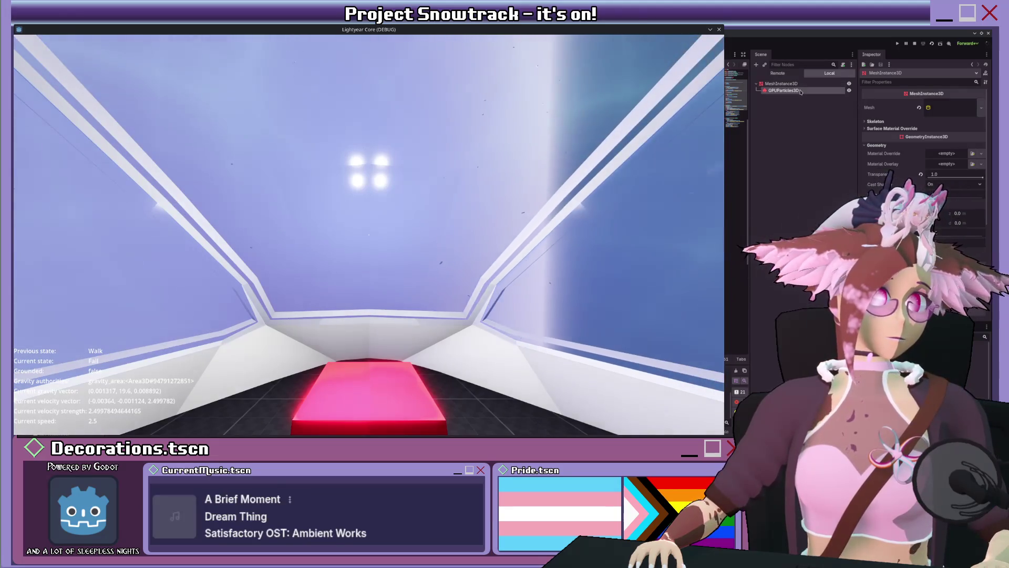
{"action": "scroll", "coordinate": [882, 155], "scroll_direction": "down", "scroll_amount": 3}
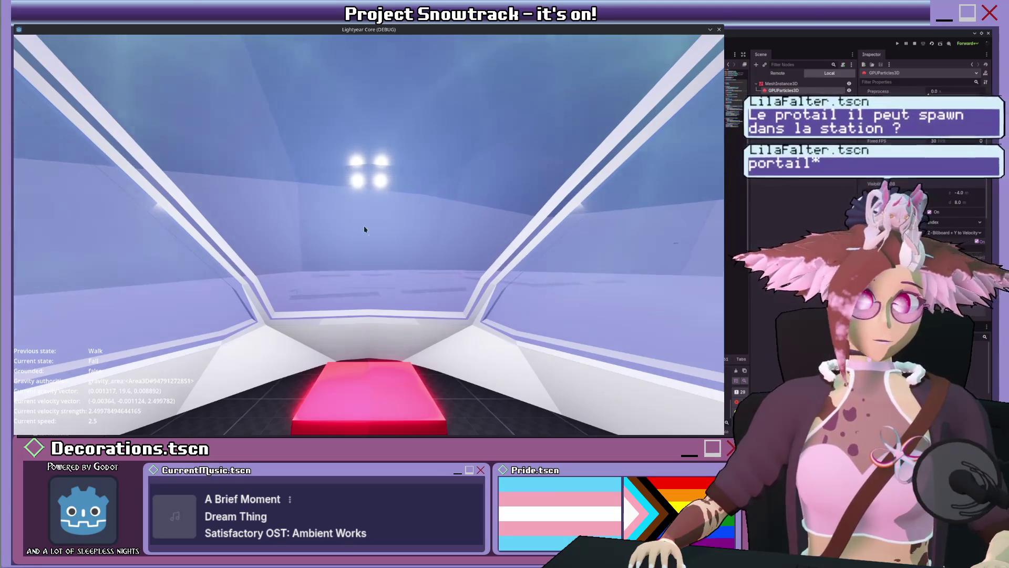
Sprint through the ship in the running game, then select the tunnel's MeshInstance3D.
{"action": "key", "text": "shift"}
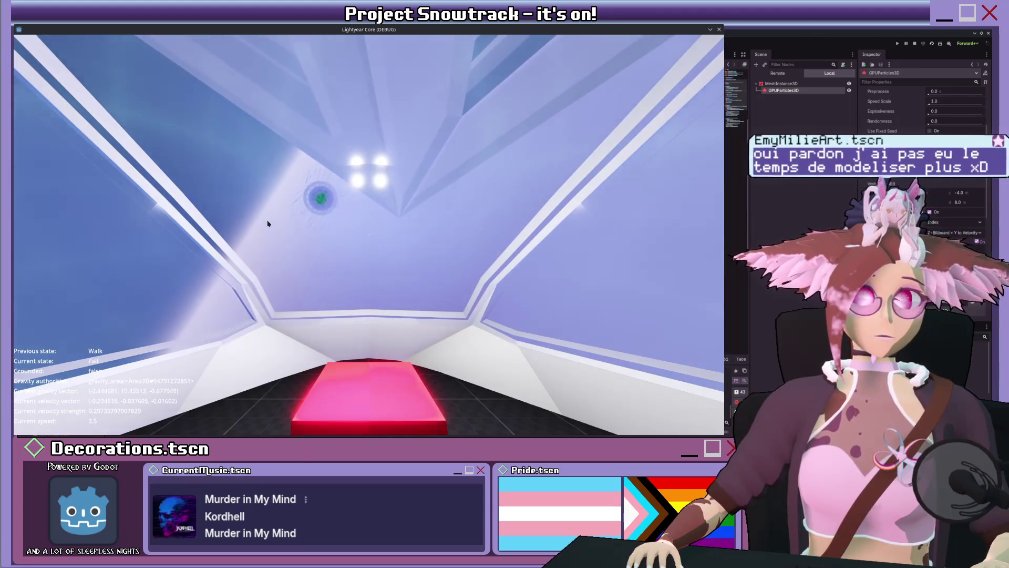
{"action": "left_click", "coordinate": [780, 83]}
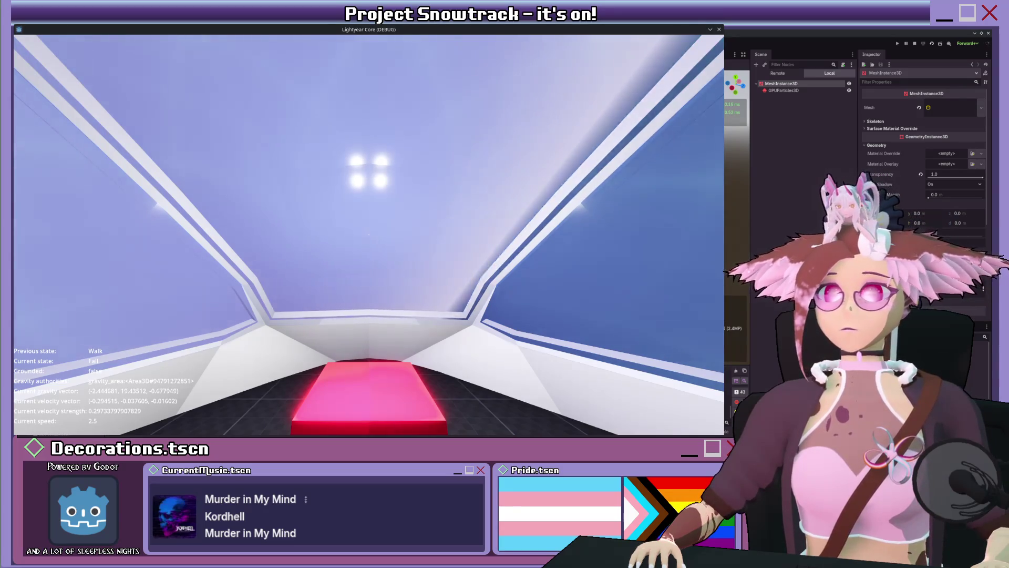
In the main scene, set the AsteroidsScatterer's Item Quantity to 50000.
{"action": "left_click", "coordinate": [773, 84]}
{"action": "left_click", "coordinate": [794, 97]}
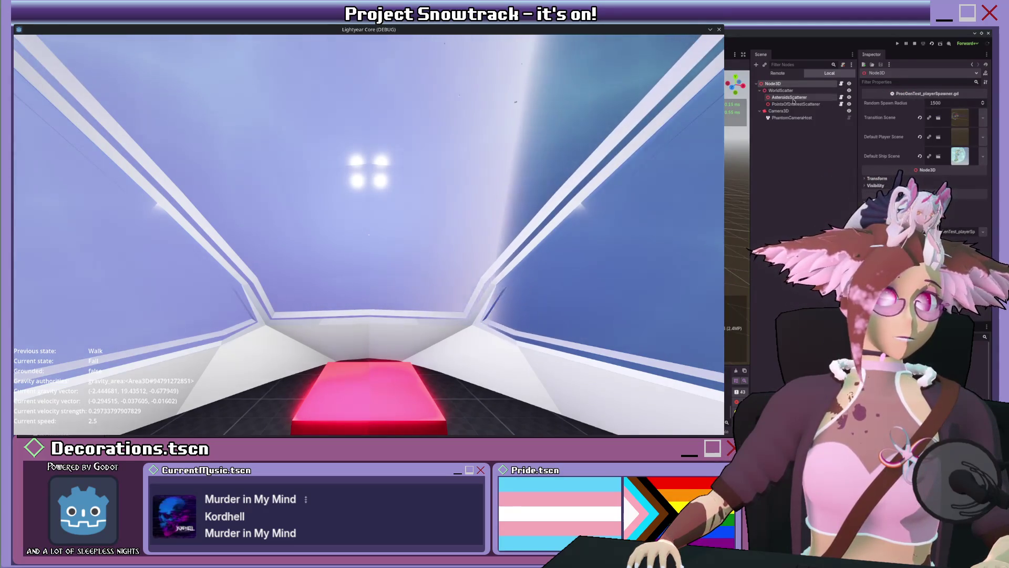
{"action": "left_click", "coordinate": [954, 112]}
{"action": "type", "text": "50000"}
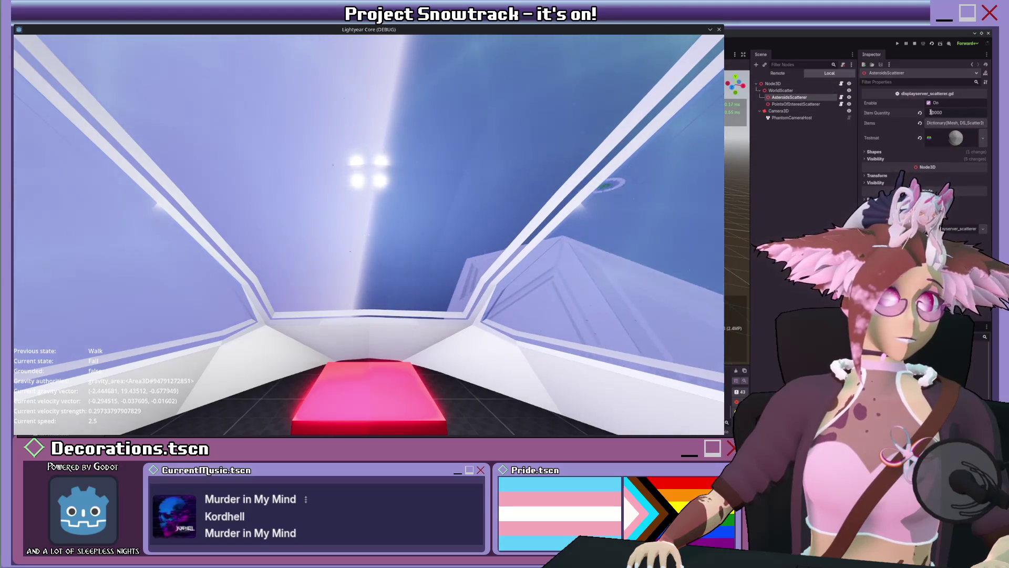
{"action": "key", "text": "Return"}
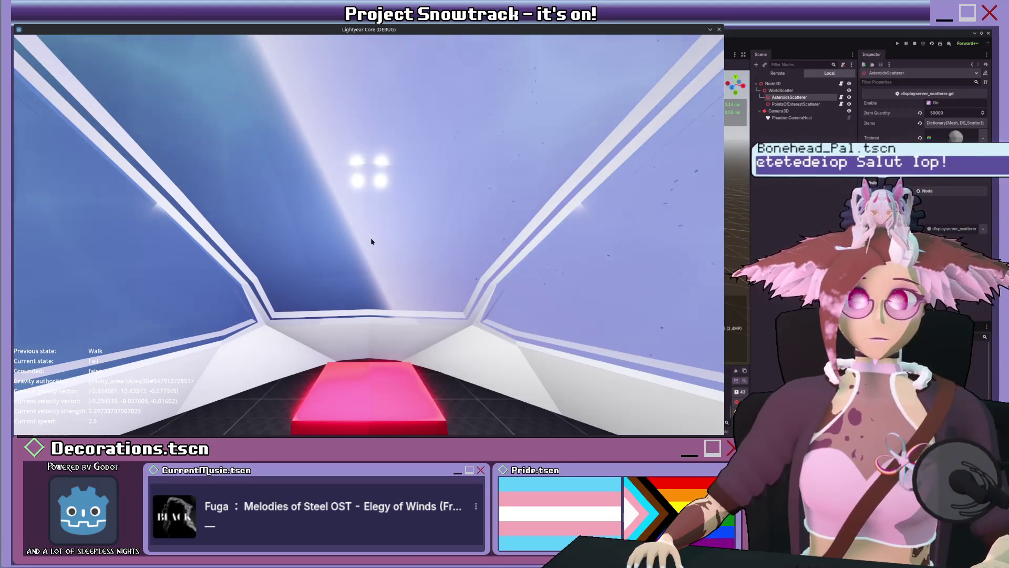
Restore Item Quantity to 10000, then drag the tunnel mesh's Transparency toward 0.88.
{"action": "left_click", "coordinate": [939, 112]}
{"action": "type", "text": "1"}
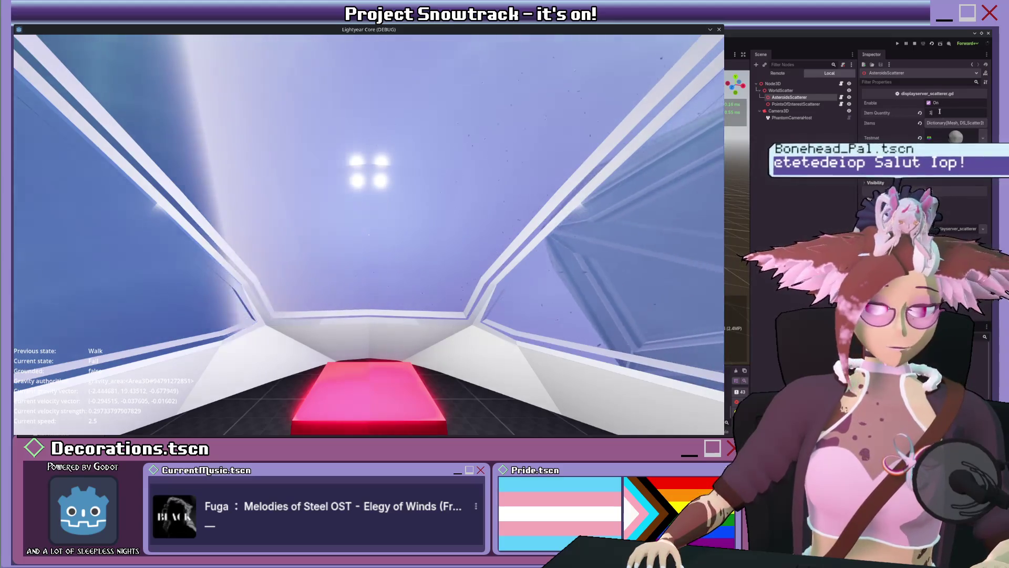
{"action": "type", "text": "00000"}
{"action": "key", "text": "Return"}
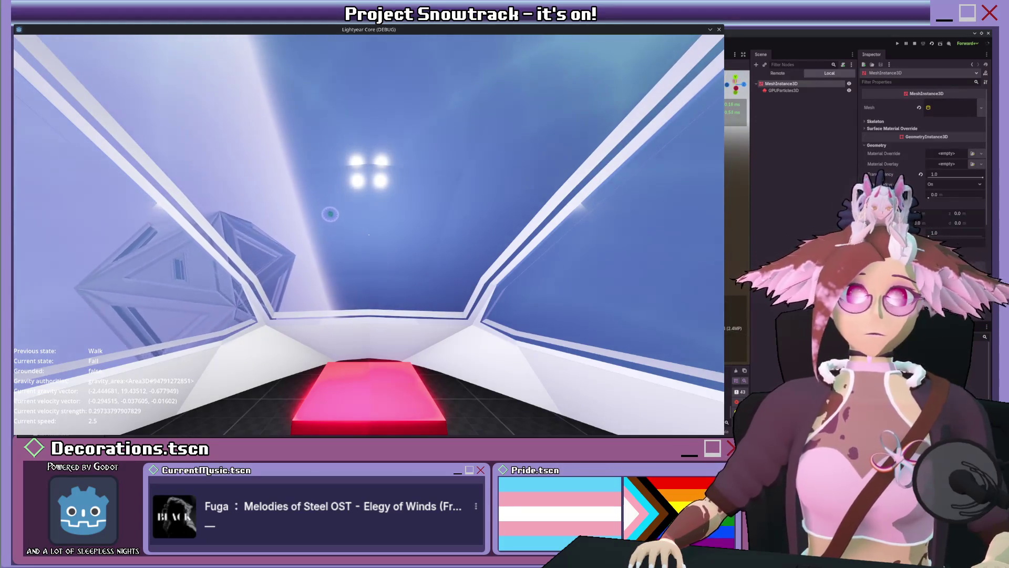
{"action": "left_click_drag", "start_coordinate": [980, 177], "coordinate": [928, 177]}
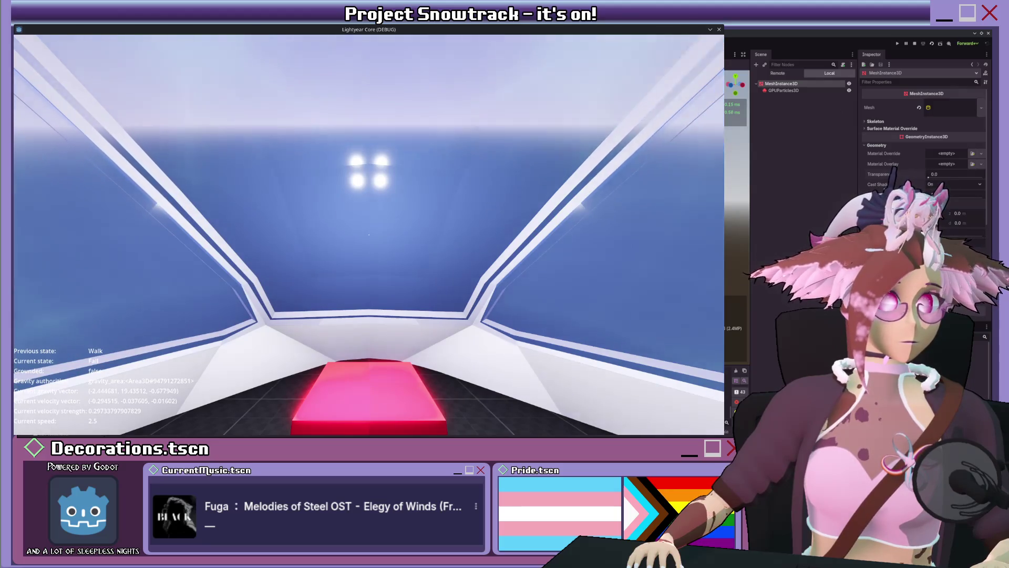
Expand the tunnel's cone mesh and its material's shader to reveal the render flags.
{"action": "left_click", "coordinate": [951, 107]}
{"action": "scroll", "coordinate": [925, 189], "scroll_direction": "down", "scroll_amount": 5}
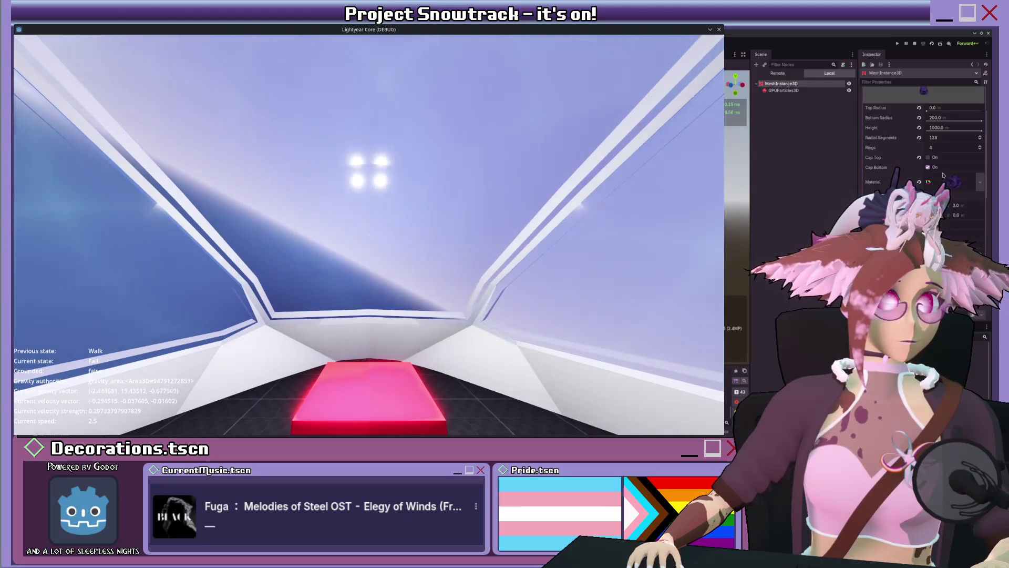
{"action": "scroll", "coordinate": [884, 179], "scroll_direction": "down", "scroll_amount": 1}
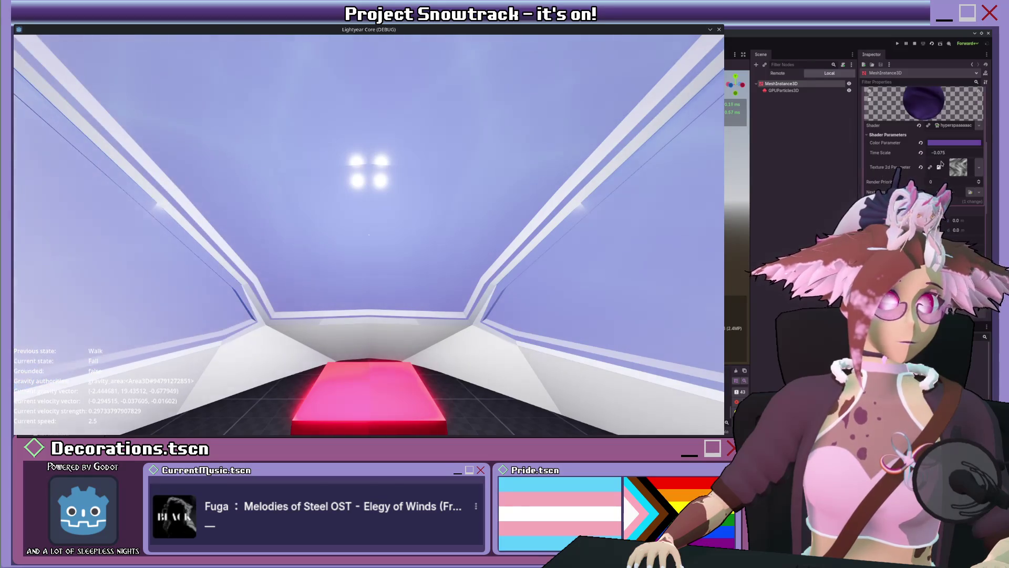
{"action": "left_click", "coordinate": [954, 125]}
{"action": "scroll", "coordinate": [893, 177], "scroll_direction": "down", "scroll_amount": 2}
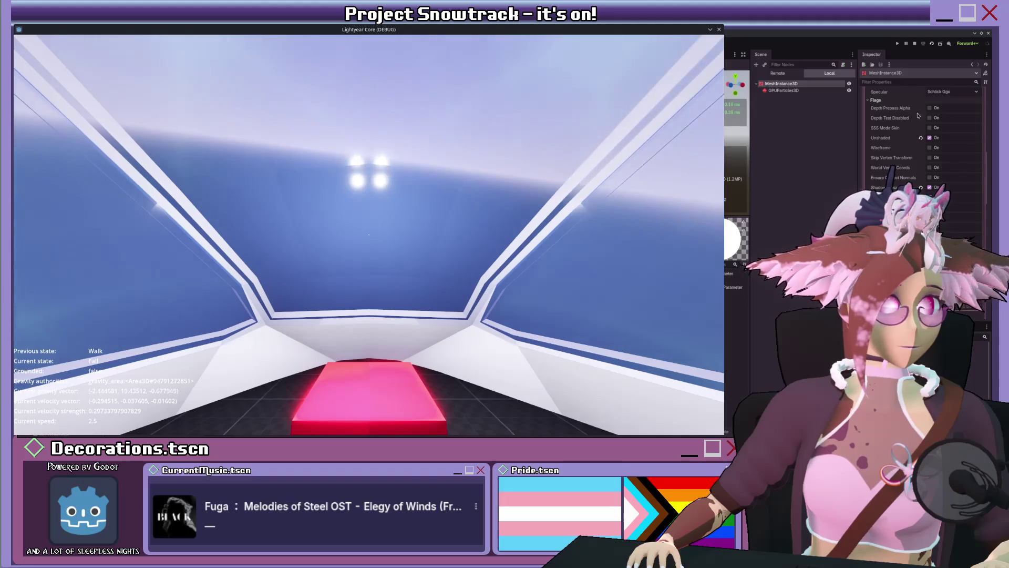
Set the tunnel shader's Specular mode to Disabled.
{"action": "left_click", "coordinate": [876, 101]}
{"action": "scroll", "coordinate": [893, 121], "scroll_direction": "up", "scroll_amount": 3}
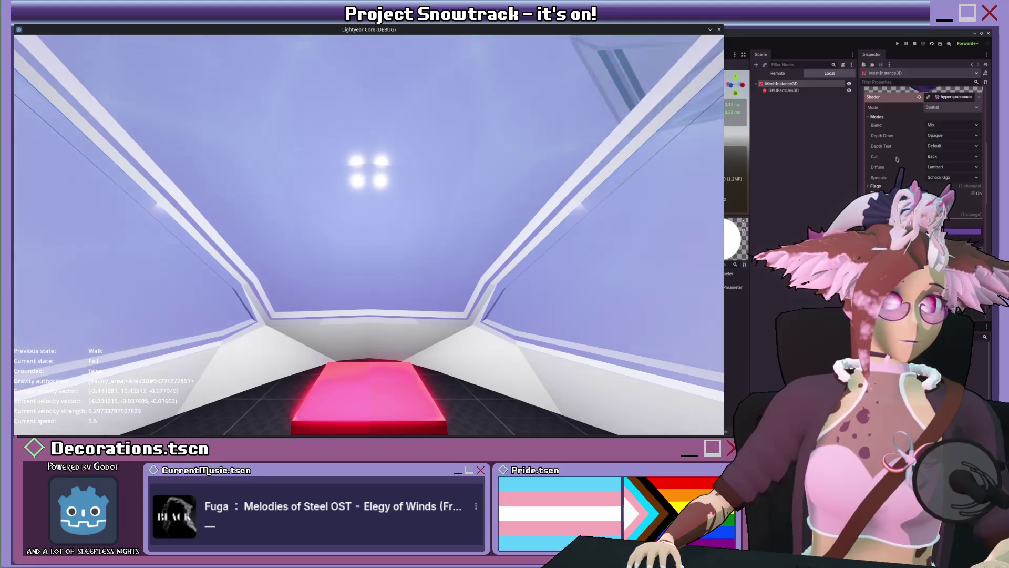
{"action": "left_click", "coordinate": [941, 162]}
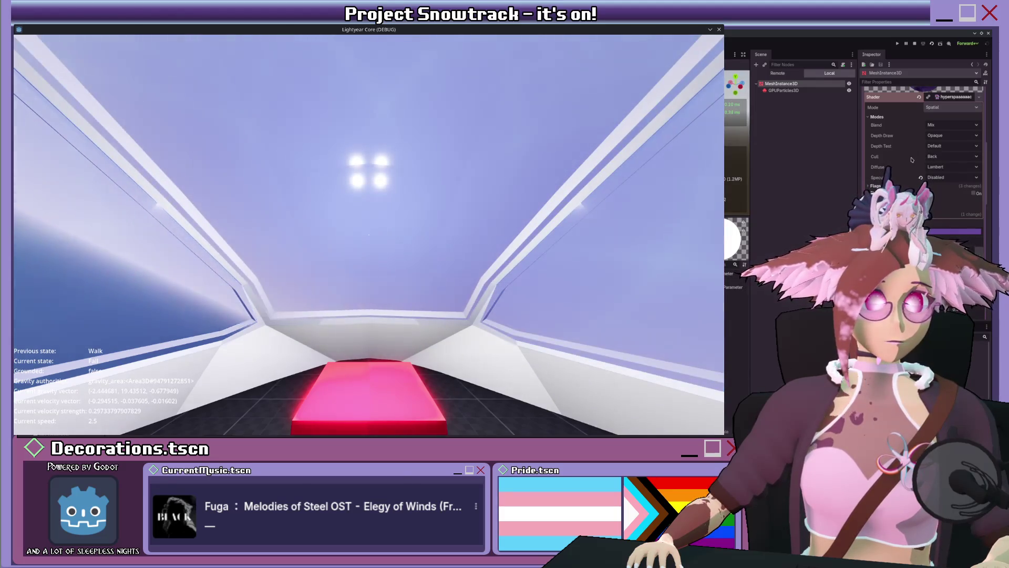
{"action": "scroll", "coordinate": [888, 159], "scroll_direction": "up", "scroll_amount": 5}
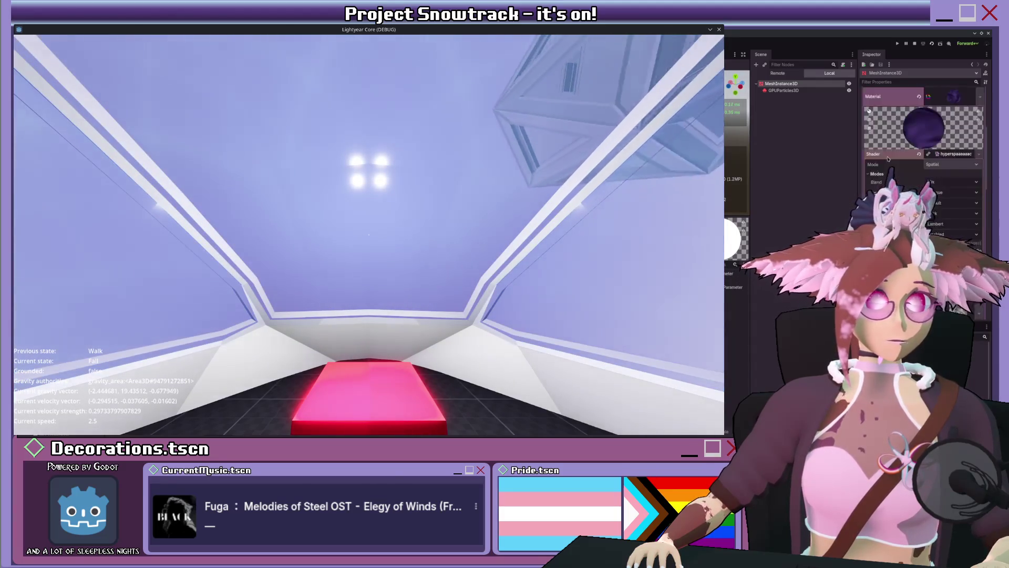
{"action": "scroll", "coordinate": [888, 159], "scroll_direction": "down", "scroll_amount": 5}
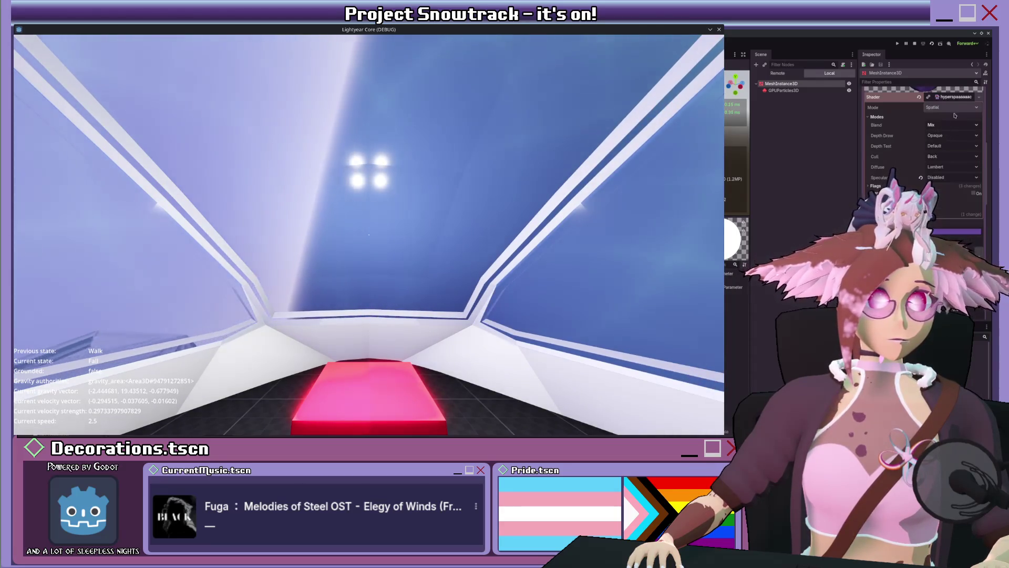
Change the shader's Time Scale from -0.075 to -0.1, then select GPUParticles3D.
{"action": "left_click", "coordinate": [960, 100]}
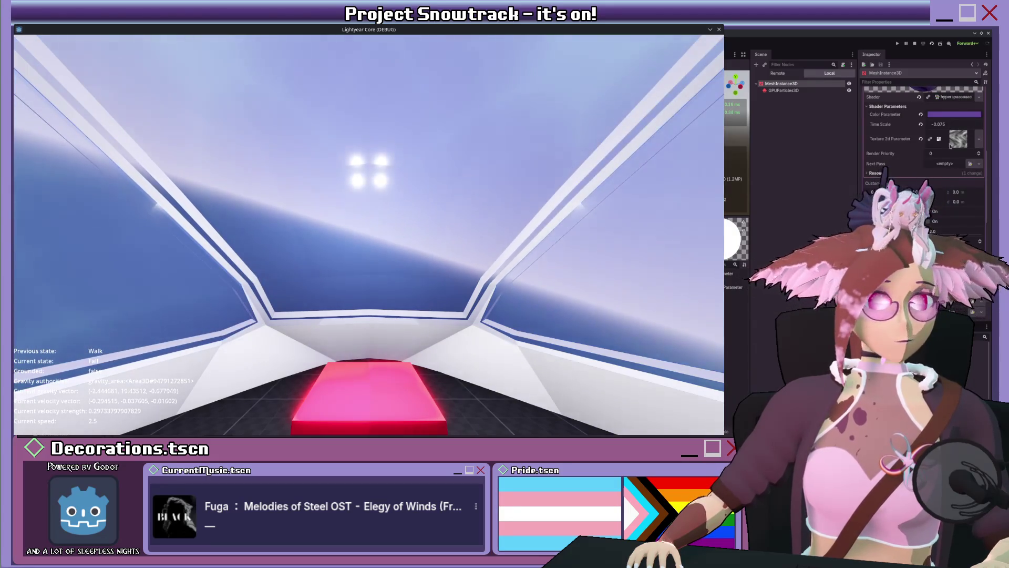
{"action": "left_click", "coordinate": [960, 123]}
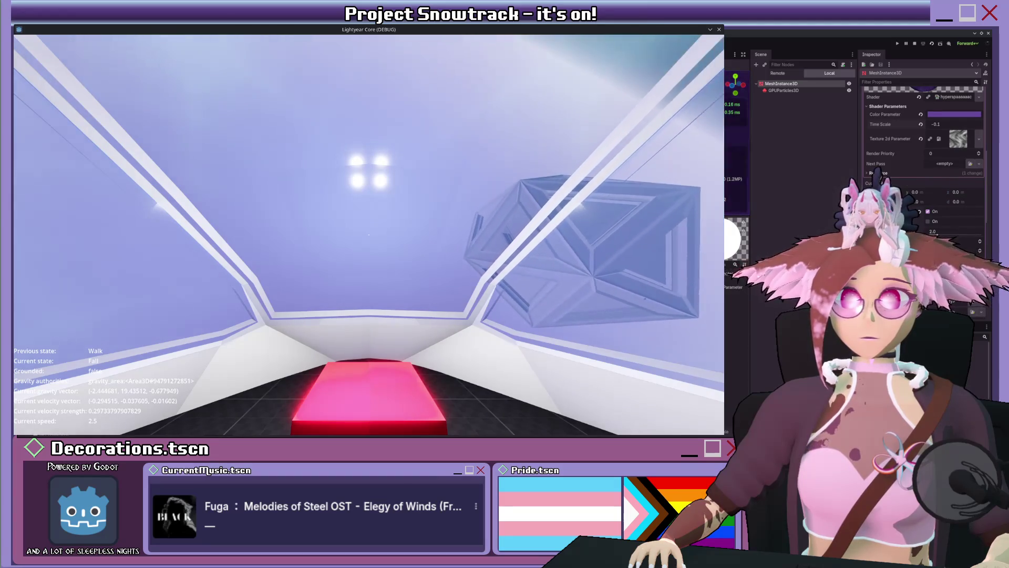
{"action": "left_click", "coordinate": [783, 91]}
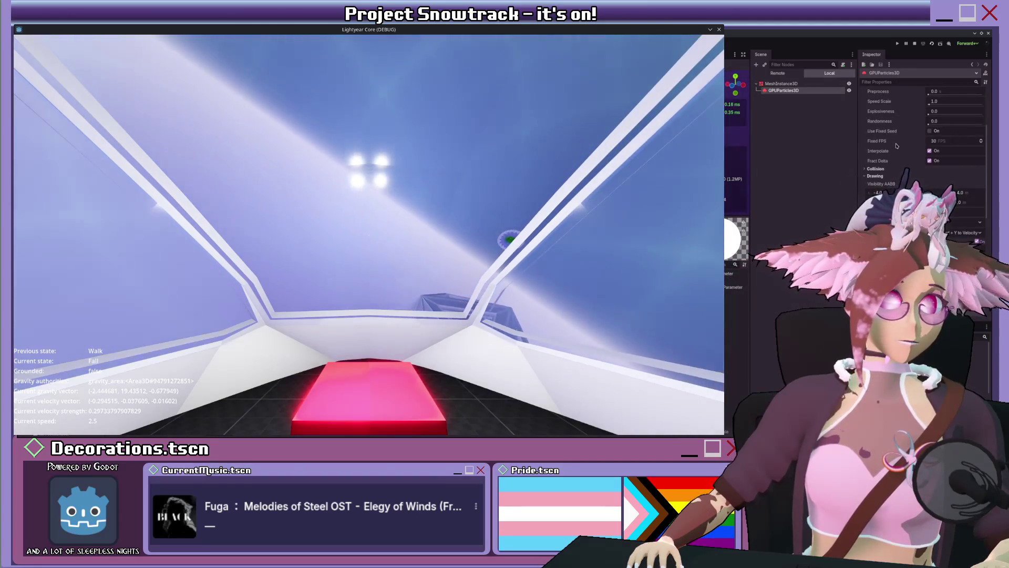
{"action": "scroll", "coordinate": [940, 153], "scroll_direction": "down", "scroll_amount": 5}
{"action": "left_click", "coordinate": [954, 147]}
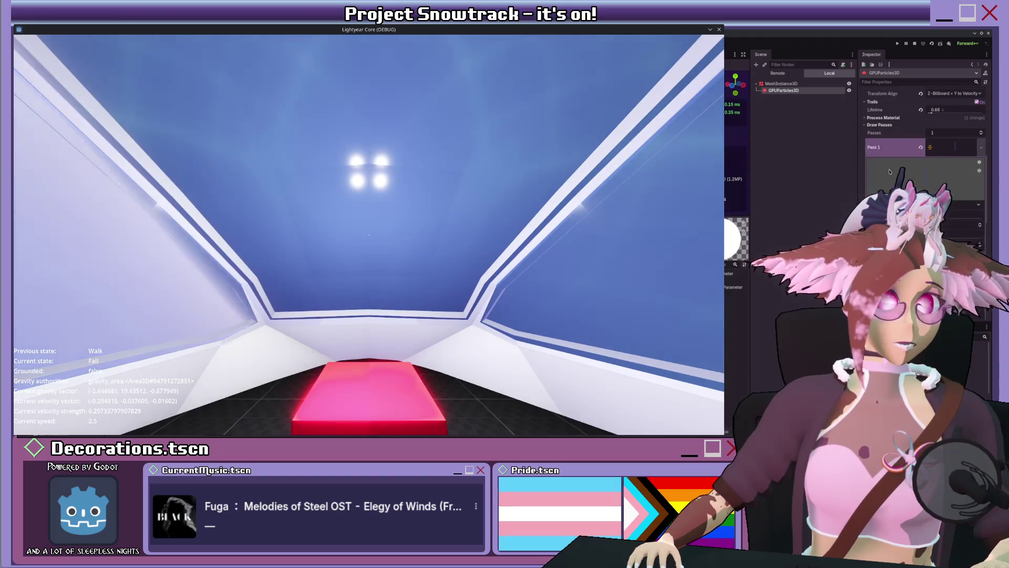
{"action": "scroll", "coordinate": [893, 157], "scroll_direction": "down", "scroll_amount": 2}
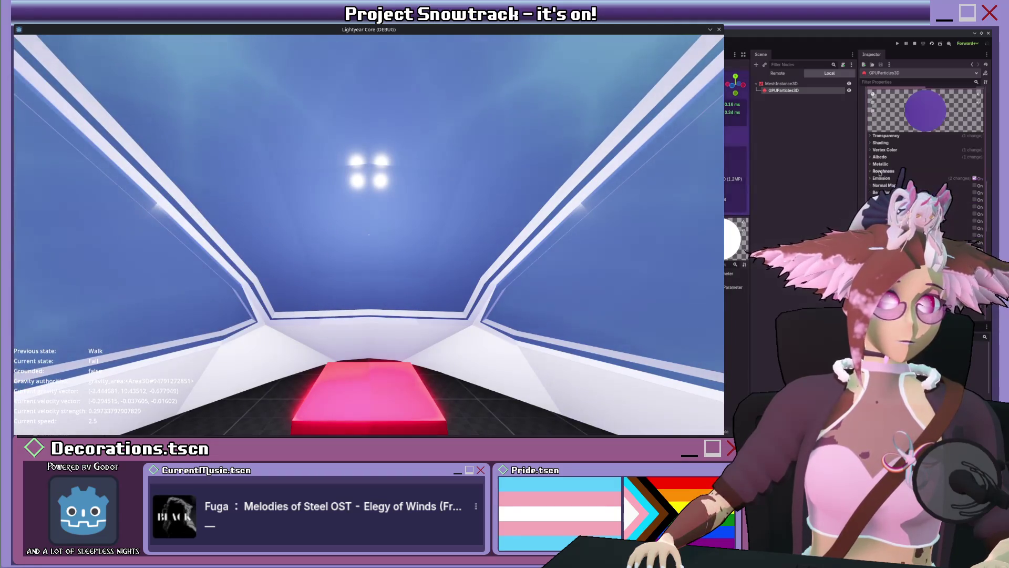
{"action": "left_click", "coordinate": [893, 136]}
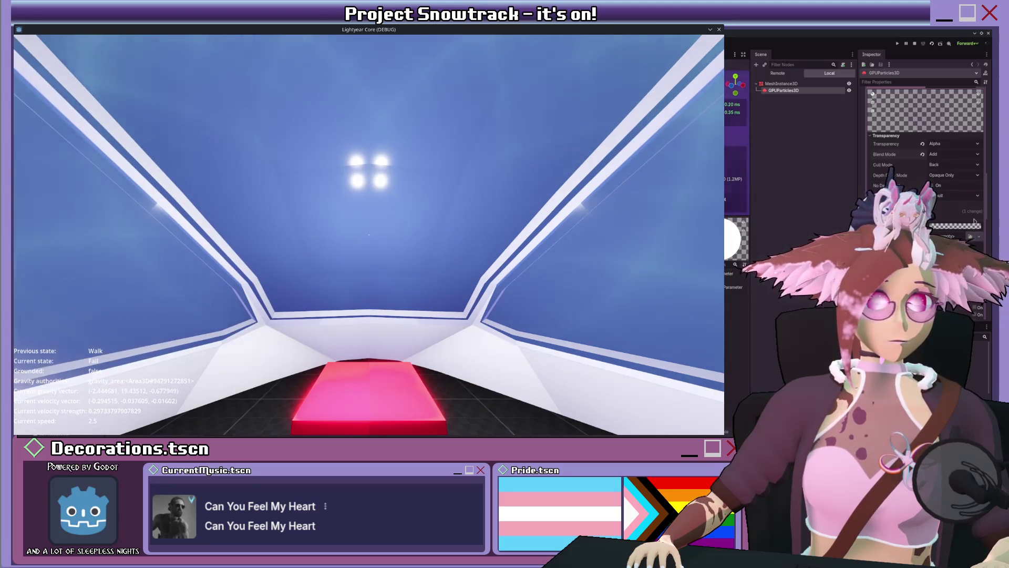
{"action": "scroll", "coordinate": [899, 173], "scroll_direction": "down", "scroll_amount": 3}
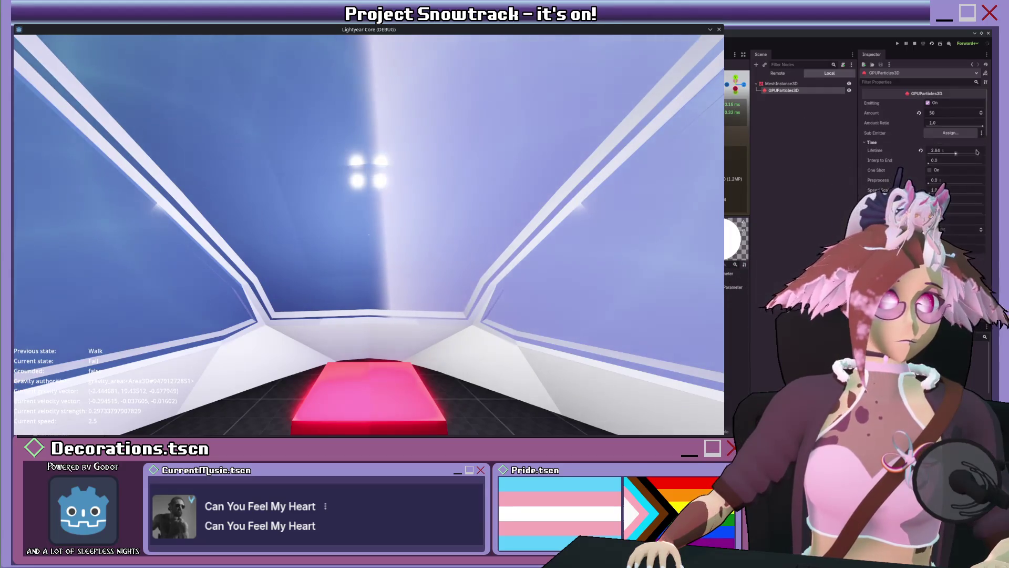
Adjust the GPUParticles3D Lifetime slider from 1.49 to about 1.58 while the game runs.
{"action": "left_click_drag", "start_coordinate": [954, 154], "coordinate": [955, 154]}
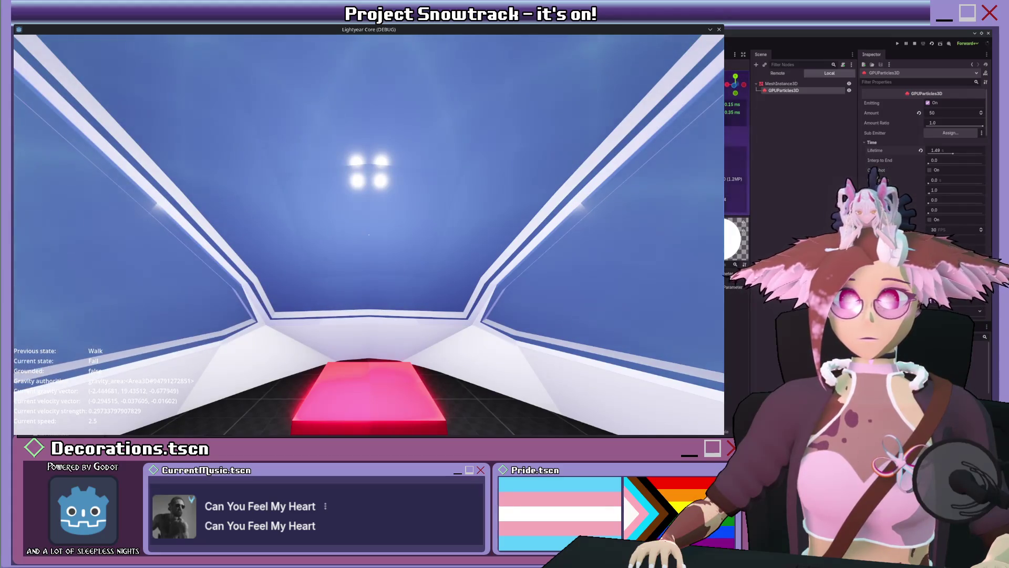
{"action": "left_click_drag", "start_coordinate": [953, 154], "coordinate": [955, 154]}
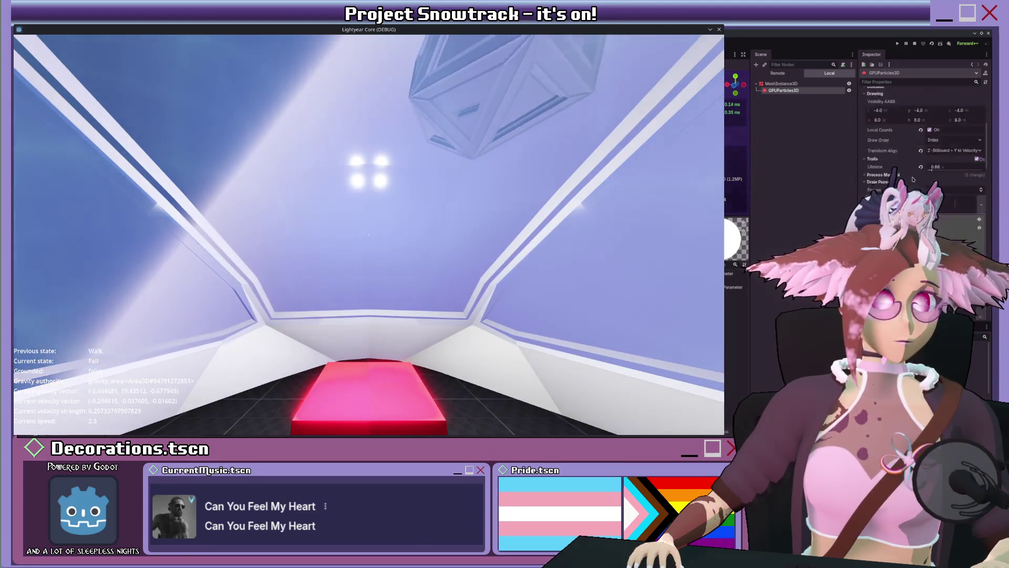
{"action": "scroll", "coordinate": [914, 175], "scroll_direction": "down", "scroll_amount": 5}
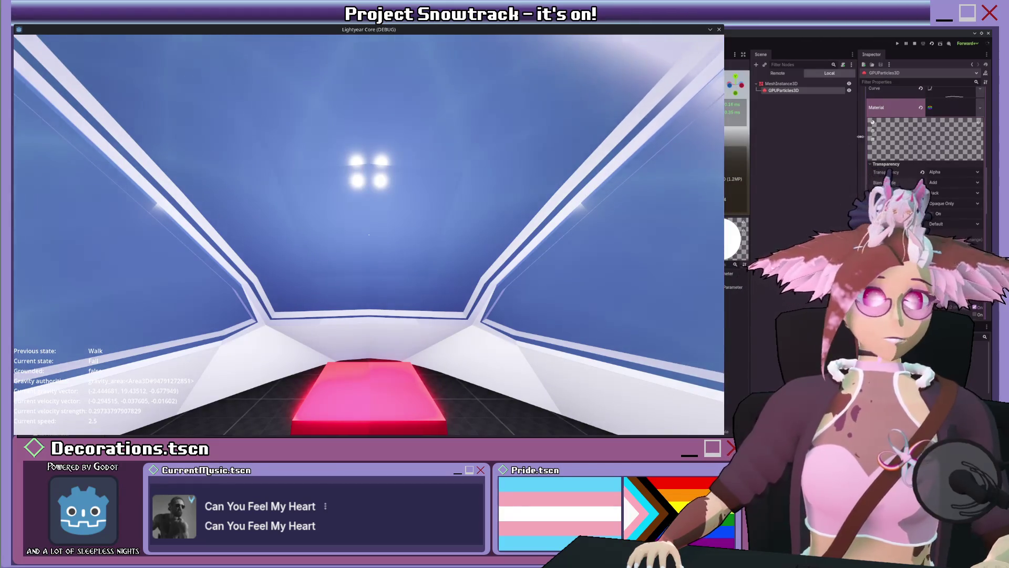
{"action": "scroll", "coordinate": [852, 145], "scroll_direction": "up", "scroll_amount": 5}
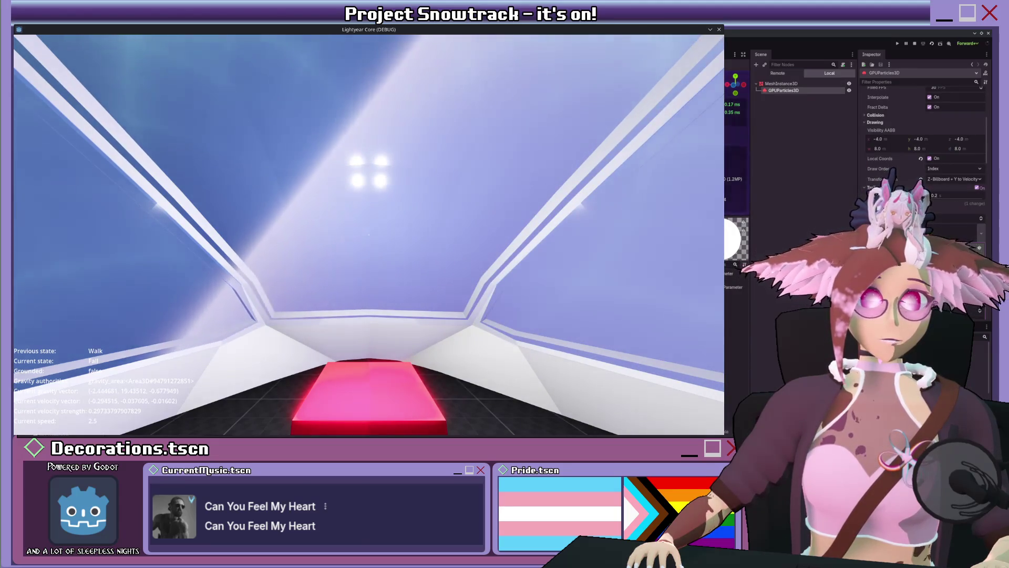
Duplicate GPUParticles3D with Ctrl+D and expand the copy's drawing settings.
{"action": "key", "text": "ctrl+d"}
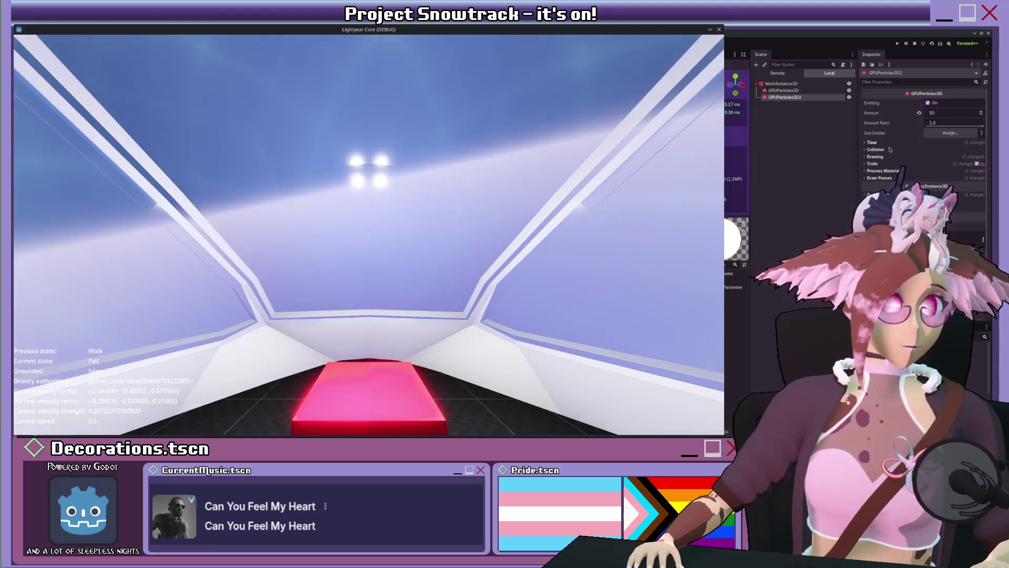
{"action": "left_click", "coordinate": [915, 157]}
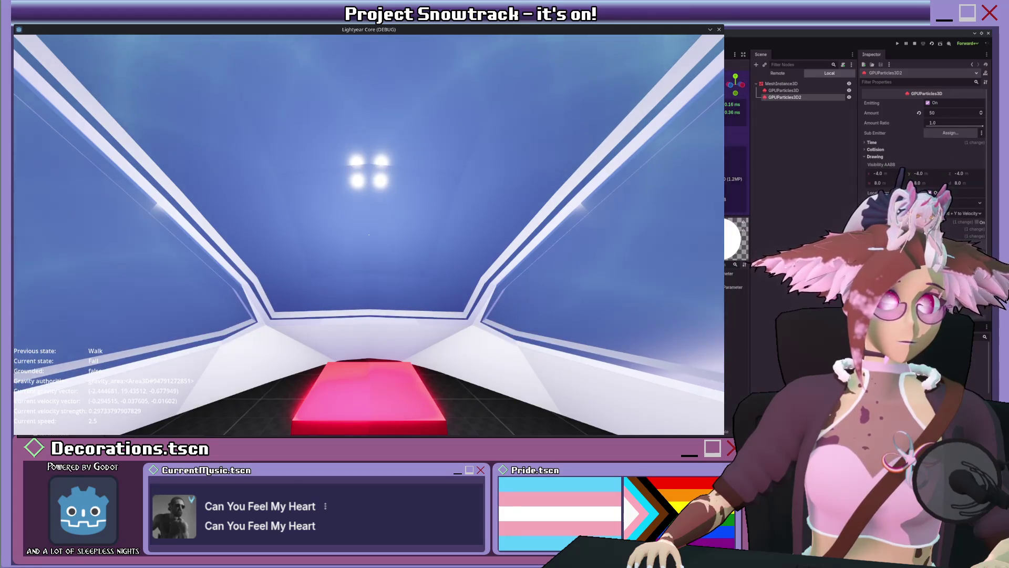
{"action": "scroll", "coordinate": [914, 158], "scroll_direction": "down", "scroll_amount": 3}
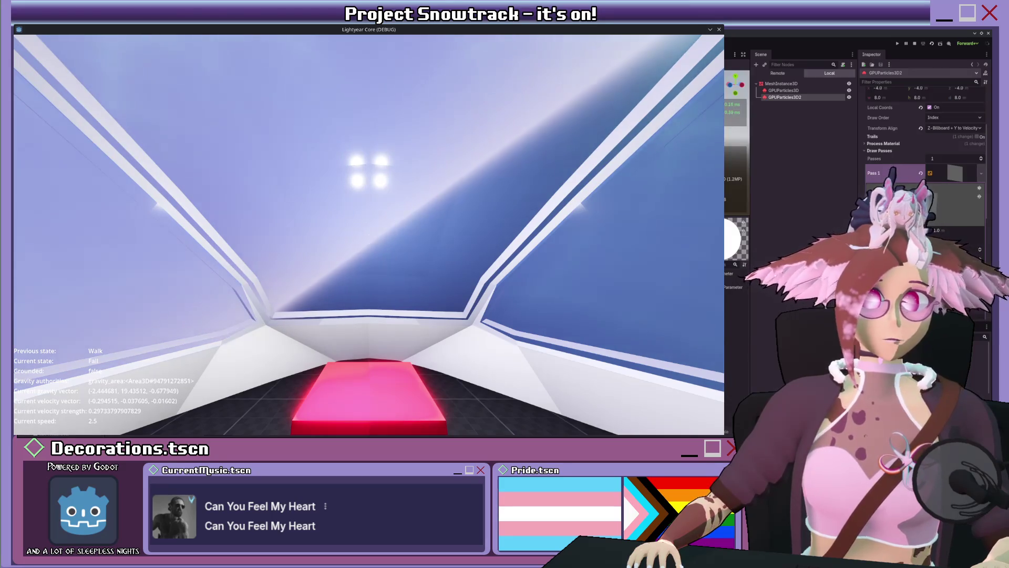
{"action": "scroll", "coordinate": [925, 157], "scroll_direction": "down", "scroll_amount": 4}
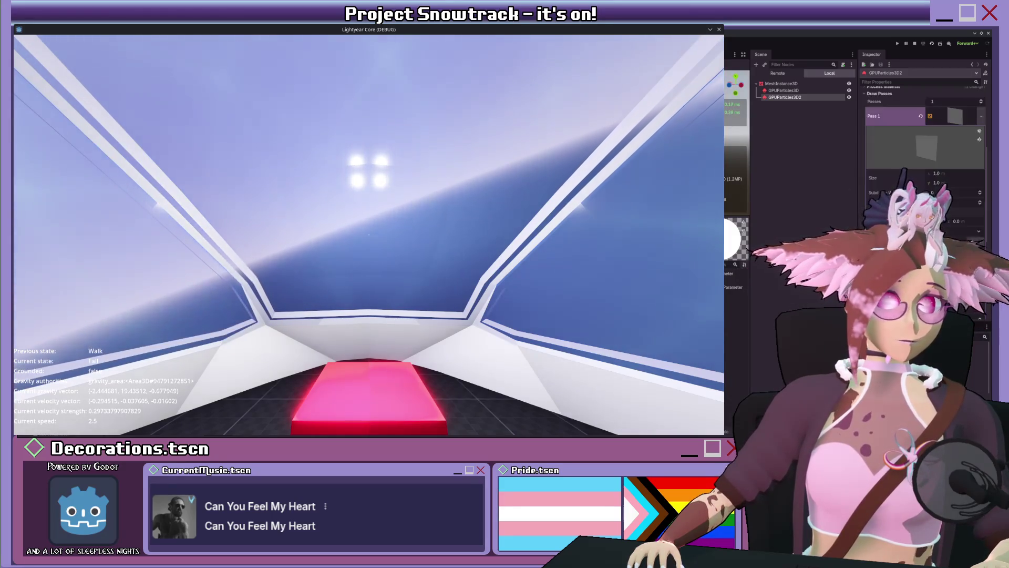
{"action": "scroll", "coordinate": [925, 157], "scroll_direction": "down", "scroll_amount": 5}
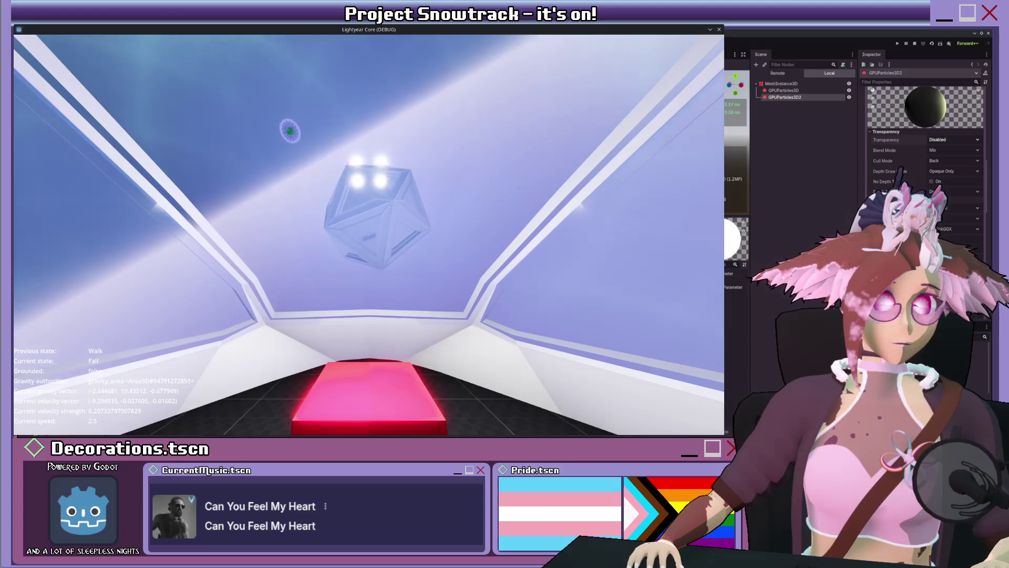
Set the copy's material Transparency to Alpha Scissor, then Alpha Hash, and stop the game.
{"action": "left_click", "coordinate": [953, 139]}
{"action": "left_click", "coordinate": [946, 169]}
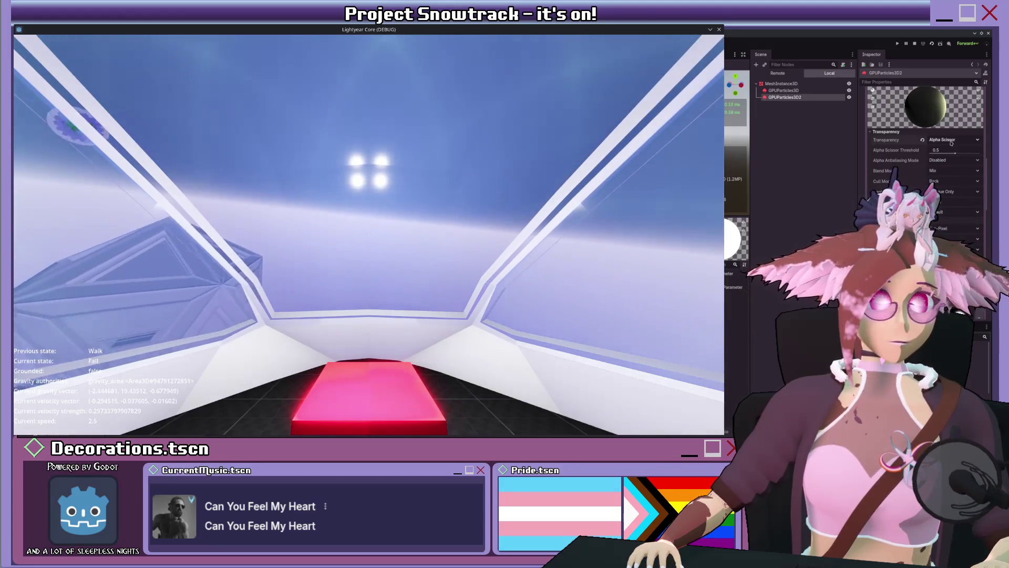
{"action": "left_click", "coordinate": [954, 139]}
{"action": "left_click", "coordinate": [946, 179]}
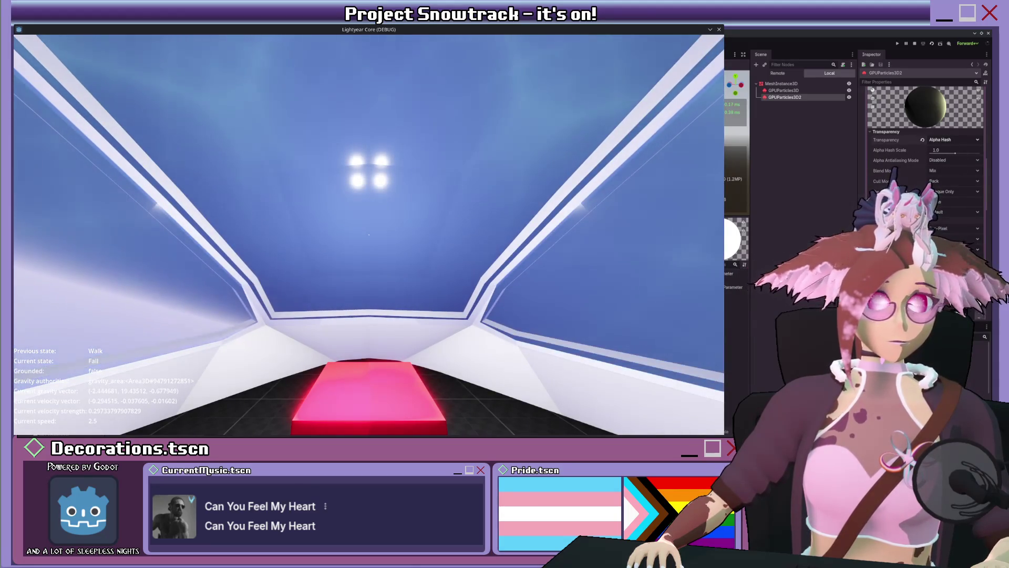
{"action": "scroll", "coordinate": [925, 148], "scroll_direction": "down", "scroll_amount": 2}
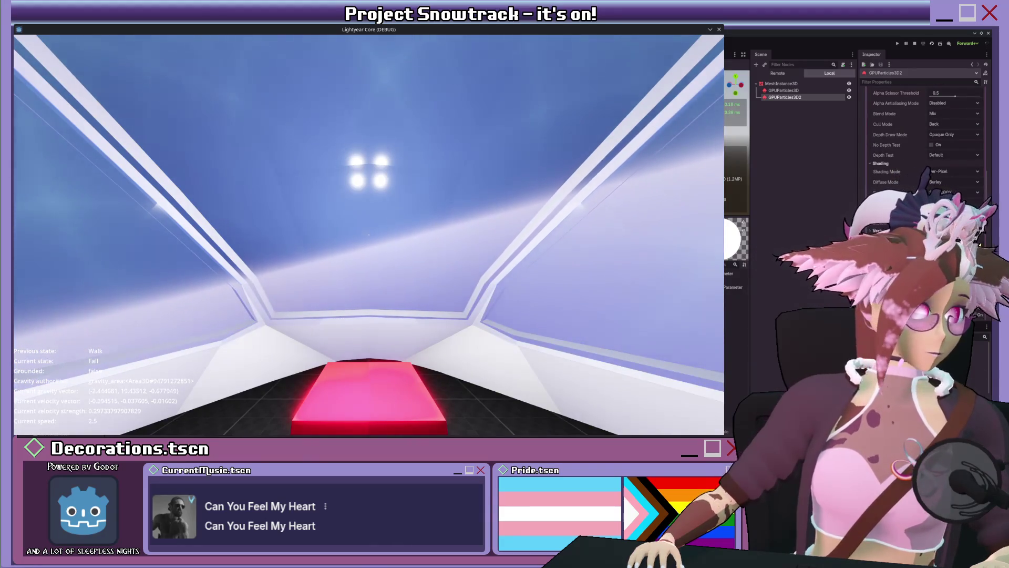
{"action": "key", "text": "F8"}
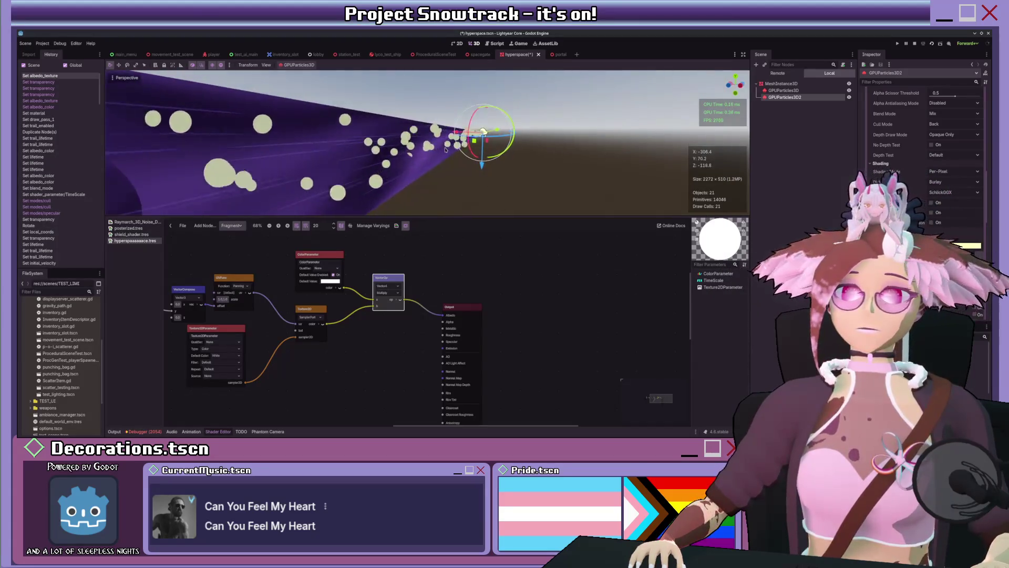
Set the duplicate emitter's Amount to 23, then 10, then 3.
{"action": "scroll", "coordinate": [464, 161], "scroll_direction": "up", "scroll_amount": 2}
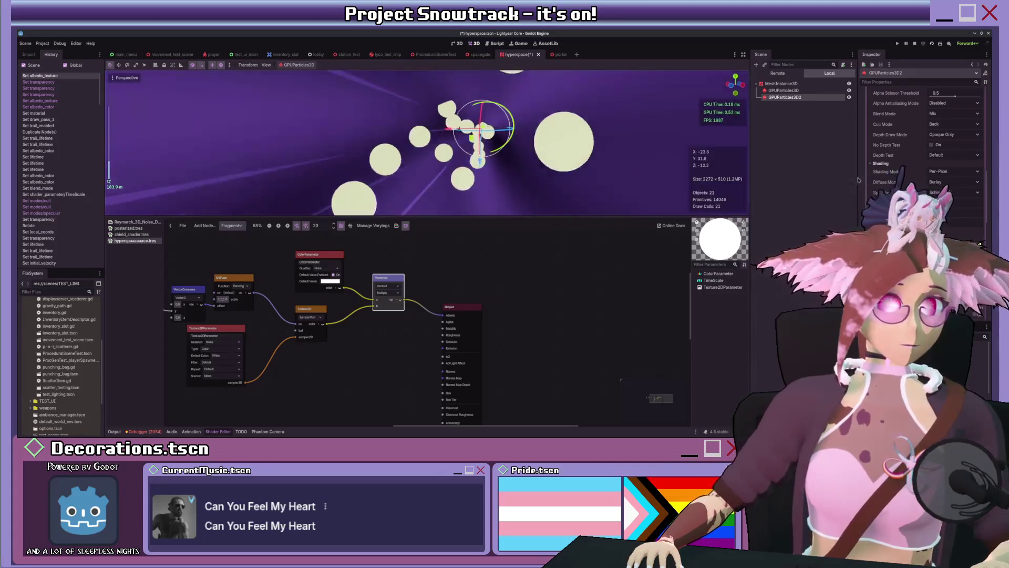
{"action": "scroll", "coordinate": [933, 114], "scroll_direction": "up", "scroll_amount": 10}
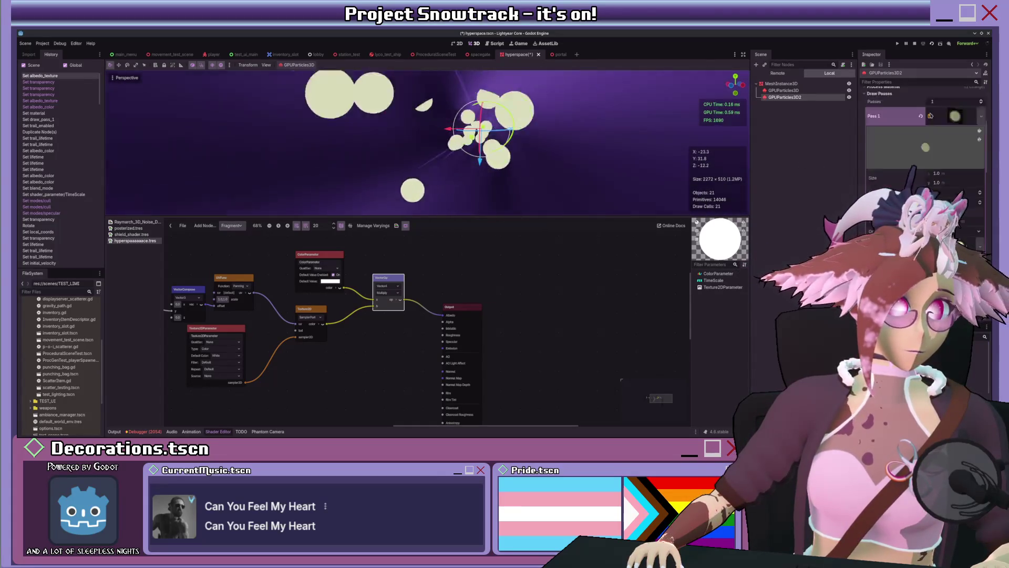
{"action": "left_click", "coordinate": [934, 114]}
{"action": "type", "text": "23"}
{"action": "key", "text": "Return"}
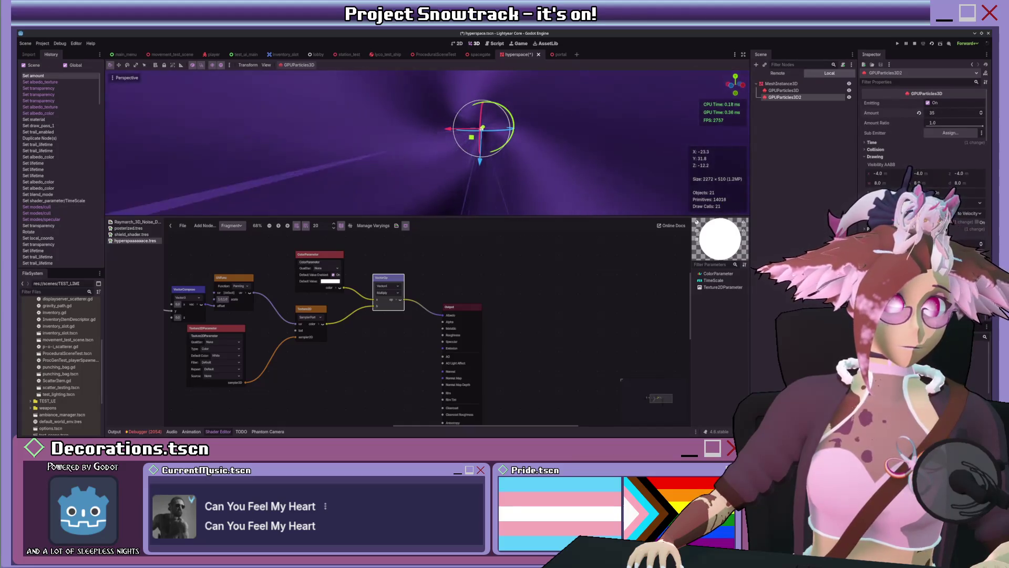
{"action": "type", "text": "10"}
{"action": "key", "text": "Return"}
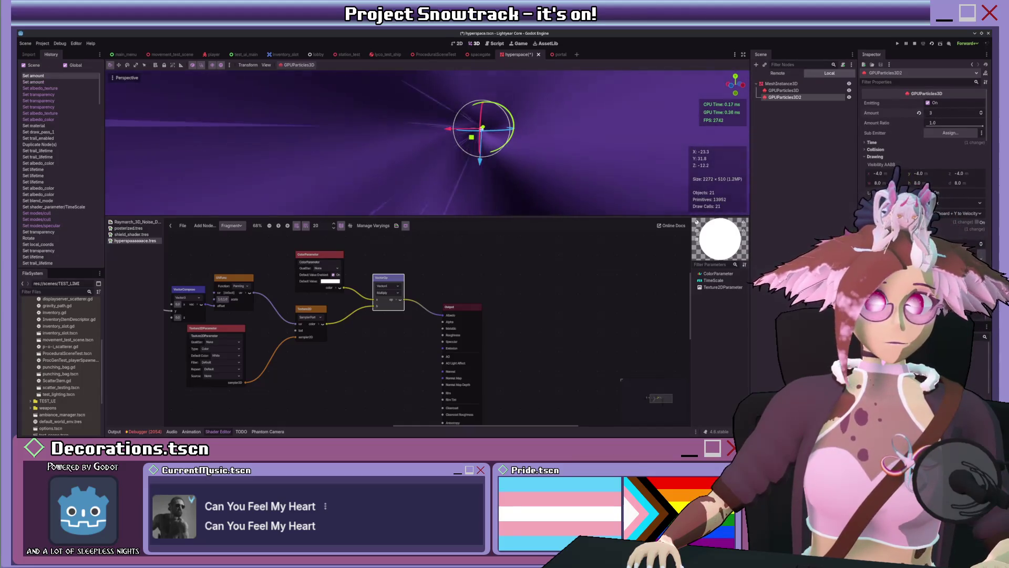
{"action": "key", "text": "Return"}
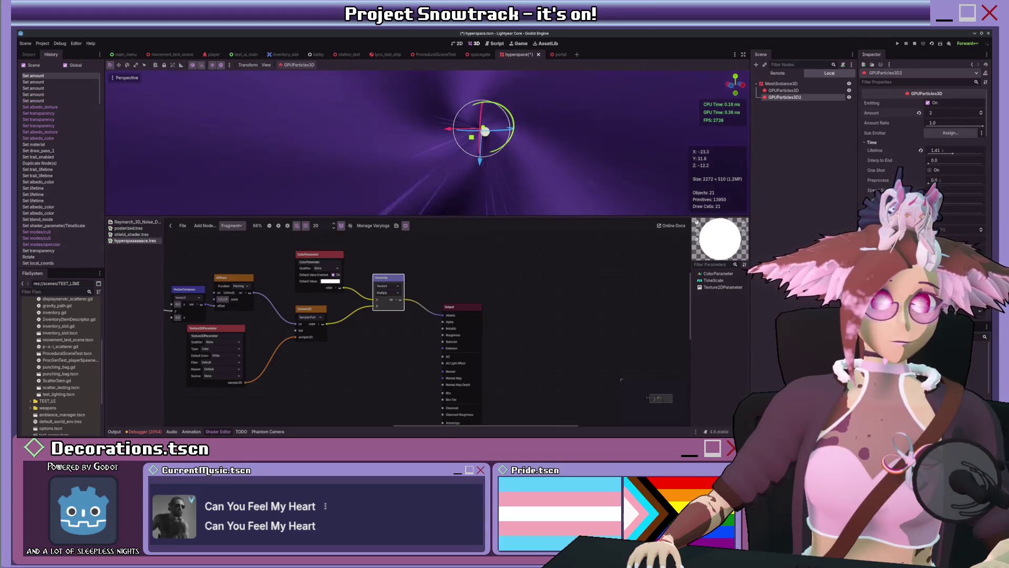
Set Explosiveness to 0.44 and lengthen the particle Lifetime to 6.62.
{"action": "left_click_drag", "start_coordinate": [941, 201], "coordinate": [982, 201]}
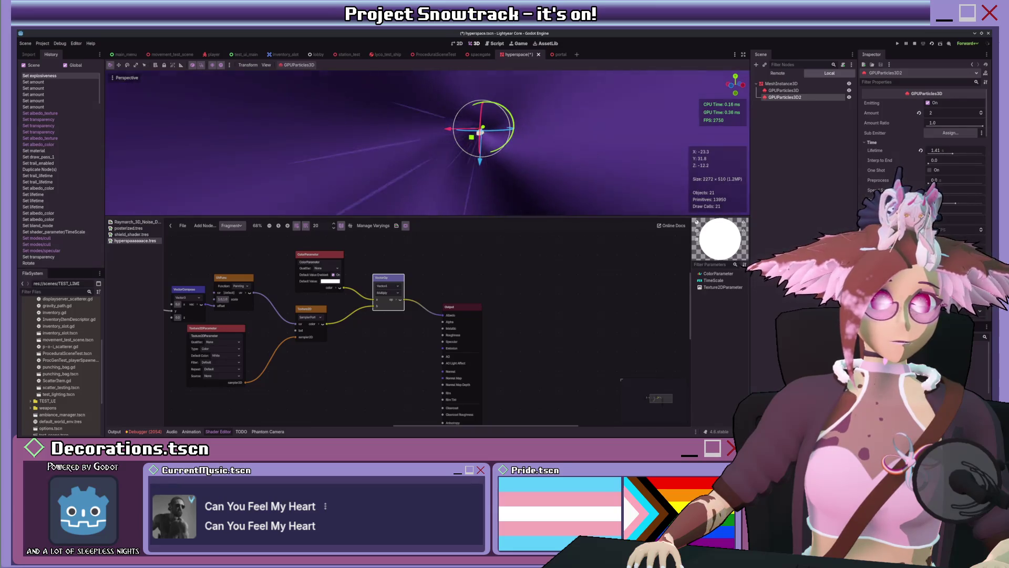
{"action": "left_click", "coordinate": [954, 204]}
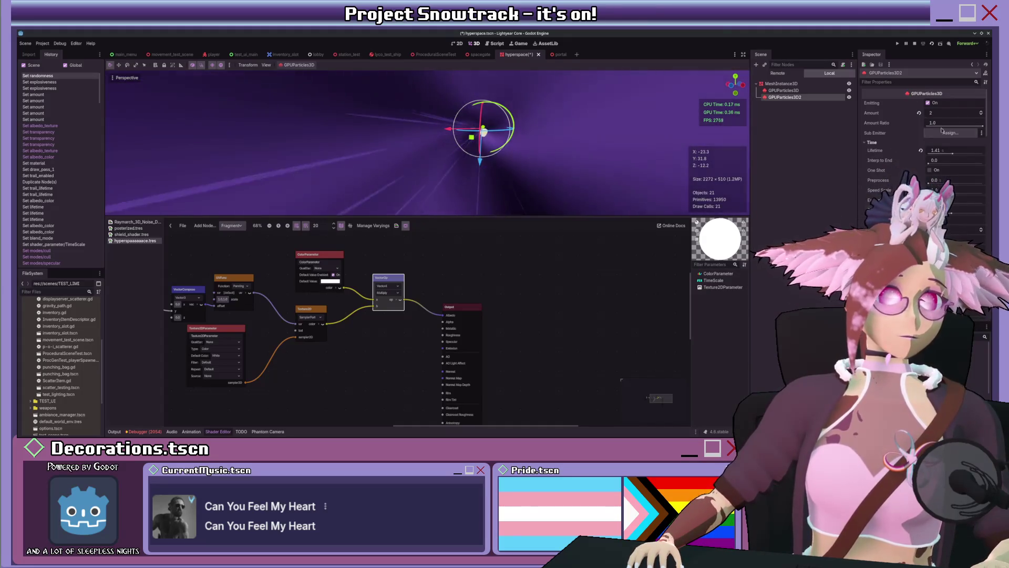
{"action": "mouse_move", "coordinate": [939, 150]}
{"action": "left_mouse_down"}
{"action": "mouse_move", "coordinate": [968, 128]}
{"action": "mouse_move", "coordinate": [953, 135]}
{"action": "mouse_move", "coordinate": [947, 115]}
{"action": "left_mouse_up"}
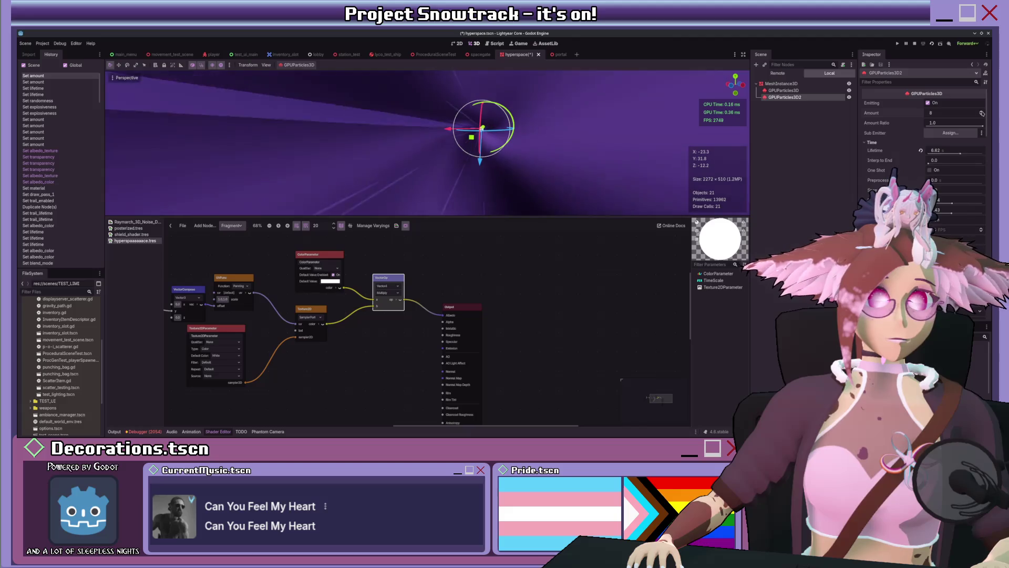
Step the particle Amount up to 10 and back down to 7.
{"action": "left_click", "coordinate": [982, 112]}
{"action": "left_click", "coordinate": [982, 112]}
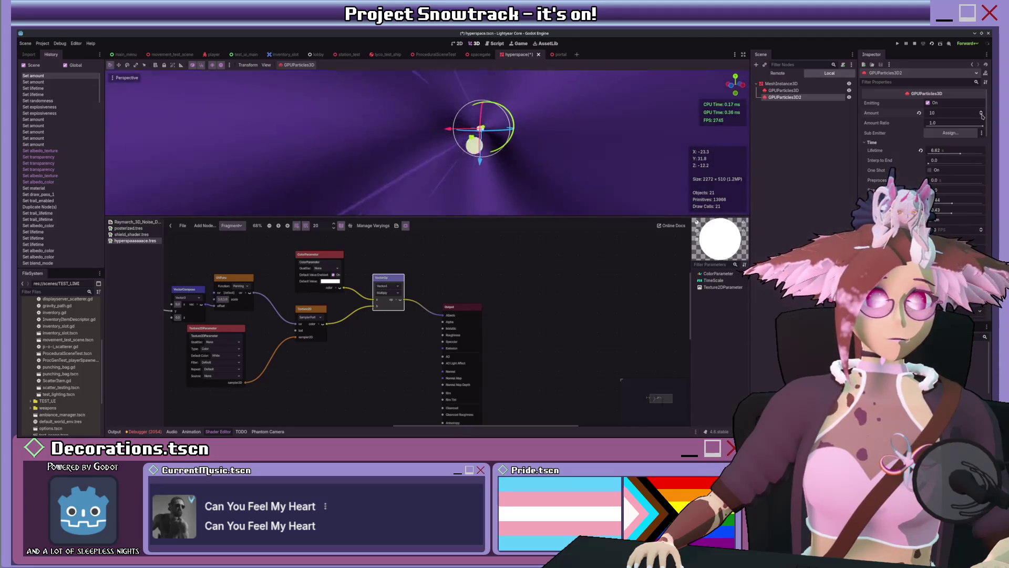
{"action": "left_click", "coordinate": [981, 115]}
{"action": "left_click", "coordinate": [982, 116]}
{"action": "left_click", "coordinate": [981, 116]}
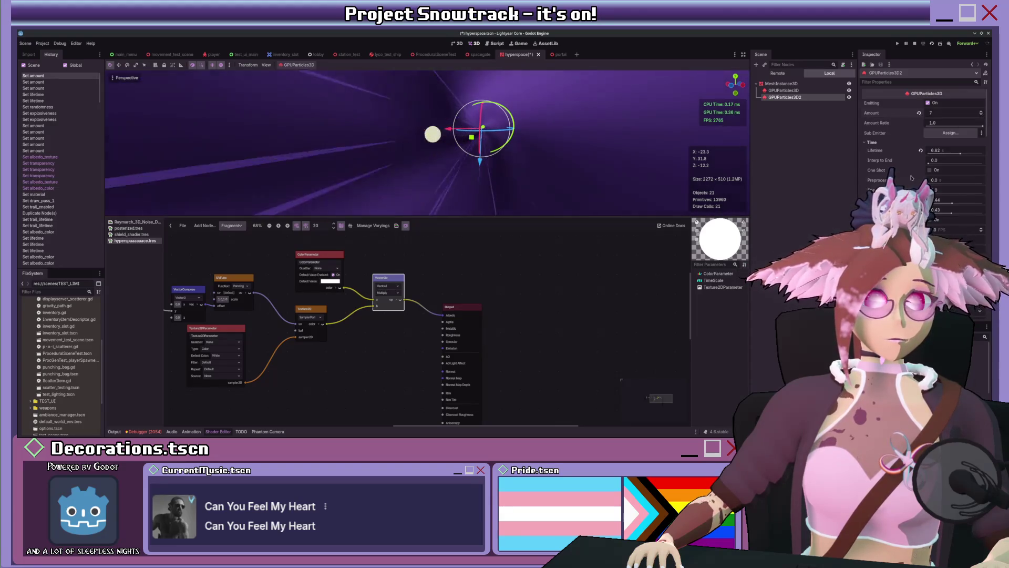
Set the particles' Transform Align to a Billboard option.
{"action": "scroll", "coordinate": [918, 167], "scroll_direction": "down", "scroll_amount": 3}
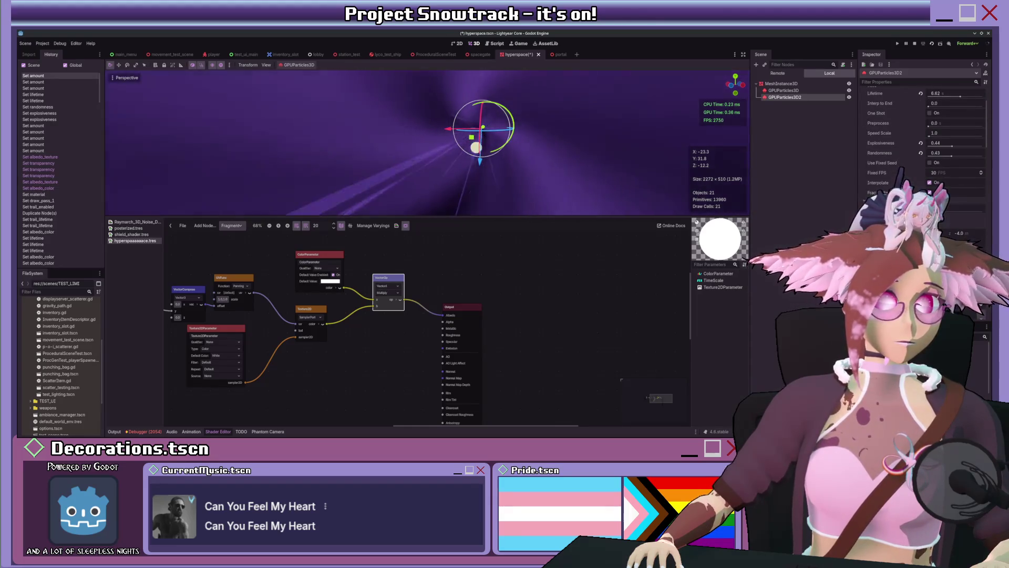
{"action": "scroll", "coordinate": [918, 167], "scroll_direction": "down", "scroll_amount": 2}
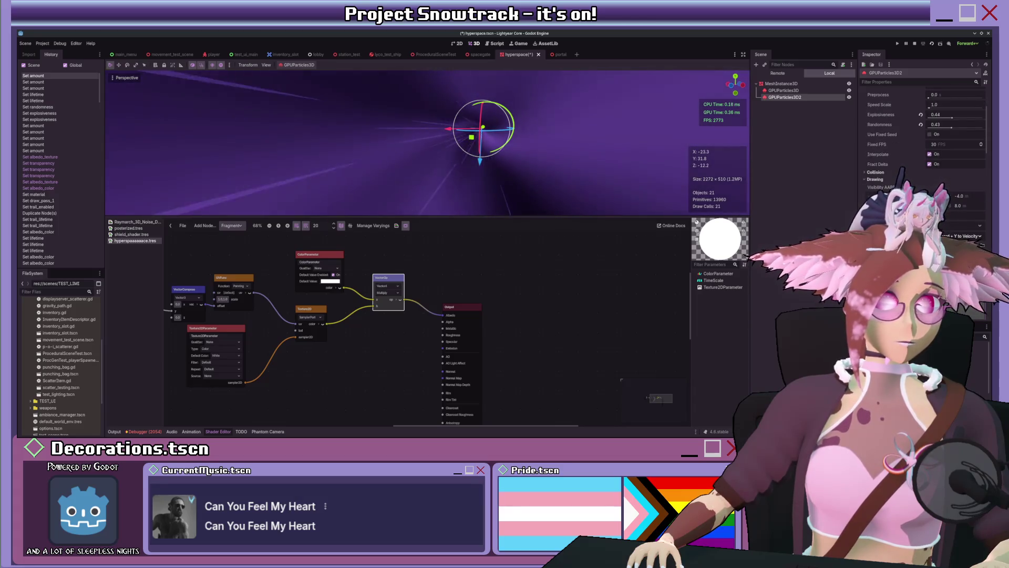
{"action": "left_click", "coordinate": [960, 236]}
{"action": "left_click", "coordinate": [951, 257]}
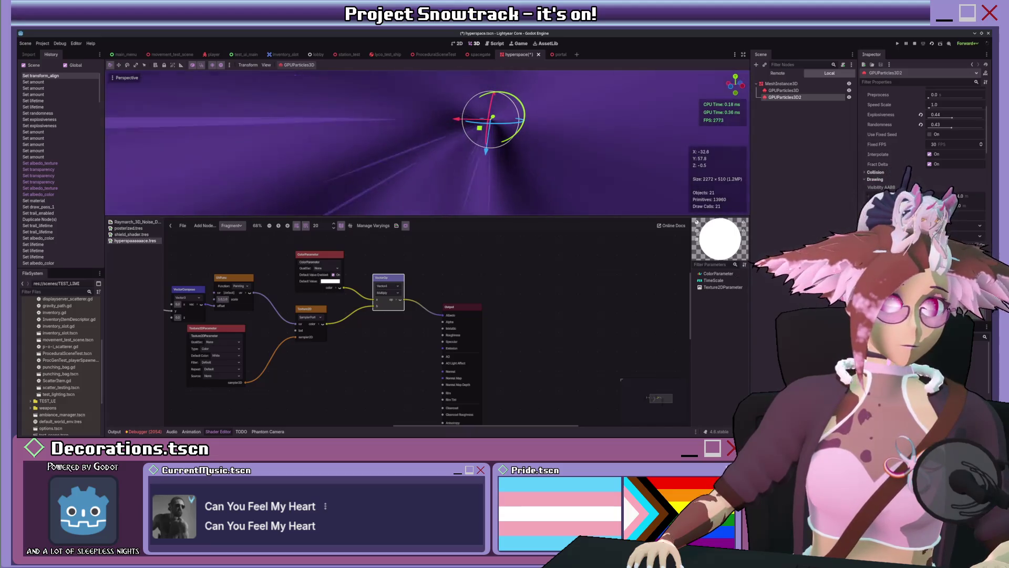
Set GPUParticles3D2's QuadMesh orientation to Face Z and frame the emitter inside the tunnel.
{"action": "scroll", "coordinate": [950, 229], "scroll_direction": "down", "scroll_amount": 5}
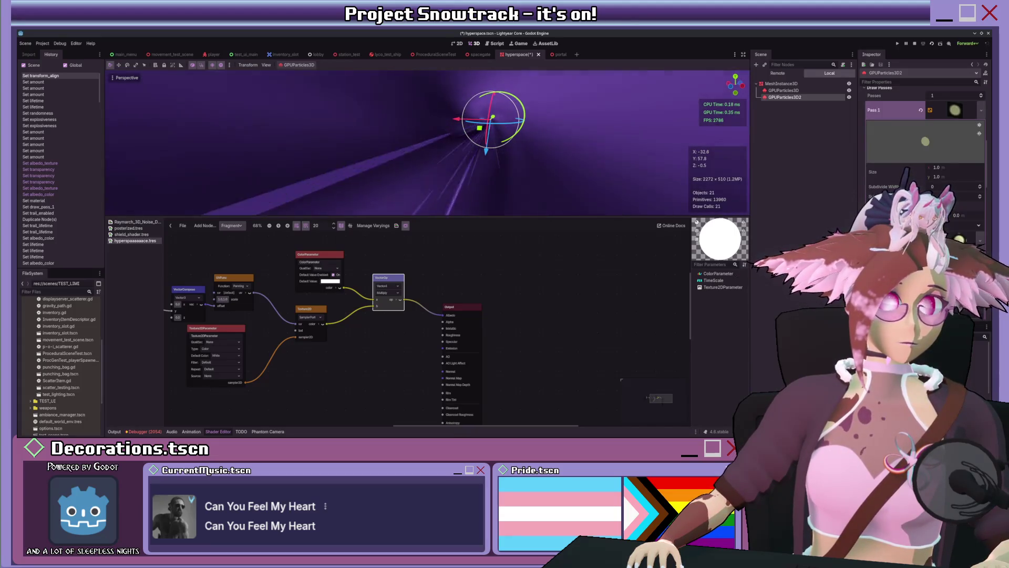
{"action": "mouse_move", "coordinate": [564, 131]}
{"action": "left_mouse_down"}
{"action": "mouse_move", "coordinate": [512, 173]}
{"action": "mouse_move", "coordinate": [456, 171]}
{"action": "left_mouse_up"}
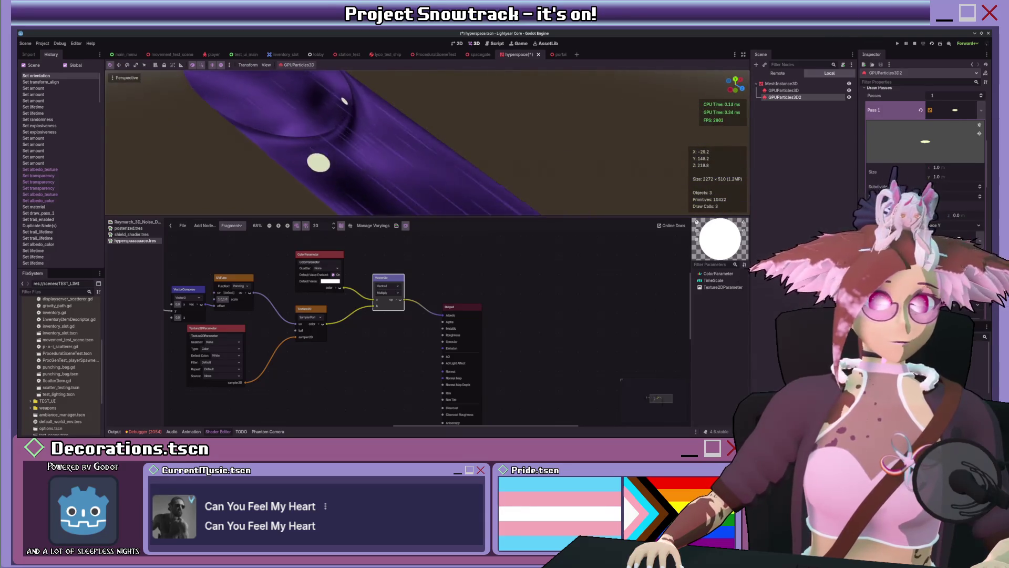
{"action": "scroll", "coordinate": [924, 158], "scroll_direction": "down", "scroll_amount": 3}
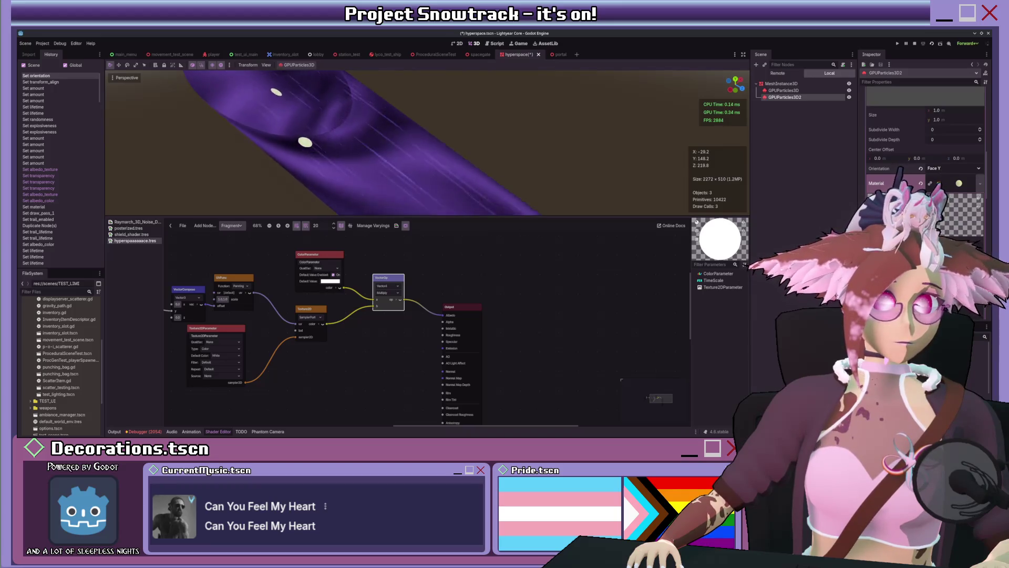
{"action": "scroll", "coordinate": [925, 157], "scroll_direction": "down", "scroll_amount": 5}
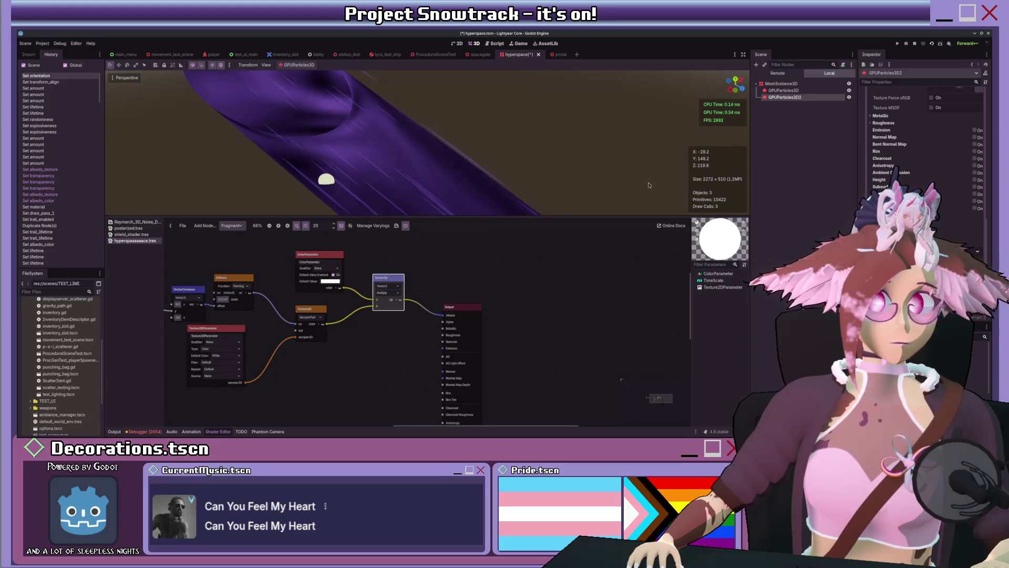
{"action": "scroll", "coordinate": [925, 179], "scroll_direction": "up", "scroll_amount": 5}
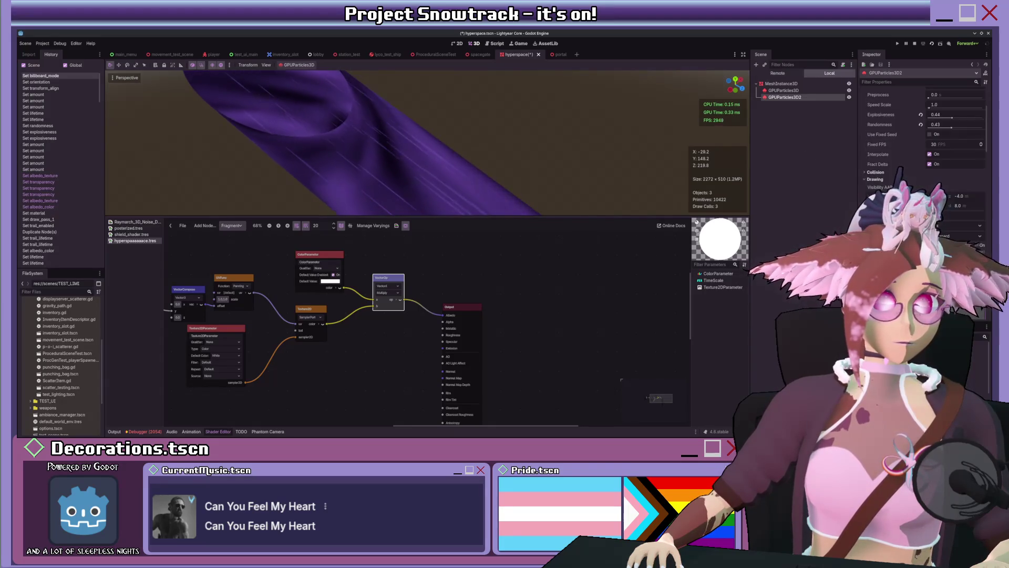
{"action": "key", "text": "w"}
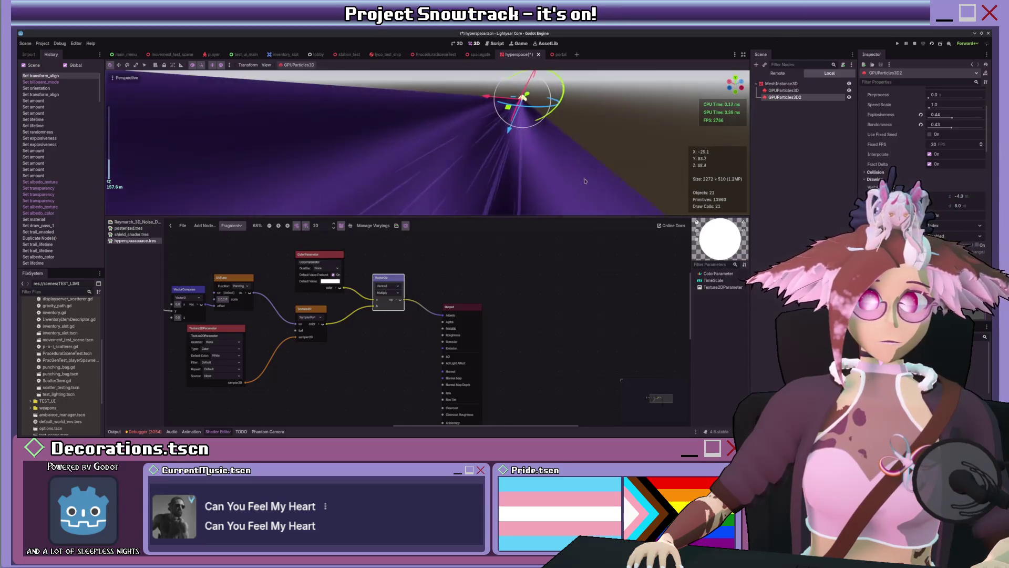
{"action": "scroll", "coordinate": [925, 158], "scroll_direction": "down", "scroll_amount": 3}
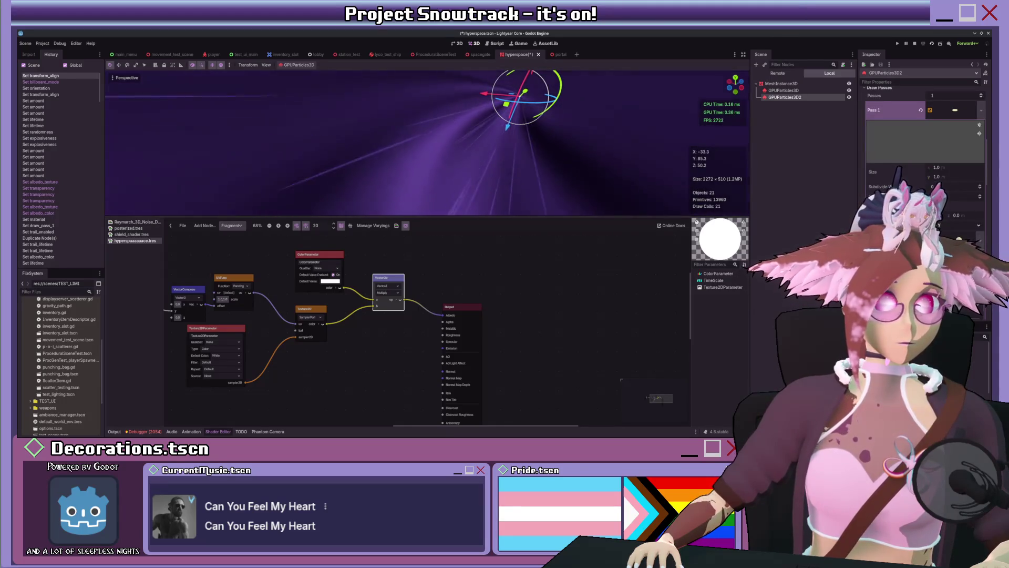
{"action": "left_click", "coordinate": [949, 226]}
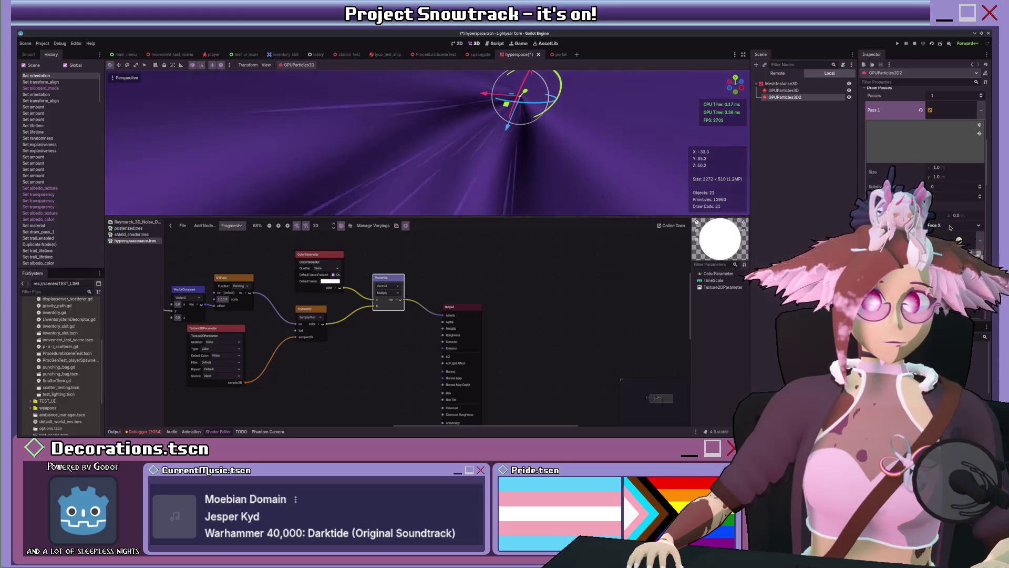
{"action": "left_click", "coordinate": [934, 233]}
{"action": "key", "text": "w"}
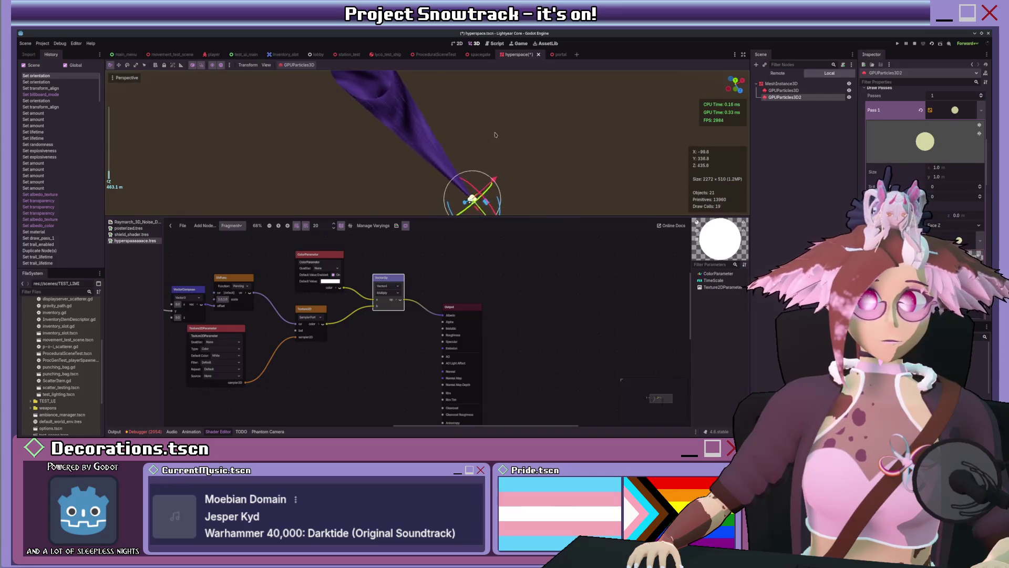
{"action": "scroll", "coordinate": [925, 157], "scroll_direction": "down", "scroll_amount": 5}
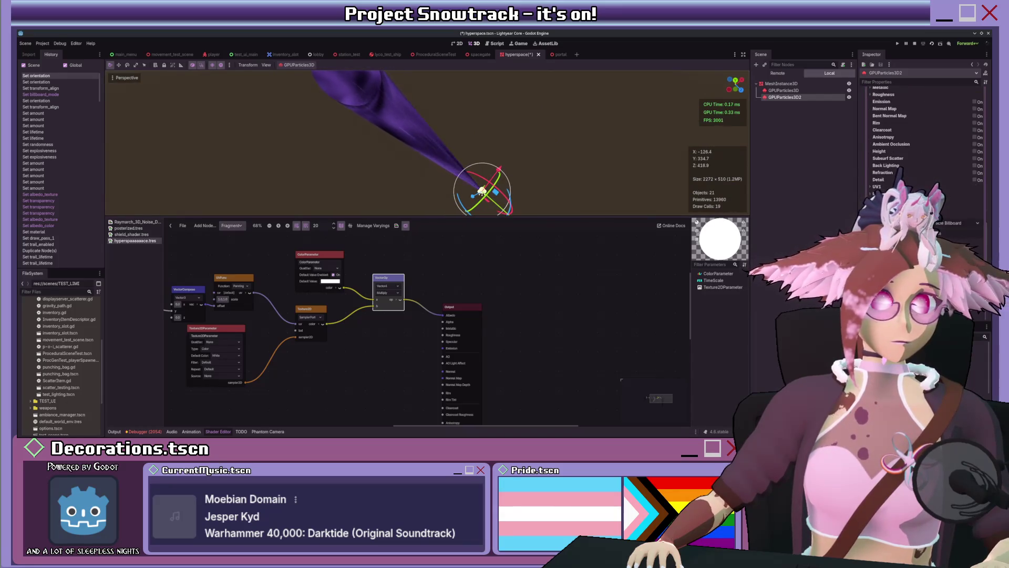
{"action": "key", "text": "f"}
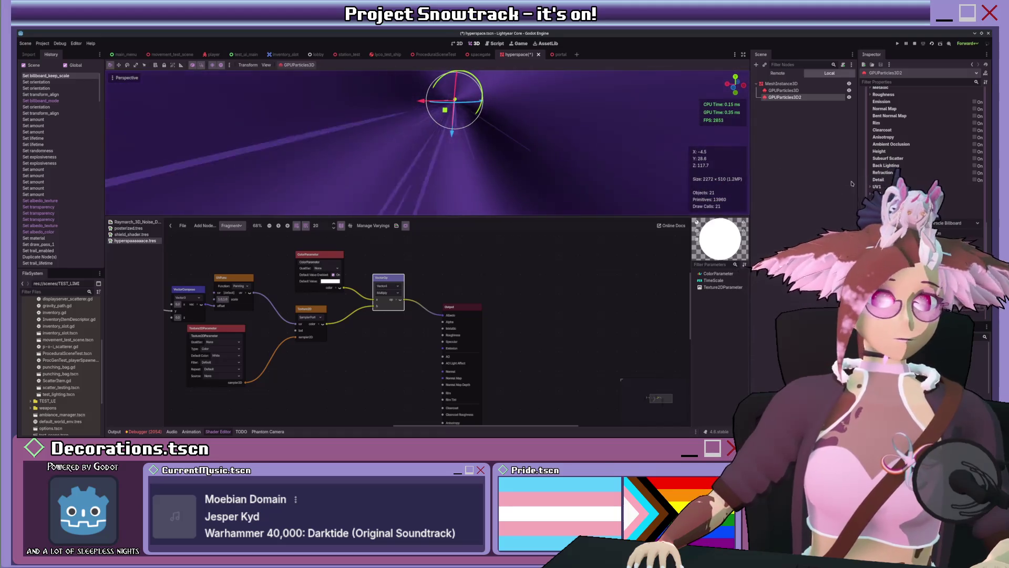
Enable Emission on the particle material and assign a white Emission Texture.
{"action": "scroll", "coordinate": [531, 136], "scroll_direction": "down", "scroll_amount": 2}
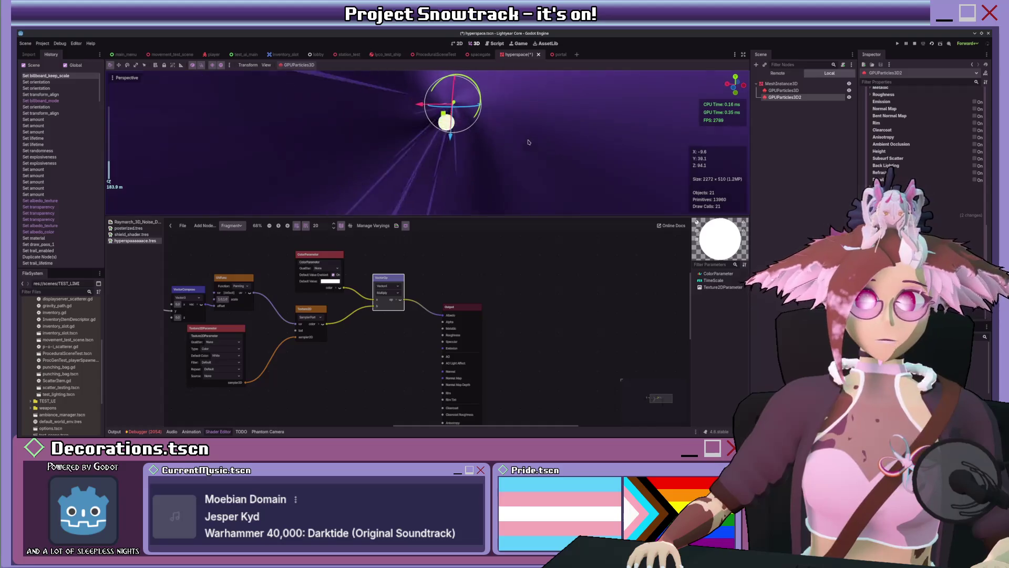
{"action": "scroll", "coordinate": [903, 145], "scroll_direction": "up", "scroll_amount": 2}
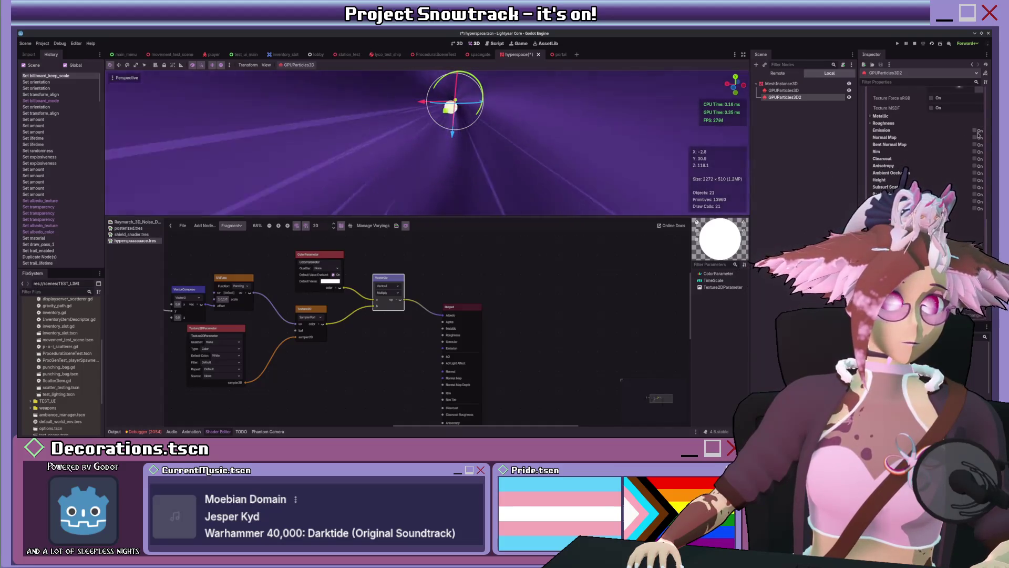
{"action": "left_click", "coordinate": [974, 130]}
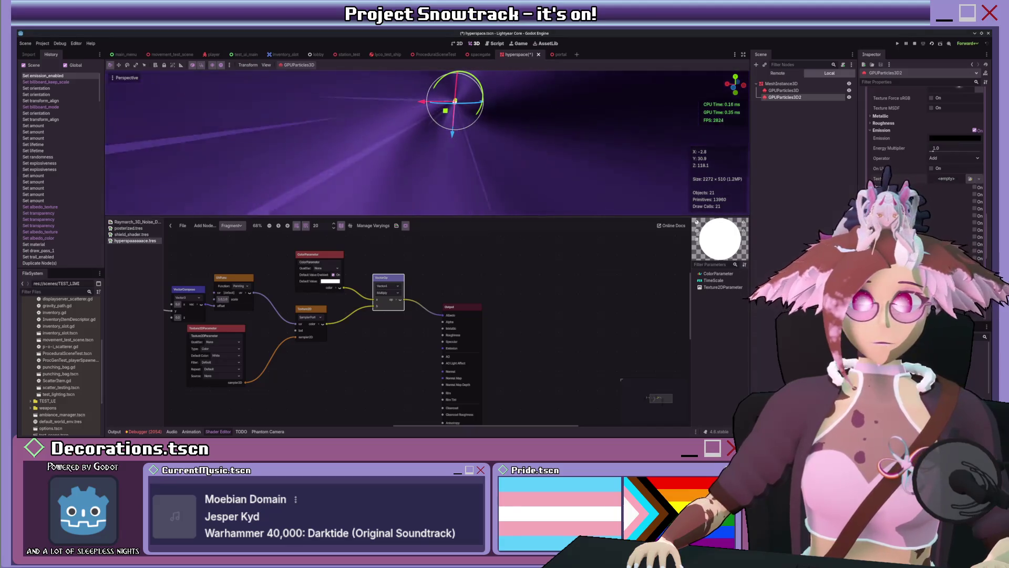
{"action": "left_click", "coordinate": [946, 178]}
Change the particle material's Render Priority in the Render section.
{"action": "scroll", "coordinate": [638, 146], "scroll_direction": "down", "scroll_amount": 3}
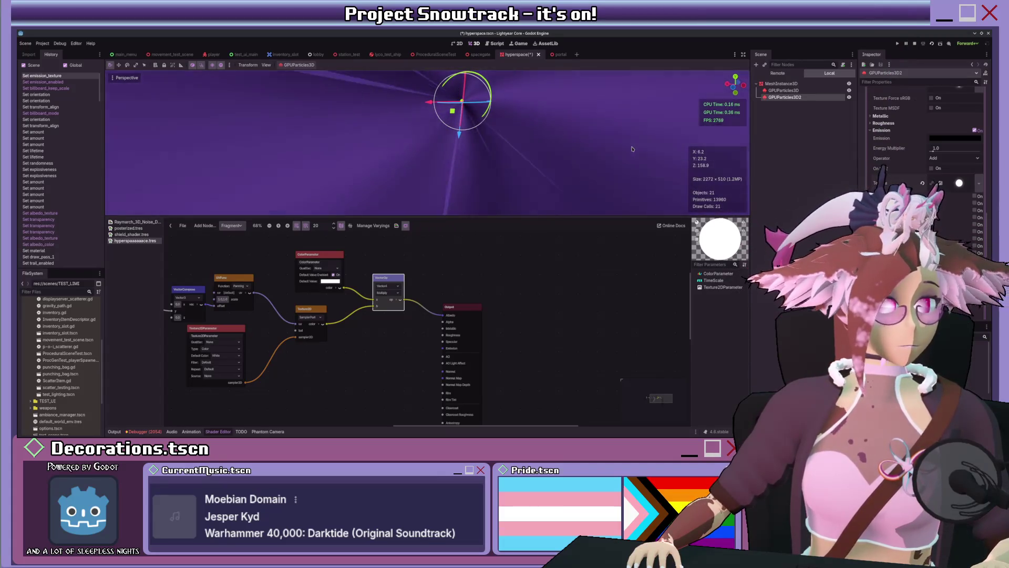
{"action": "scroll", "coordinate": [633, 148], "scroll_direction": "up", "scroll_amount": 5}
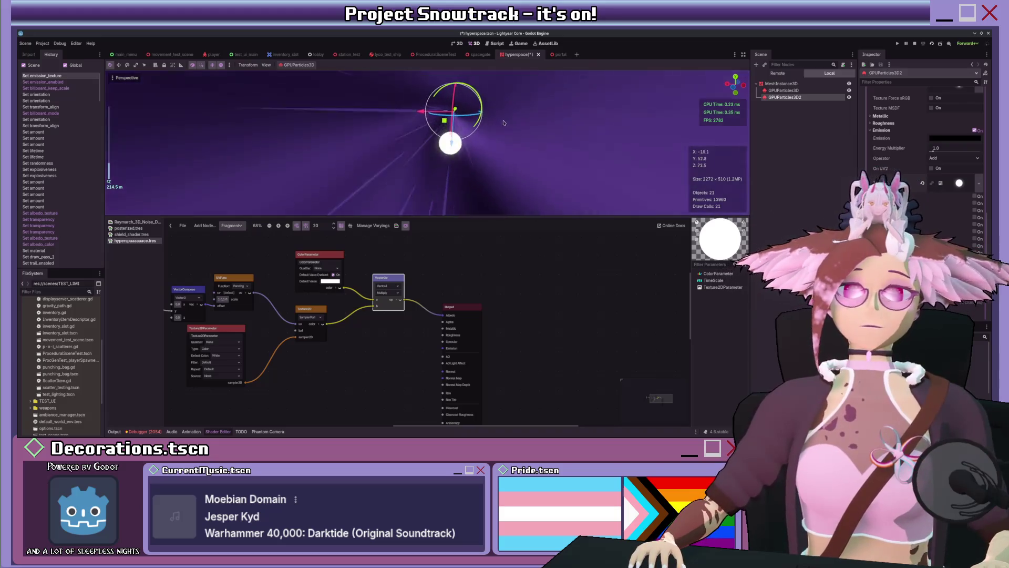
{"action": "scroll", "coordinate": [924, 137], "scroll_direction": "up", "scroll_amount": 3}
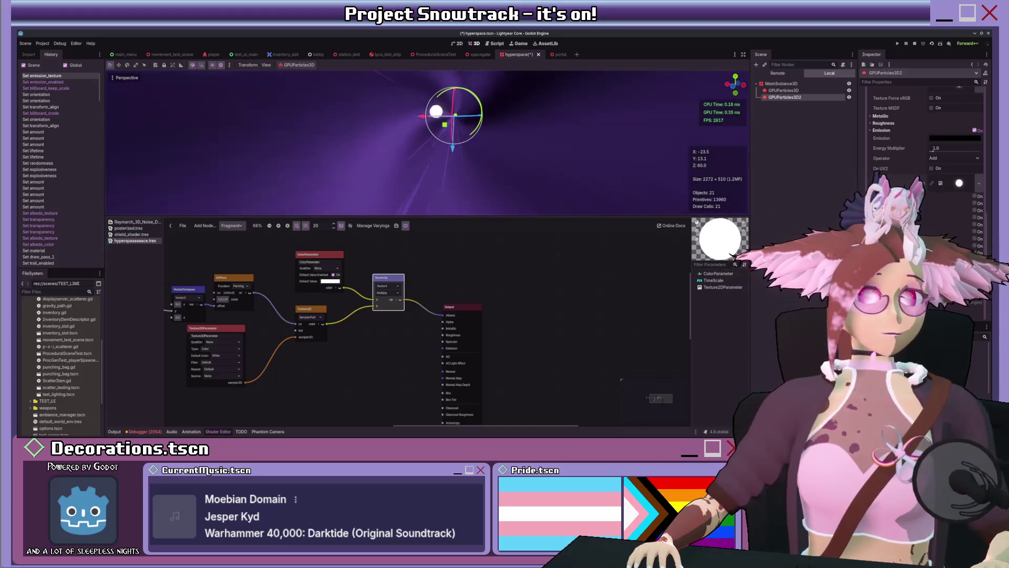
{"action": "scroll", "coordinate": [925, 137], "scroll_direction": "up", "scroll_amount": 2}
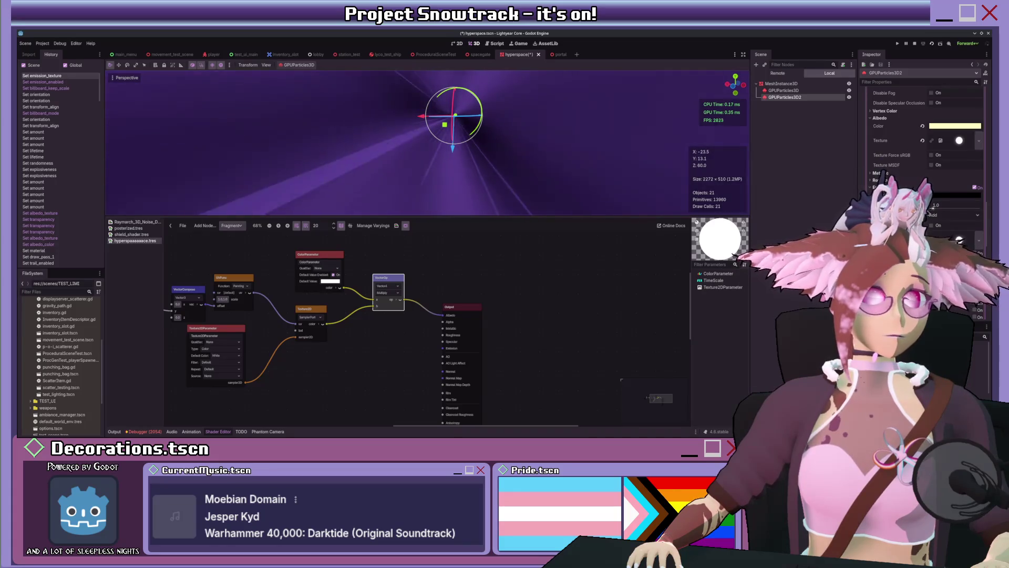
{"action": "scroll", "coordinate": [925, 137], "scroll_direction": "down", "scroll_amount": 5}
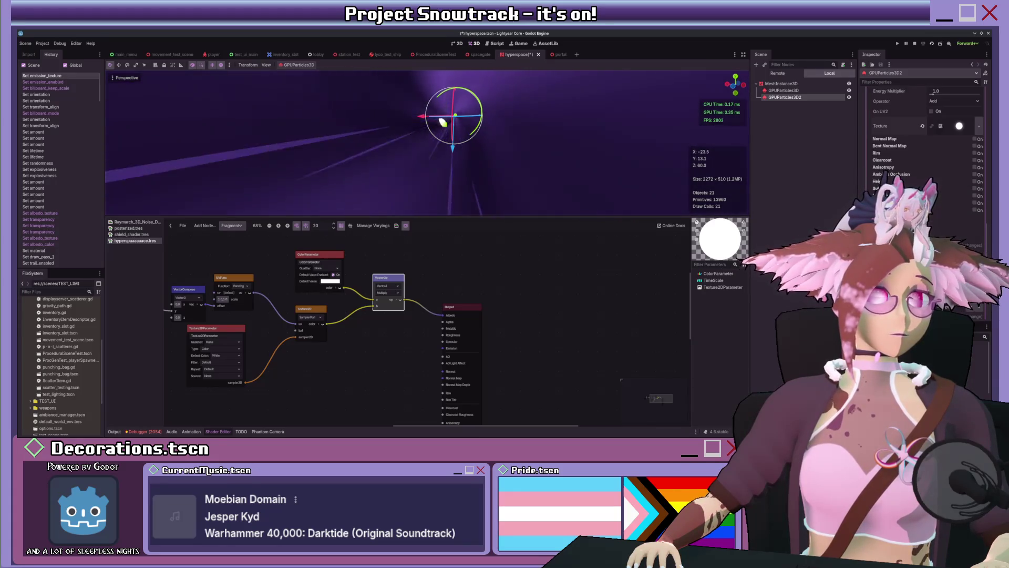
{"action": "scroll", "coordinate": [925, 137], "scroll_direction": "down", "scroll_amount": 4}
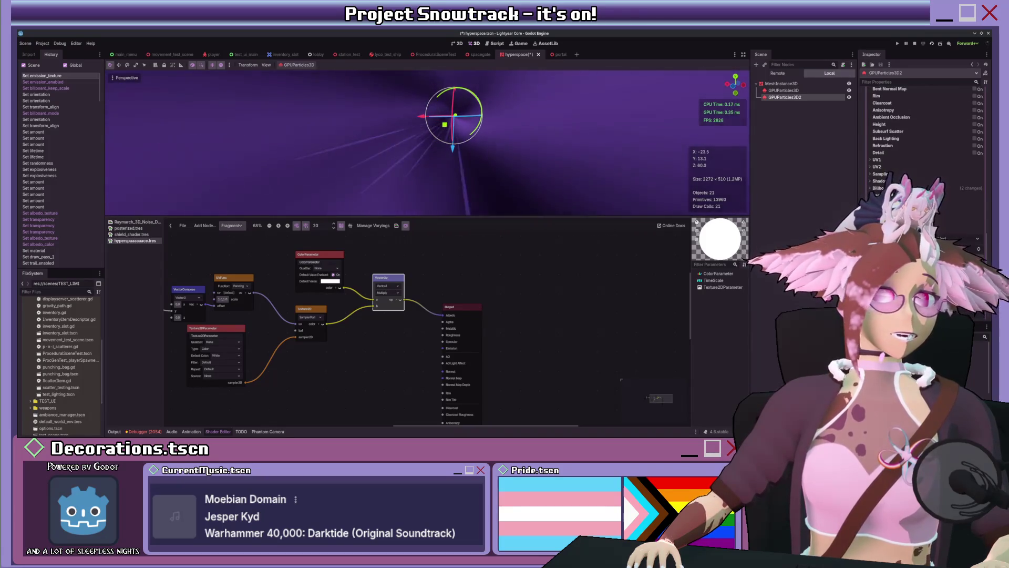
{"action": "scroll", "coordinate": [912, 127], "scroll_direction": "up", "scroll_amount": 10}
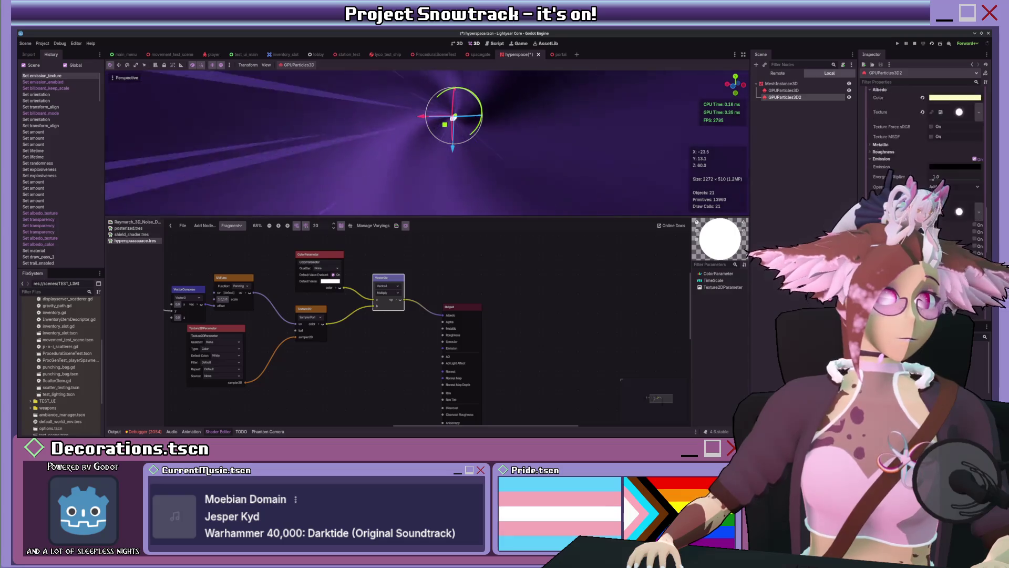
{"action": "scroll", "coordinate": [907, 132], "scroll_direction": "down", "scroll_amount": 10}
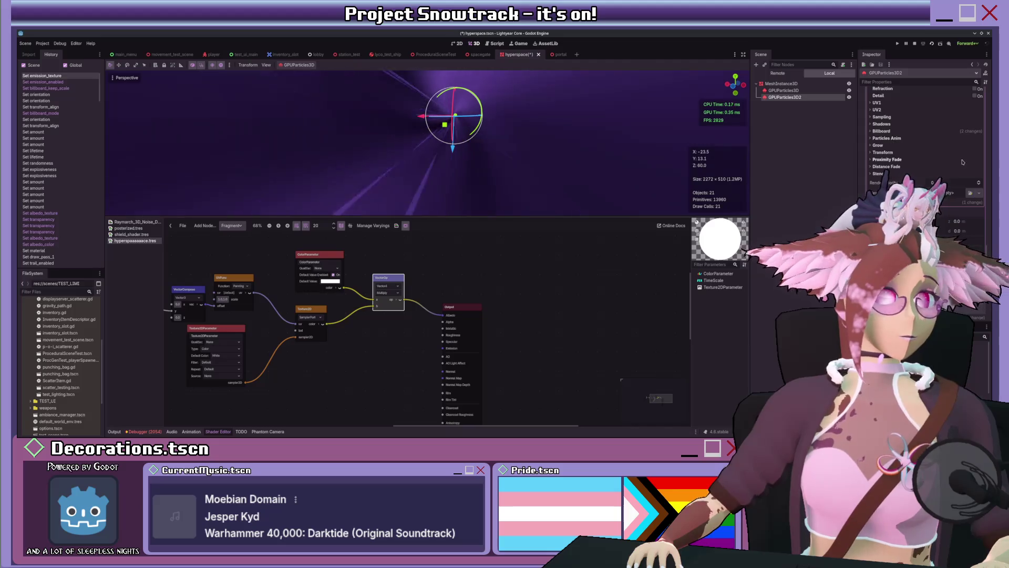
{"action": "left_click", "coordinate": [979, 183]}
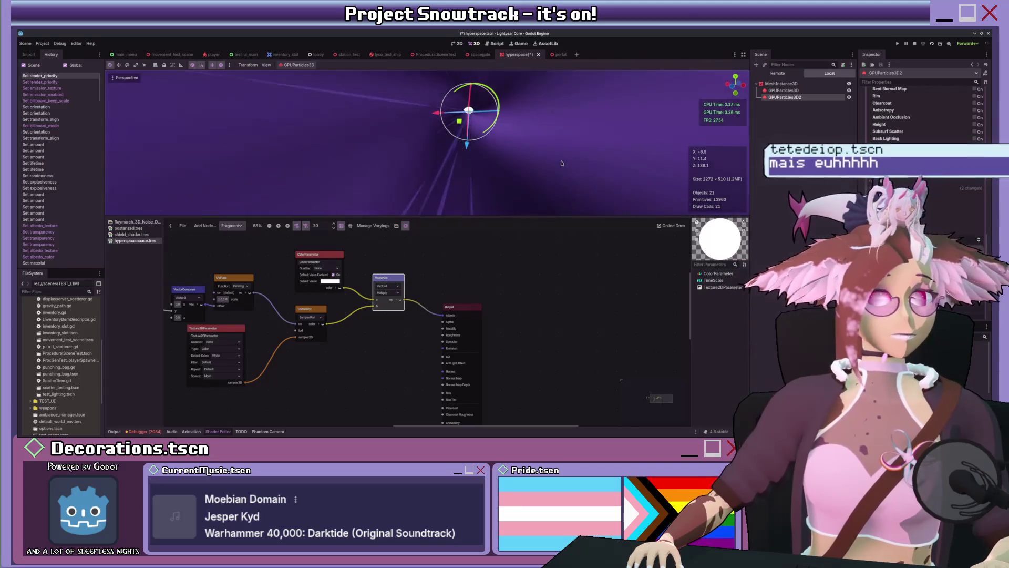
Review the material's Specular Mode, Vertex Color and Albedo settings, and enter a new particle scale.
{"action": "scroll", "coordinate": [532, 141], "scroll_direction": "down", "scroll_amount": 2}
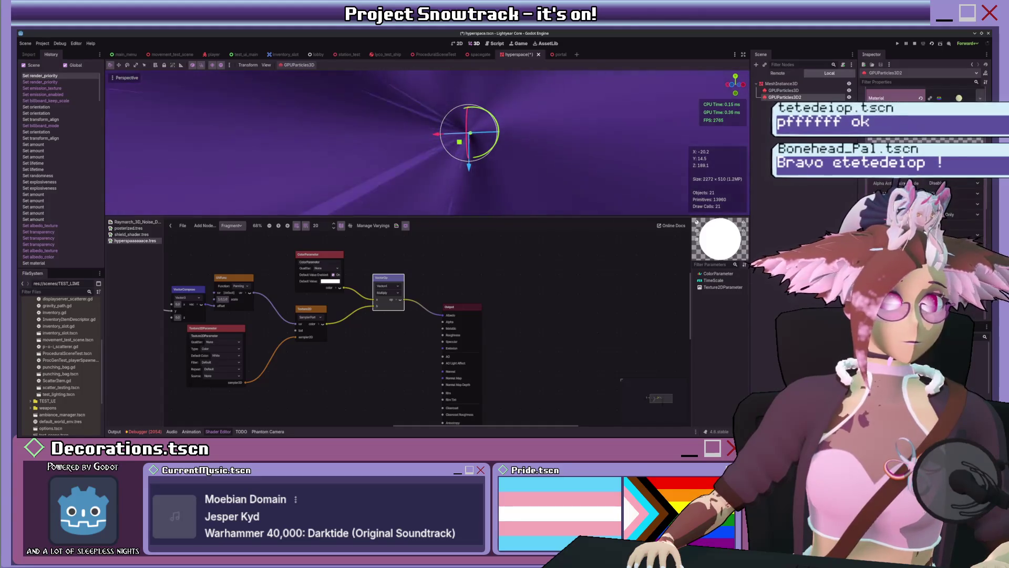
{"action": "scroll", "coordinate": [925, 210], "scroll_direction": "down", "scroll_amount": 5}
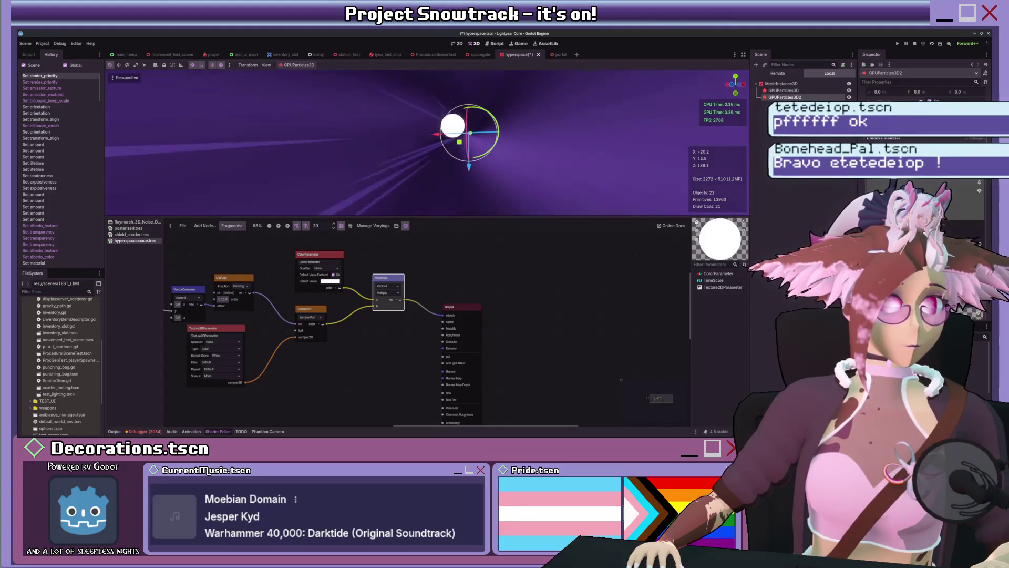
{"action": "scroll", "coordinate": [925, 210], "scroll_direction": "down", "scroll_amount": 5}
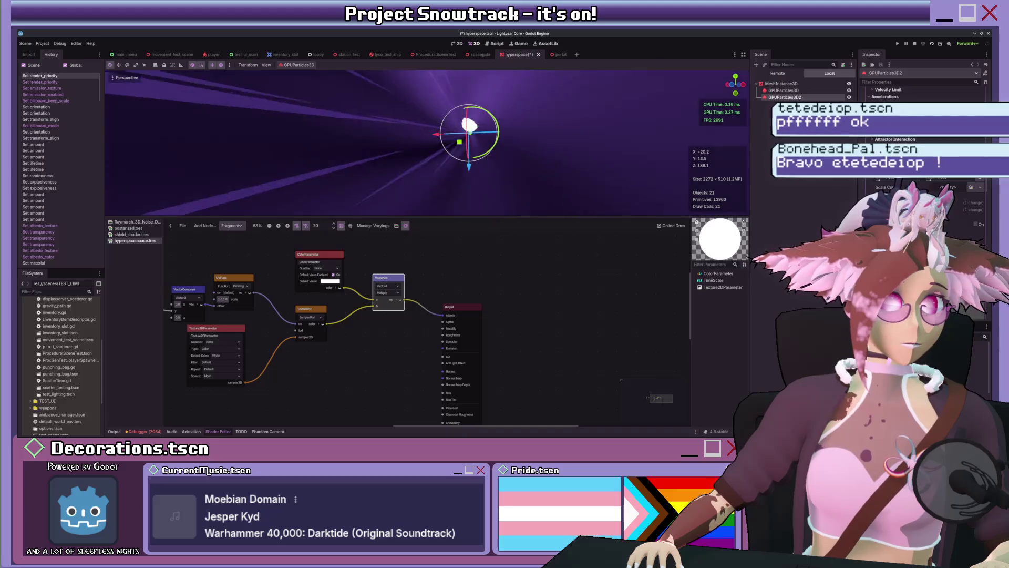
{"action": "key", "text": "Return"}
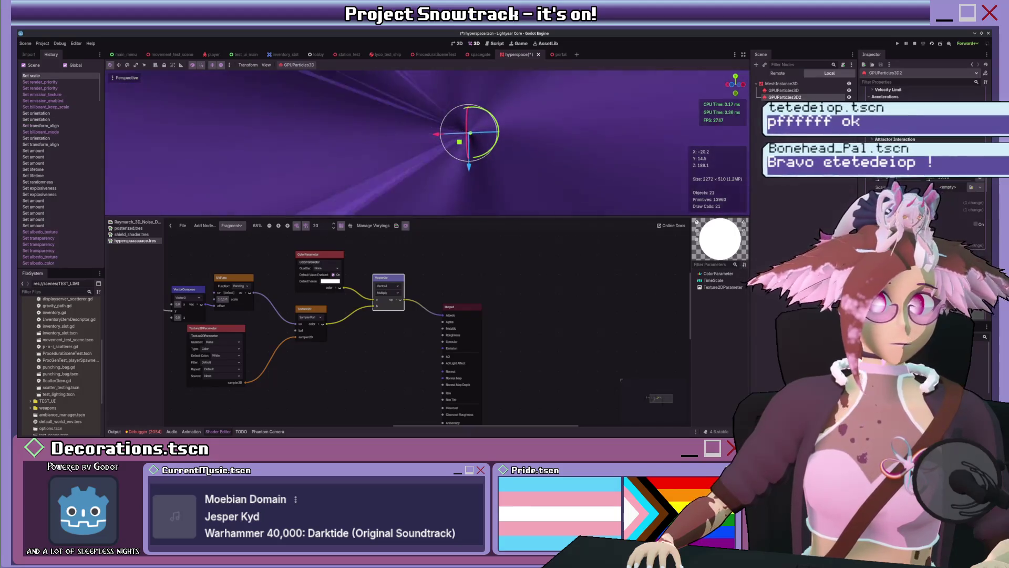
{"action": "scroll", "coordinate": [925, 158], "scroll_direction": "down", "scroll_amount": 5}
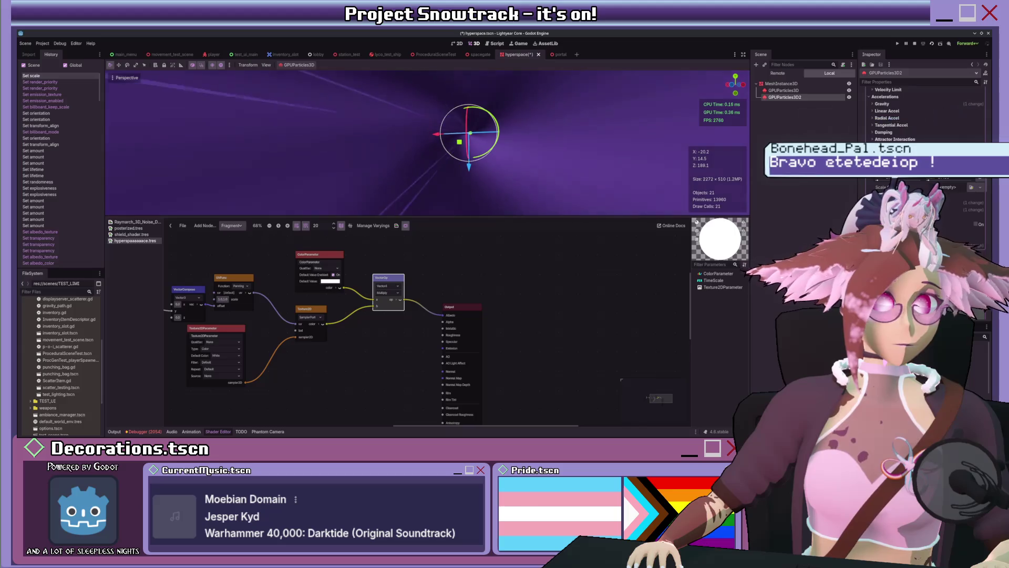
{"action": "scroll", "coordinate": [925, 157], "scroll_direction": "down", "scroll_amount": 5}
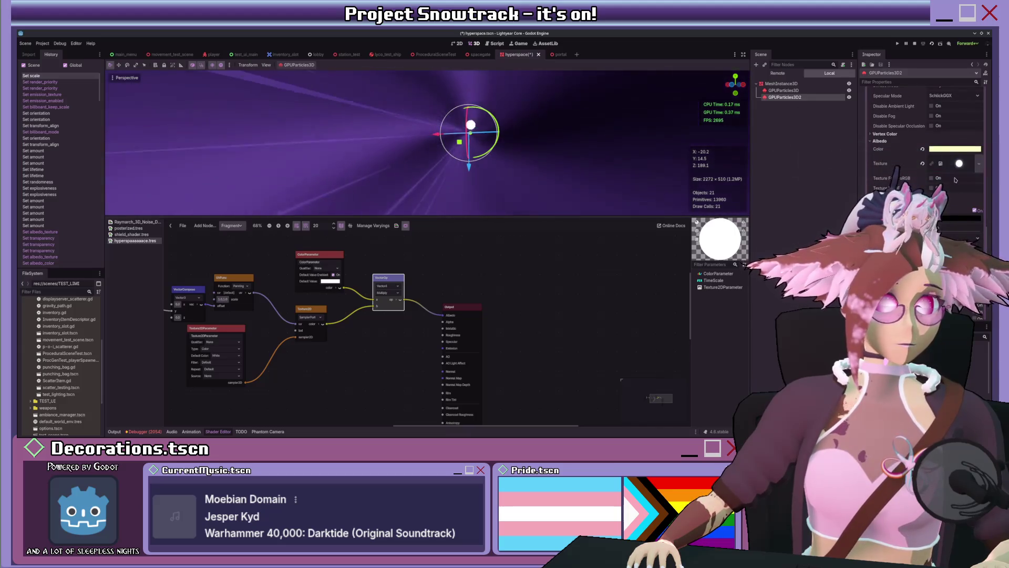
Set the second emitter's Emission Energy Multiplier to 3.
{"action": "left_click", "coordinate": [956, 231]}
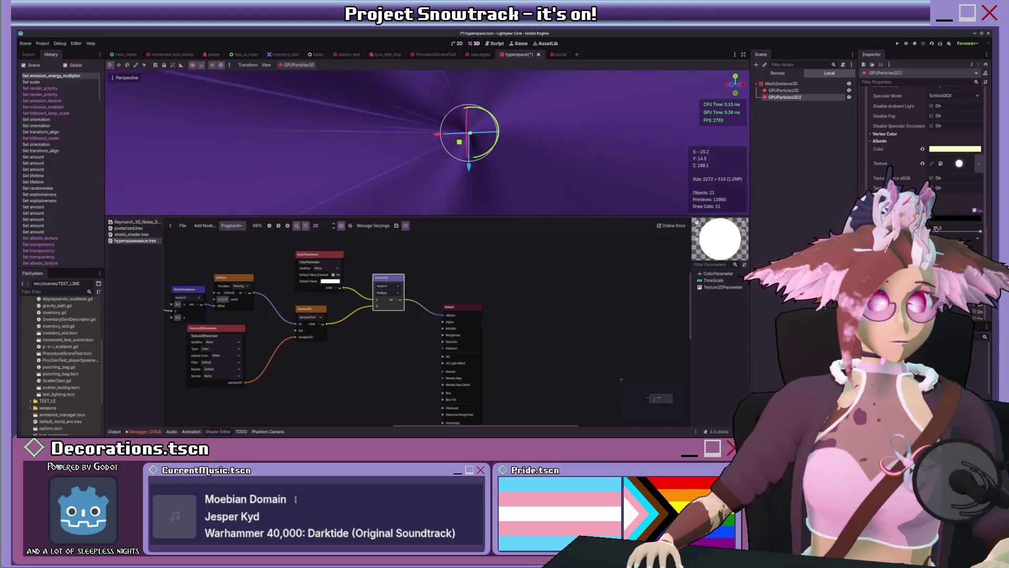
{"action": "left_click", "coordinate": [967, 229]}
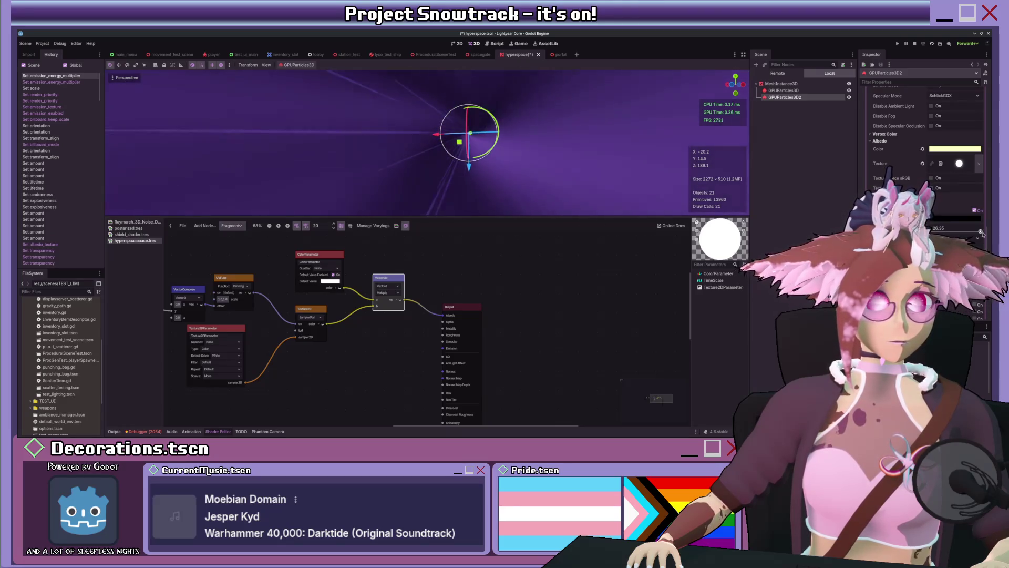
{"action": "type", "text": "3"}
{"action": "key", "text": "Return"}
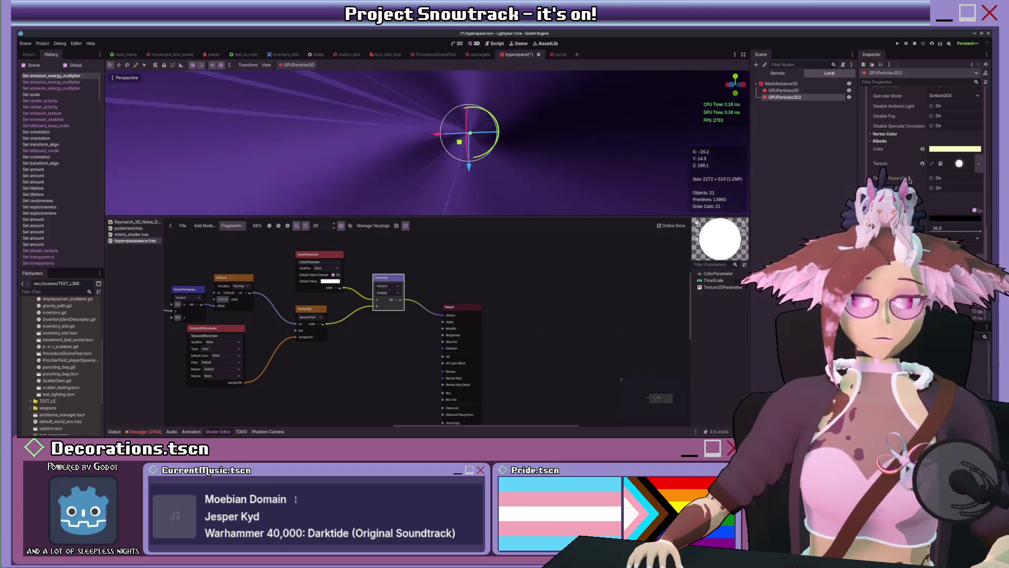
Drag the Display Scale down from 18.37 to around 4.79.
{"action": "scroll", "coordinate": [967, 228], "scroll_direction": "up", "scroll_amount": 10}
{"action": "scroll", "coordinate": [907, 173], "scroll_direction": "up", "scroll_amount": 5}
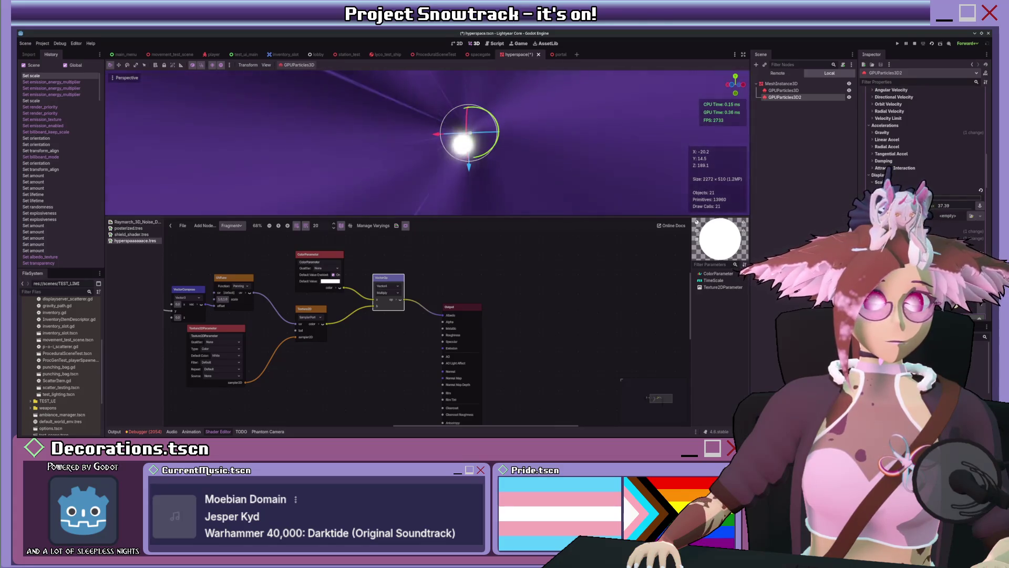
{"action": "scroll", "coordinate": [516, 154], "scroll_direction": "down", "scroll_amount": 3}
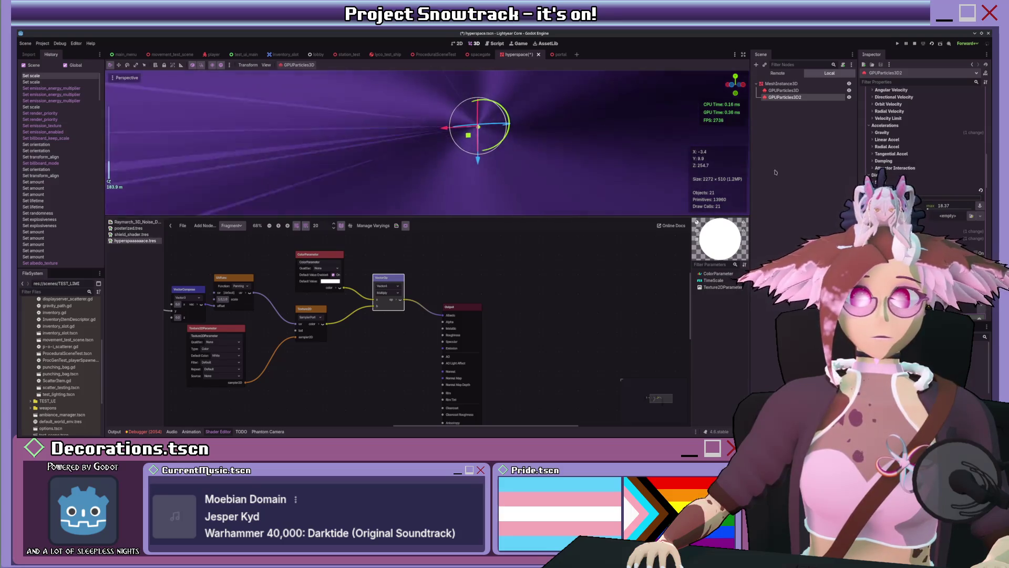
{"action": "left_click_drag", "start_coordinate": [954, 206], "coordinate": [941, 205]}
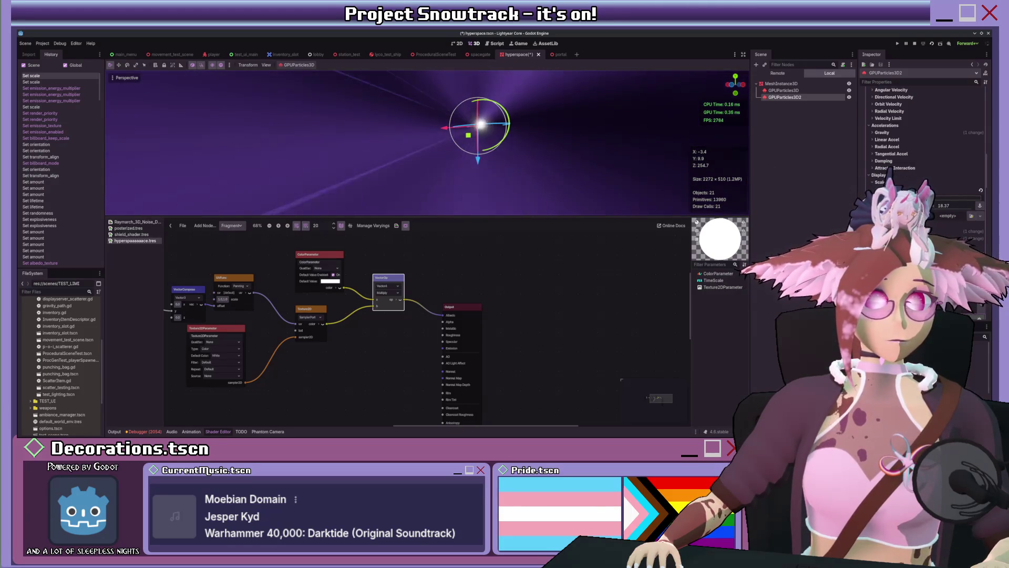
{"action": "mouse_move", "coordinate": [941, 205]}
{"action": "left_mouse_down"}
{"action": "mouse_move", "coordinate": [921, 206]}
{"action": "mouse_move", "coordinate": [941, 205]}
{"action": "left_mouse_up"}
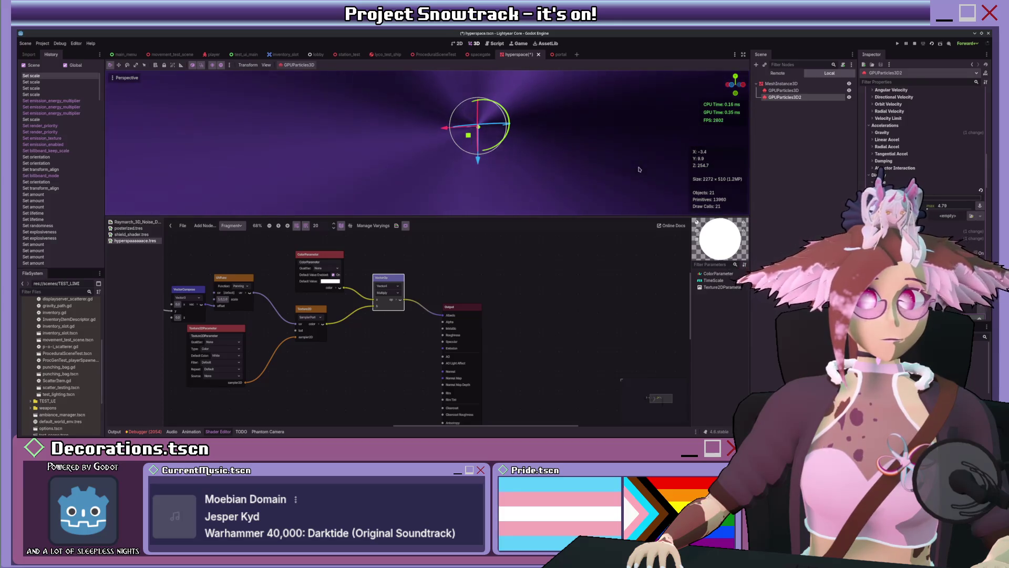
{"action": "scroll", "coordinate": [939, 138], "scroll_direction": "up", "scroll_amount": 5}
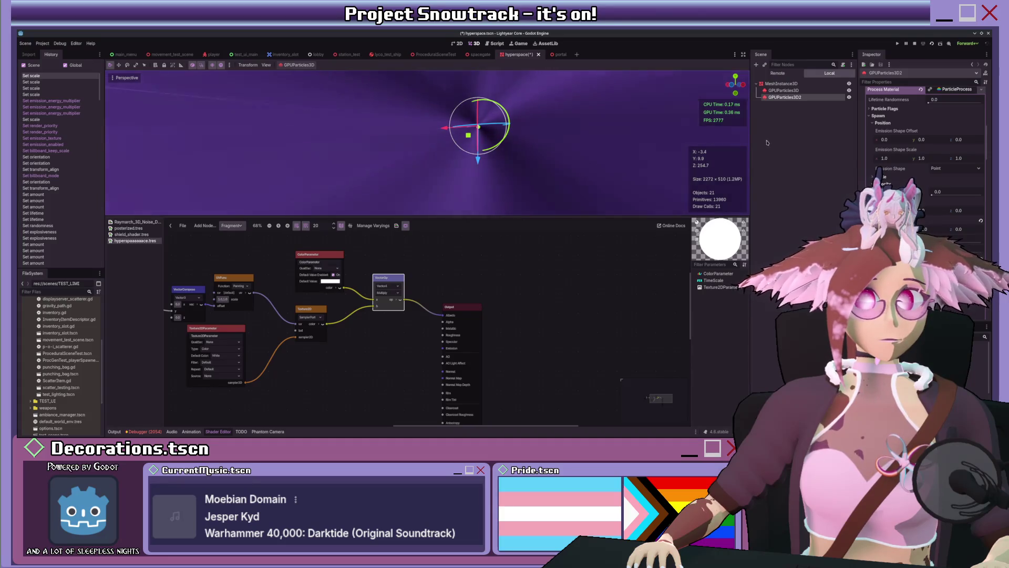
Increase GPUParticles3D2's Amount from 8 to 9 using the spinner.
{"action": "scroll", "coordinate": [925, 136], "scroll_direction": "up", "scroll_amount": 5}
{"action": "left_click", "coordinate": [981, 113]}
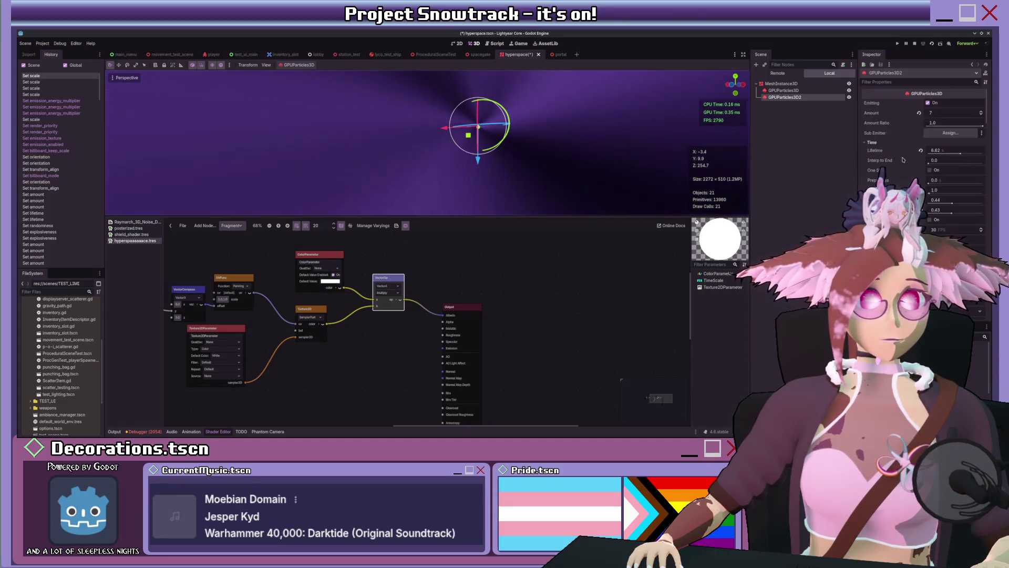
{"action": "left_click", "coordinate": [982, 112]}
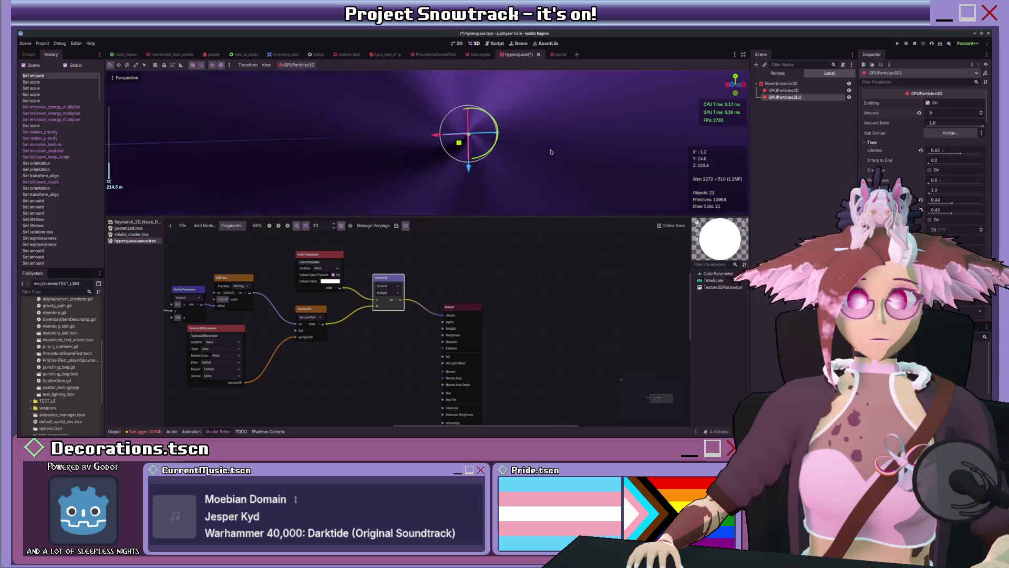
{"action": "scroll", "coordinate": [551, 152], "scroll_direction": "up", "scroll_amount": 2}
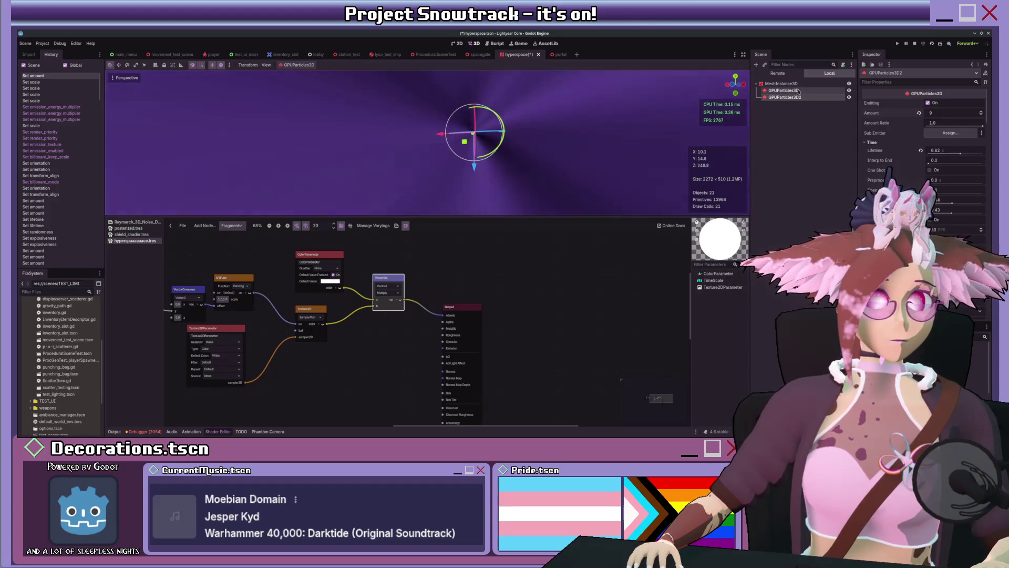
Select the first emitter, GPUParticles3D, and review its Inspector settings.
{"action": "left_click", "coordinate": [799, 92]}
{"action": "scroll", "coordinate": [893, 176], "scroll_direction": "down", "scroll_amount": 10}
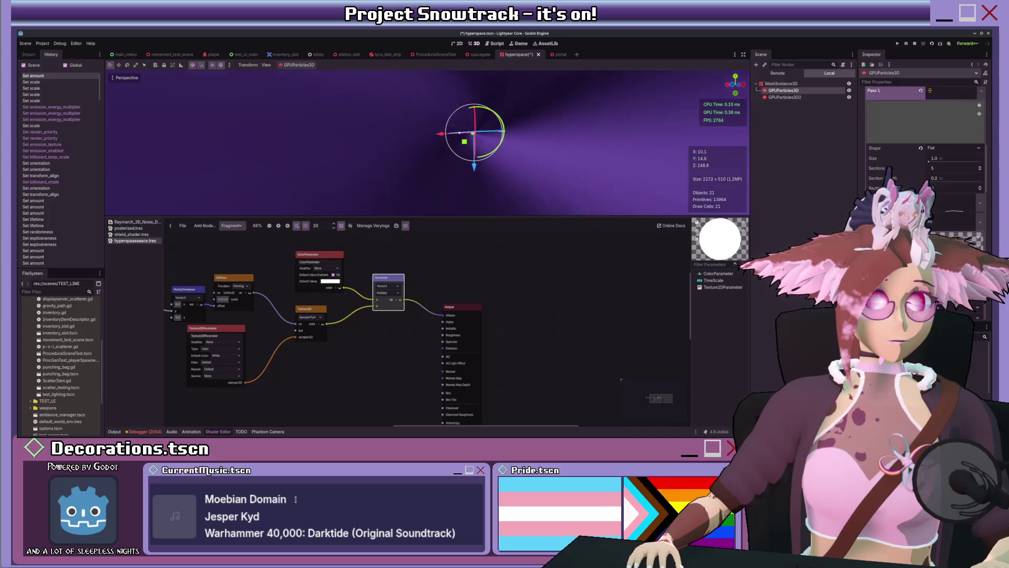
{"action": "scroll", "coordinate": [939, 174], "scroll_direction": "up", "scroll_amount": 5}
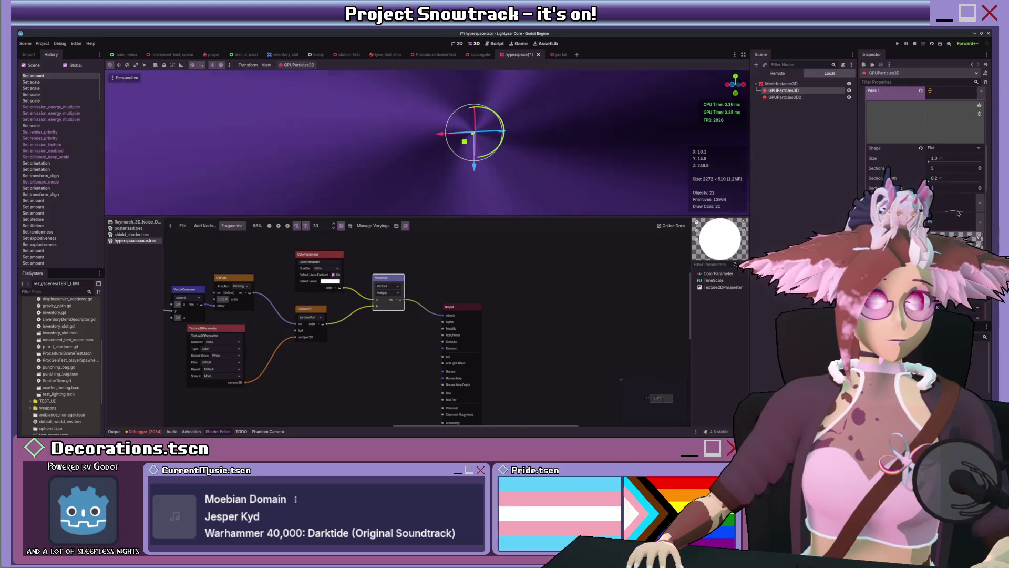
{"action": "scroll", "coordinate": [939, 175], "scroll_direction": "down", "scroll_amount": 10}
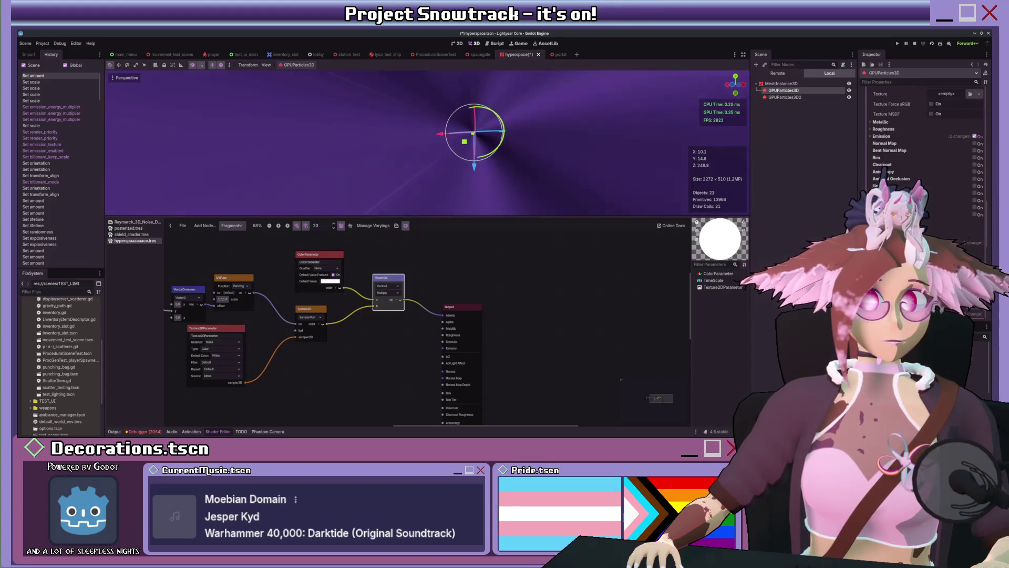
{"action": "scroll", "coordinate": [937, 224], "scroll_direction": "up", "scroll_amount": 4}
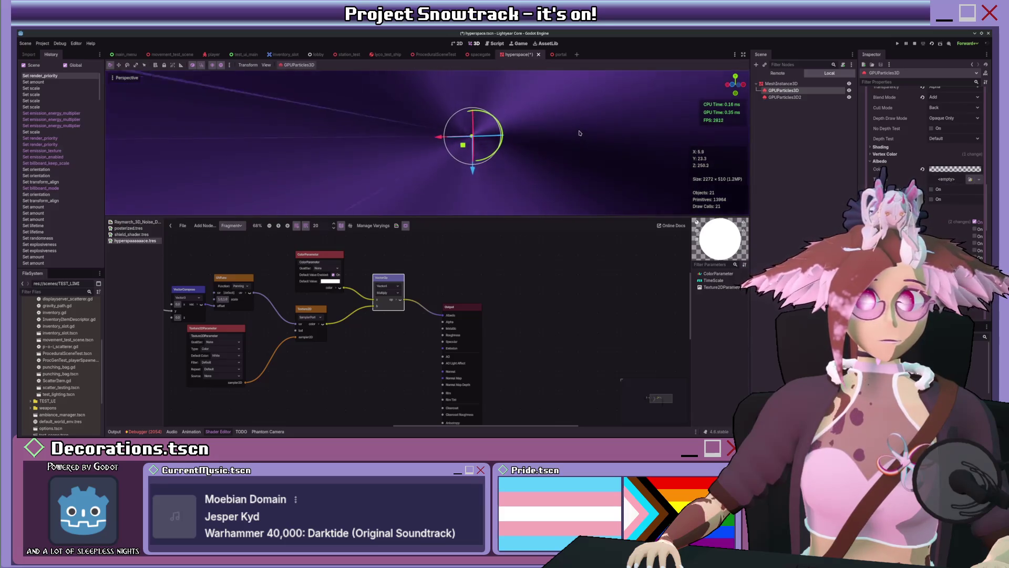
{"action": "scroll", "coordinate": [869, 158], "scroll_direction": "up", "scroll_amount": 6}
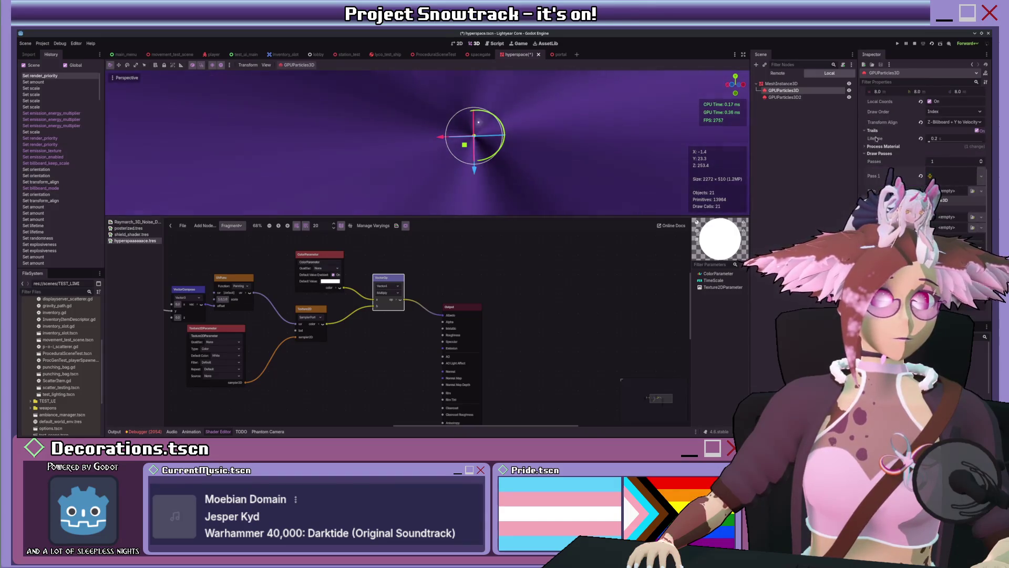
{"action": "scroll", "coordinate": [882, 182], "scroll_direction": "up", "scroll_amount": 3}
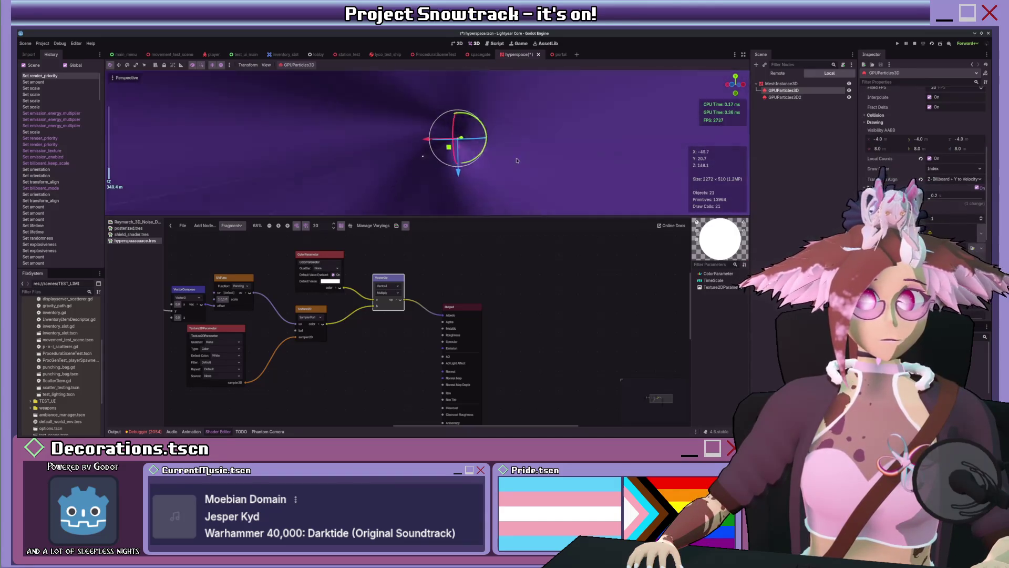
{"action": "scroll", "coordinate": [443, 170], "scroll_direction": "down", "scroll_amount": 5}
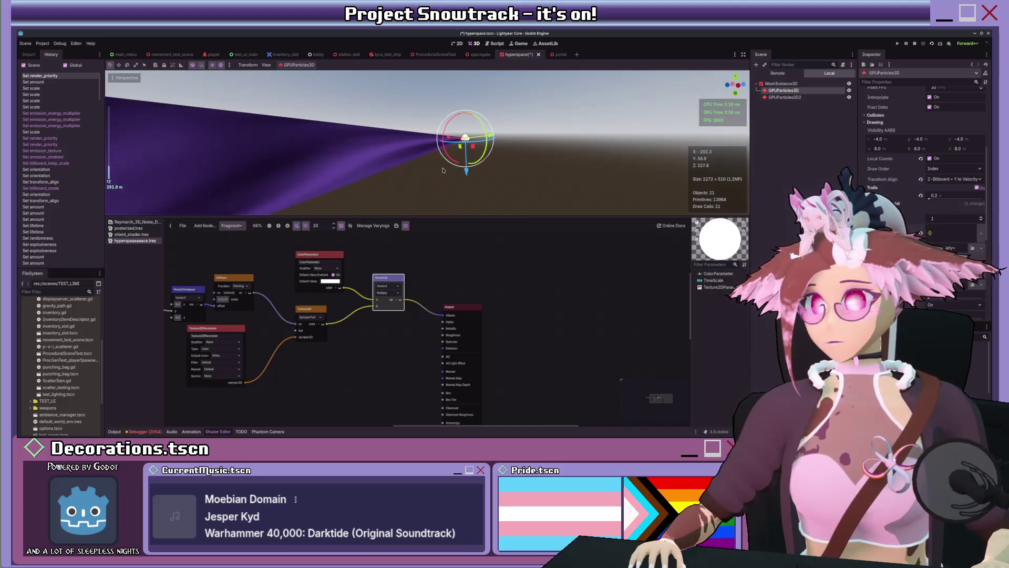
{"action": "scroll", "coordinate": [443, 169], "scroll_direction": "up", "scroll_amount": 5}
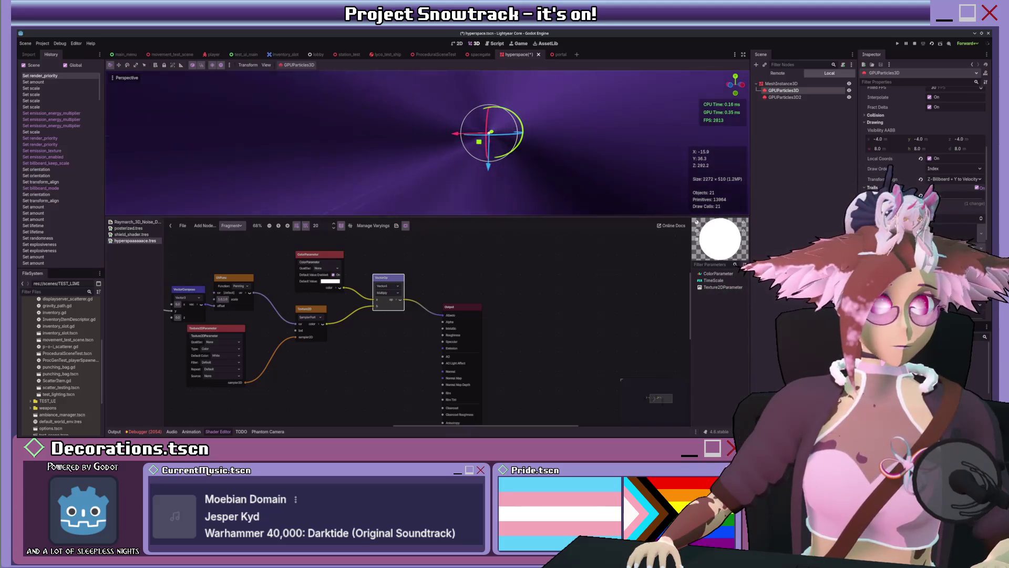
Drag Trails Lifetime up from 0.3, undo, then redo the change.
{"action": "left_click_drag", "start_coordinate": [930, 200], "coordinate": [944, 204]}
{"action": "key", "text": "ctrl+z"}
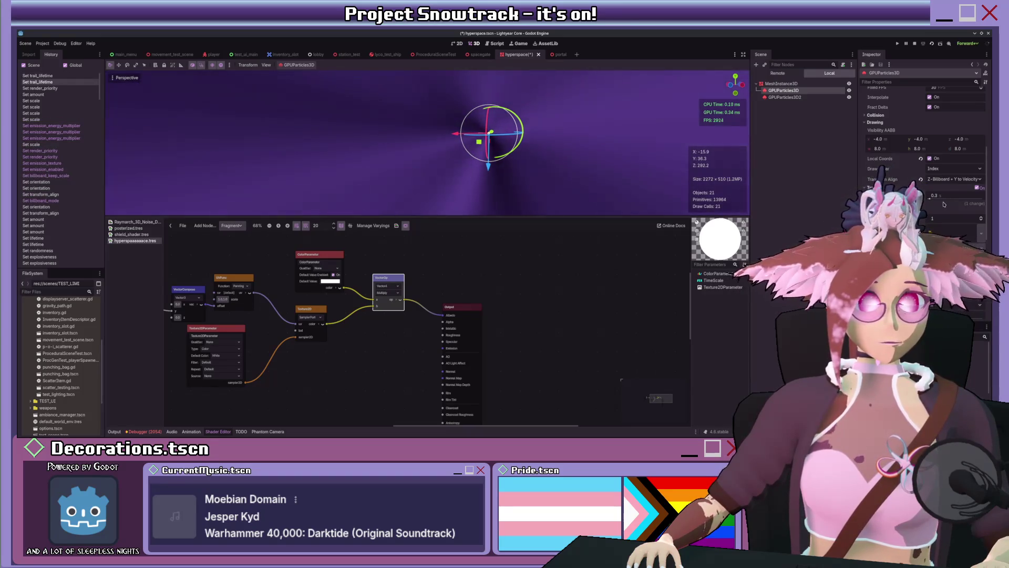
{"action": "key", "text": "ctrl+shift+z"}
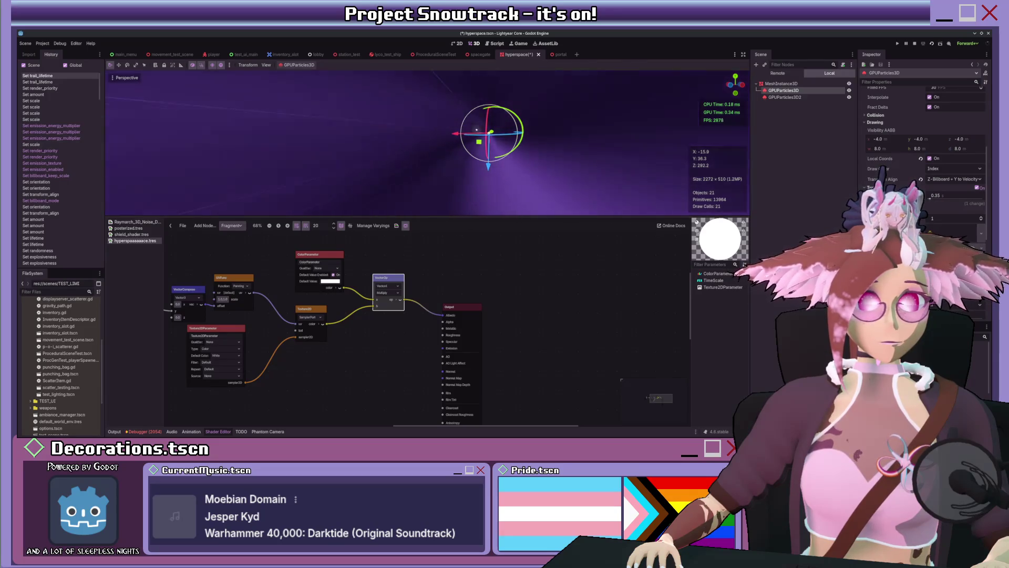
{"action": "scroll", "coordinate": [930, 200], "scroll_direction": "down", "scroll_amount": 5}
{"action": "scroll", "coordinate": [925, 158], "scroll_direction": "up", "scroll_amount": 4}
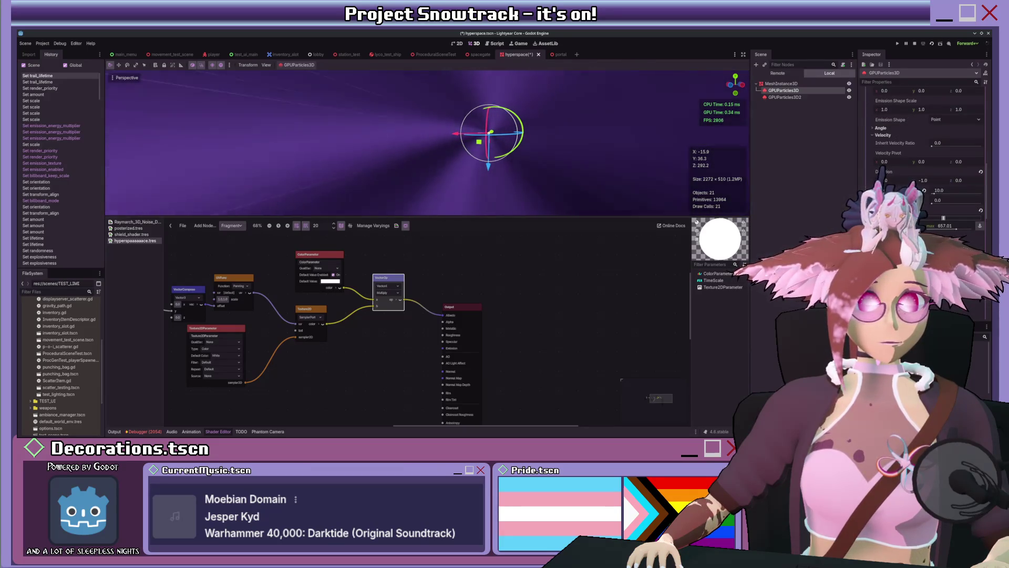
{"action": "scroll", "coordinate": [883, 169], "scroll_direction": "down", "scroll_amount": 5}
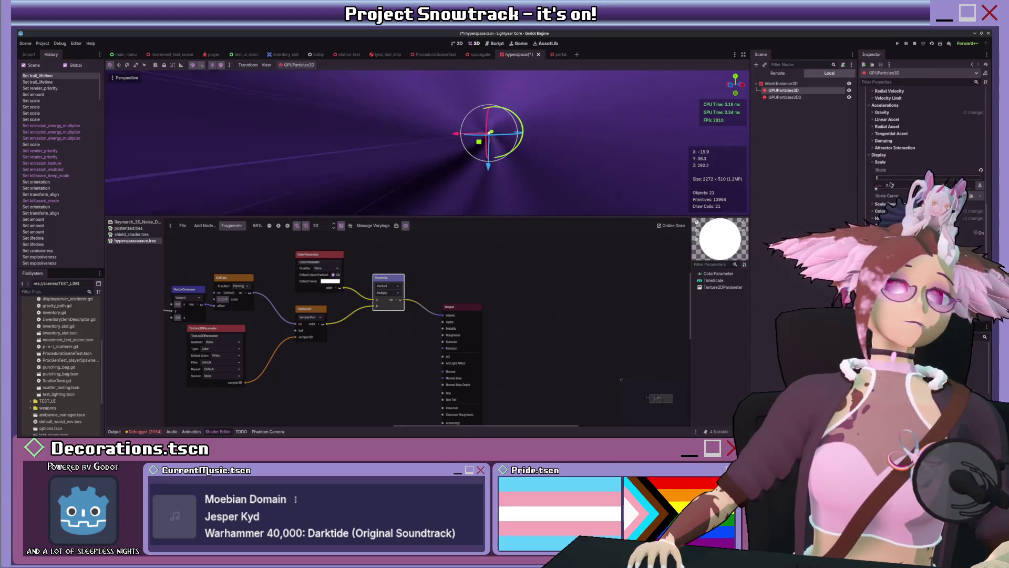
{"action": "scroll", "coordinate": [909, 176], "scroll_direction": "up", "scroll_amount": 6}
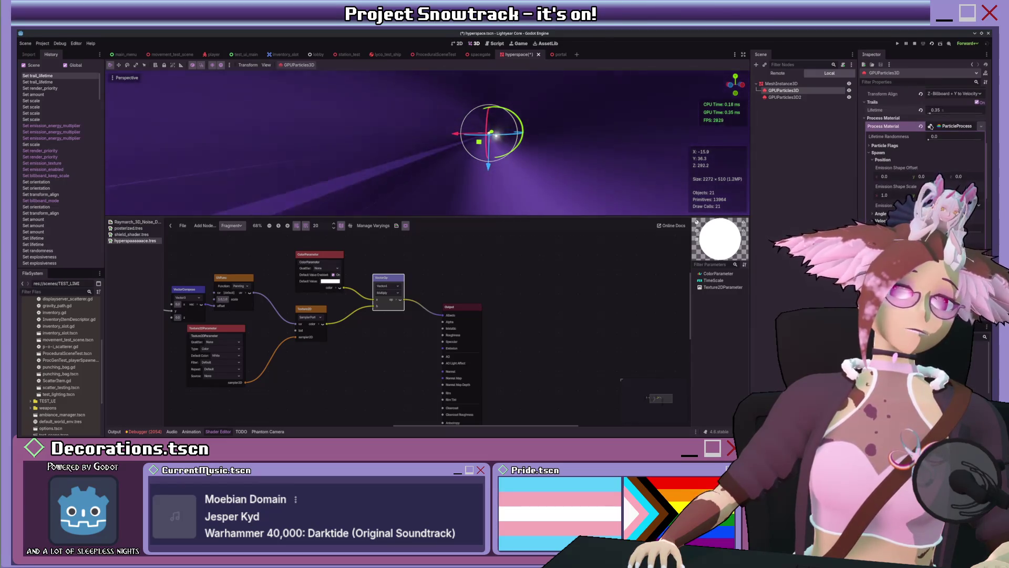
{"action": "scroll", "coordinate": [900, 182], "scroll_direction": "down", "scroll_amount": 5}
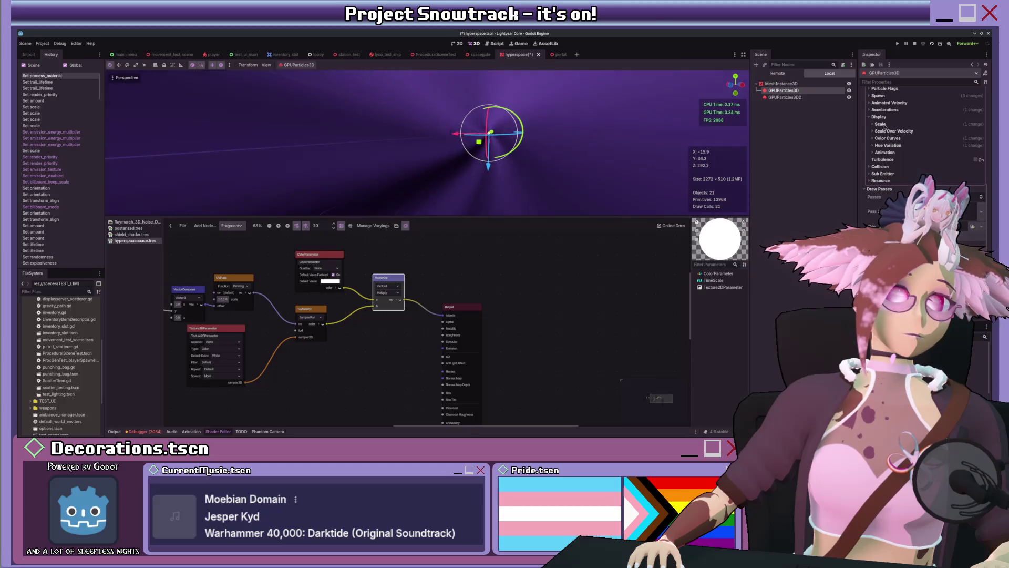
Set the first emitter's Display Scale min and max to 25, then select the tunnel MeshInstance3D.
{"action": "left_click", "coordinate": [886, 126]}
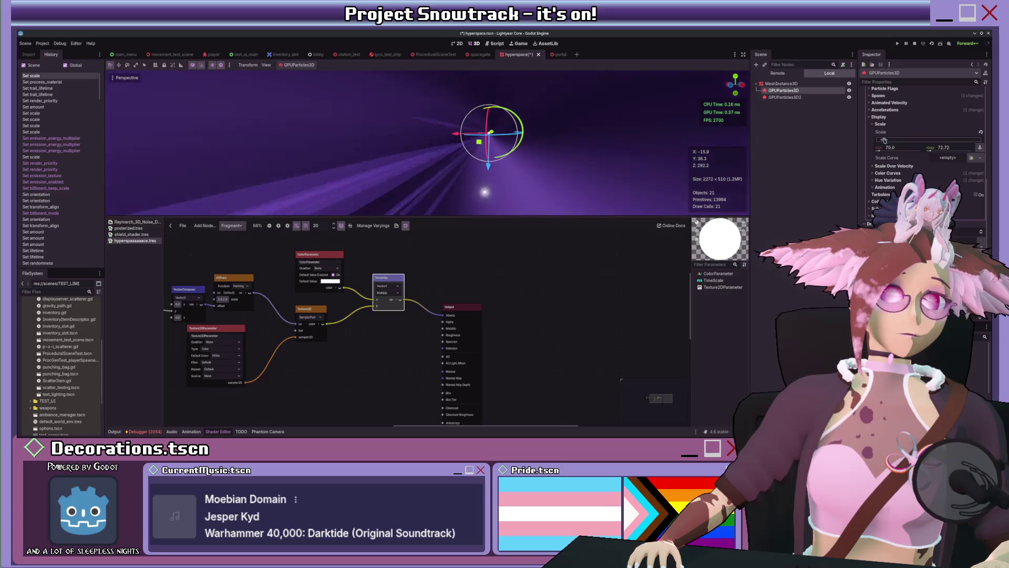
{"action": "left_click_drag", "start_coordinate": [898, 140], "coordinate": [884, 140]}
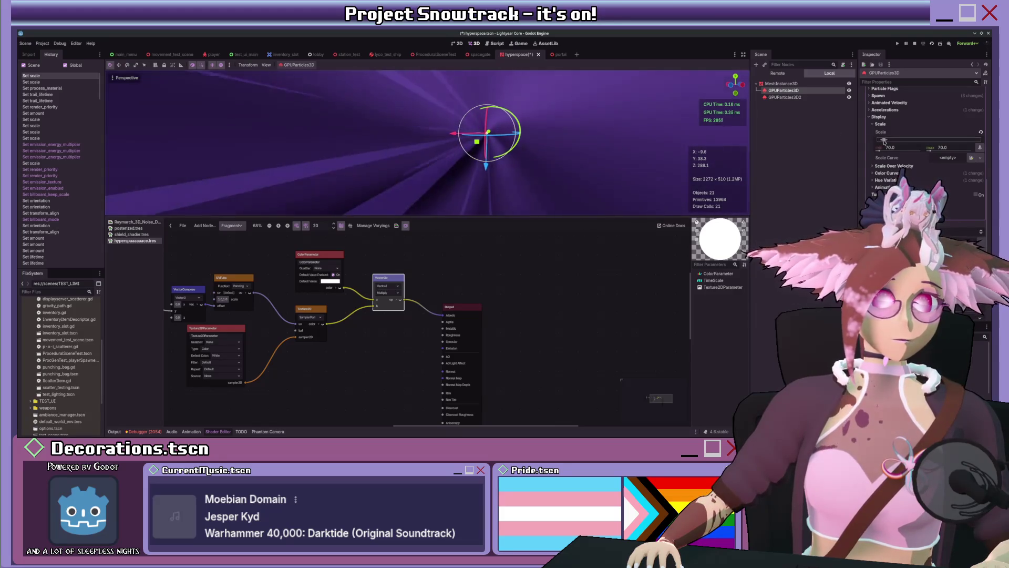
{"action": "left_click_drag", "start_coordinate": [884, 141], "coordinate": [880, 142]}
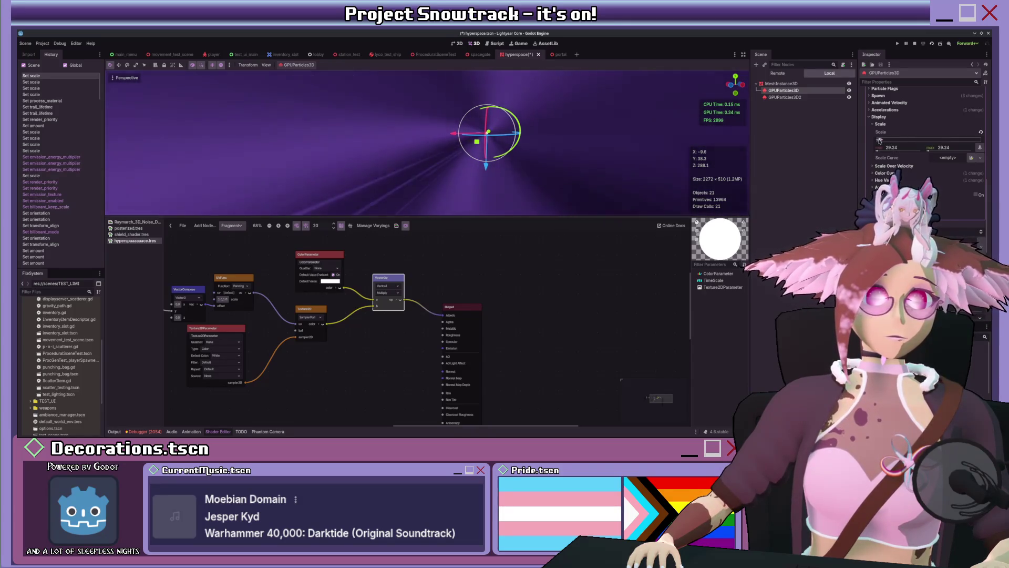
{"action": "left_click", "coordinate": [902, 149]}
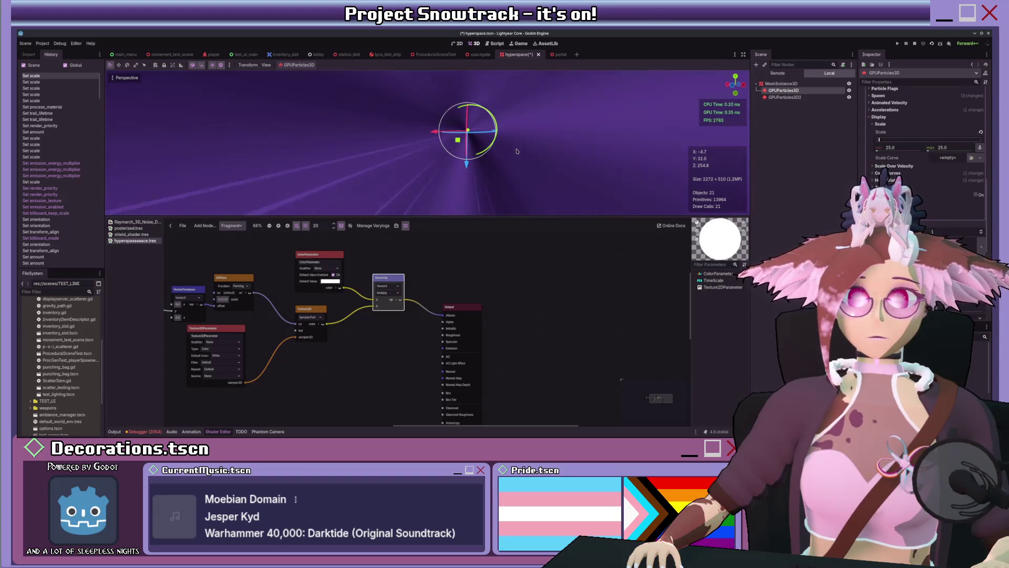
{"action": "left_click", "coordinate": [542, 150]}
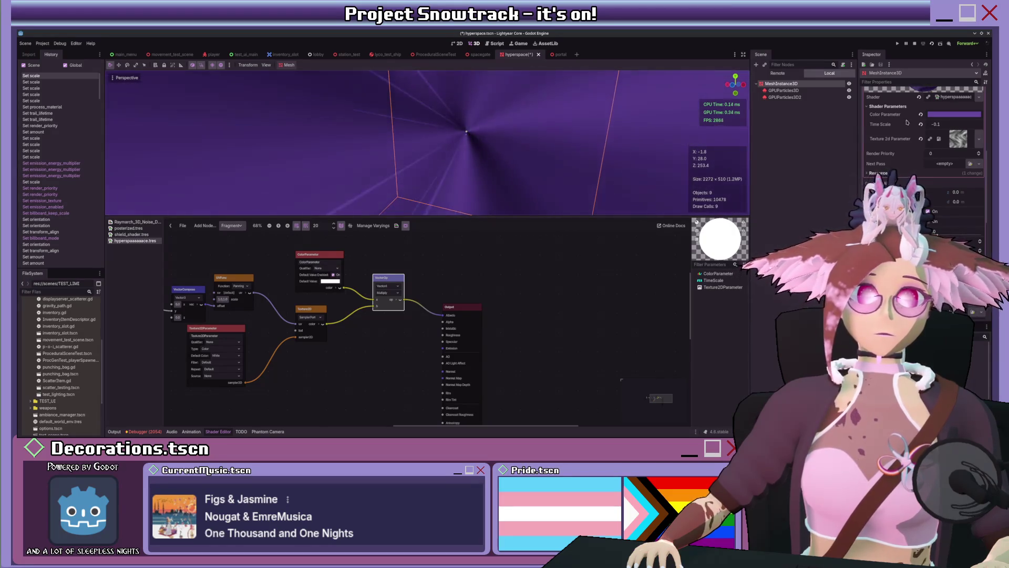
Lower GPUParticles3D2's Explosiveness, set Randomness to 0.3, and save the hyperspace scene.
{"action": "left_click", "coordinate": [788, 98]}
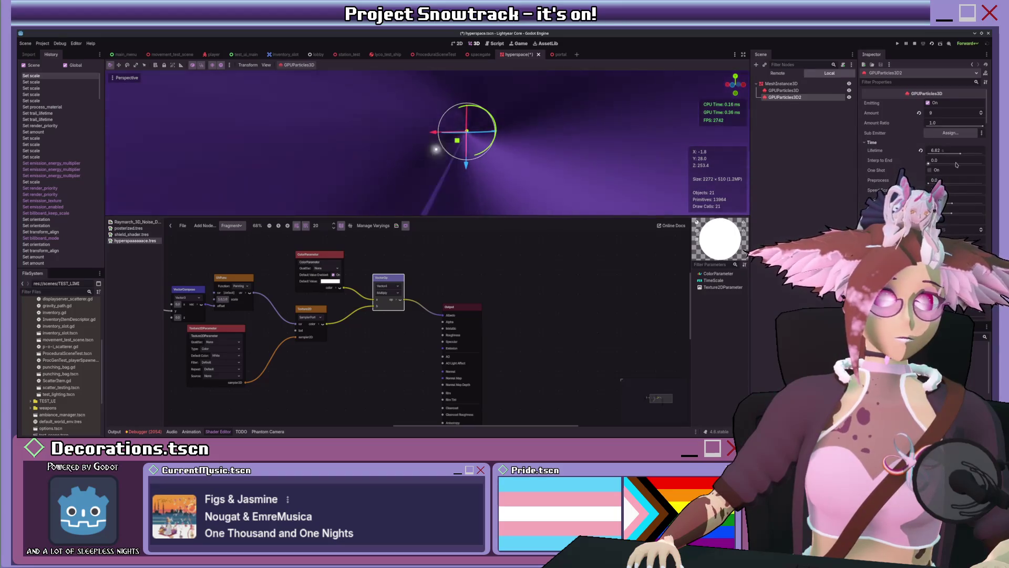
{"action": "left_click_drag", "start_coordinate": [954, 203], "coordinate": [938, 204]}
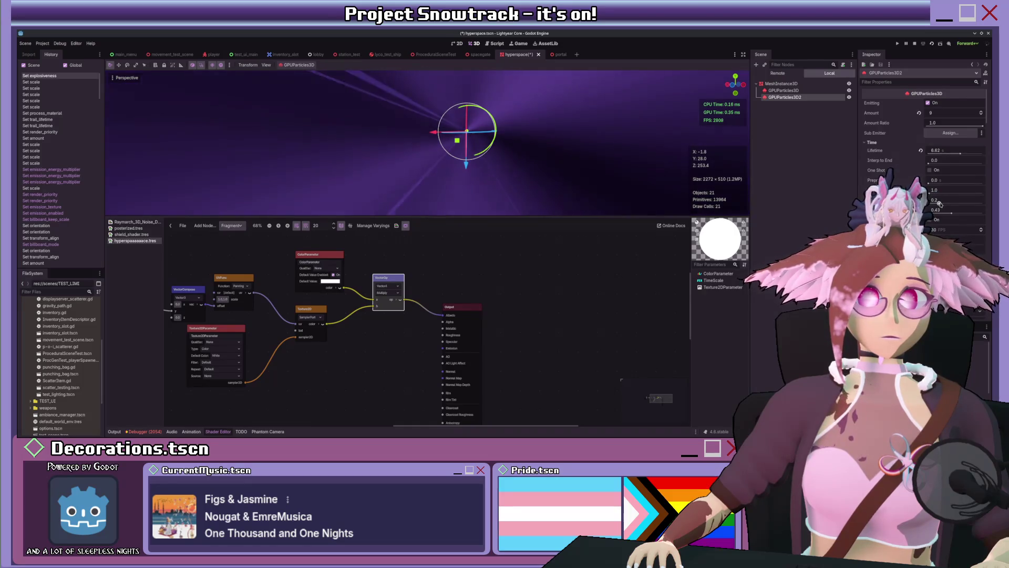
{"action": "left_click_drag", "start_coordinate": [943, 214], "coordinate": [945, 214]}
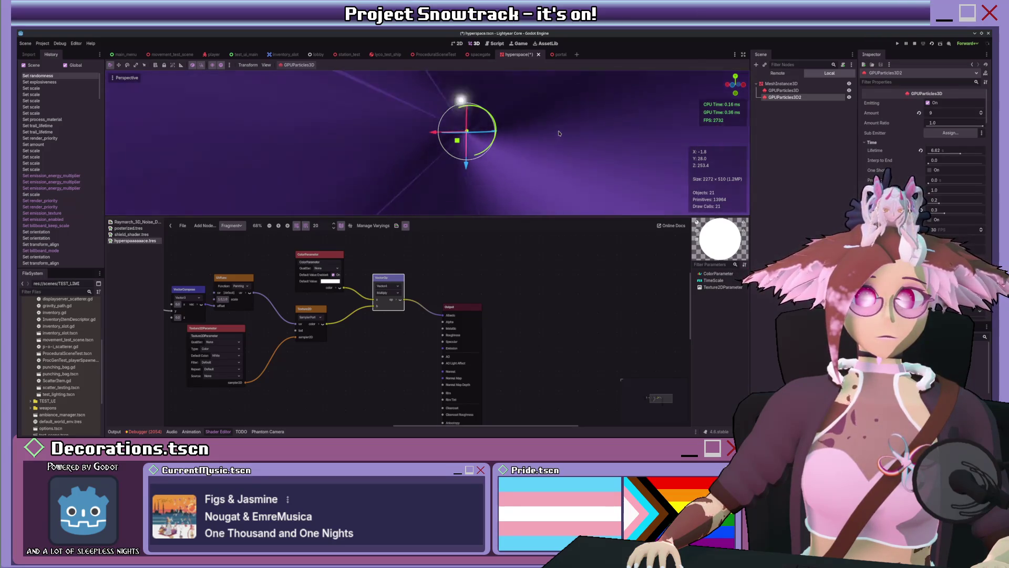
{"action": "key", "text": "ctrl+s"}
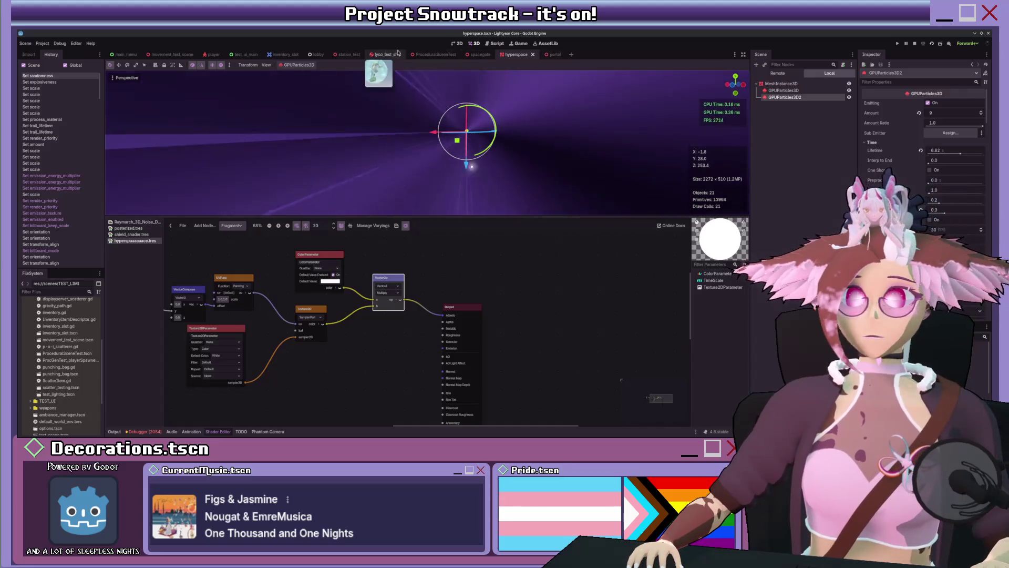
Switch to ProceduralSceneTest, open ProcGenTest_playerSpawner.gd, and collapse the Shader Editor.
{"action": "left_click", "coordinate": [419, 54]}
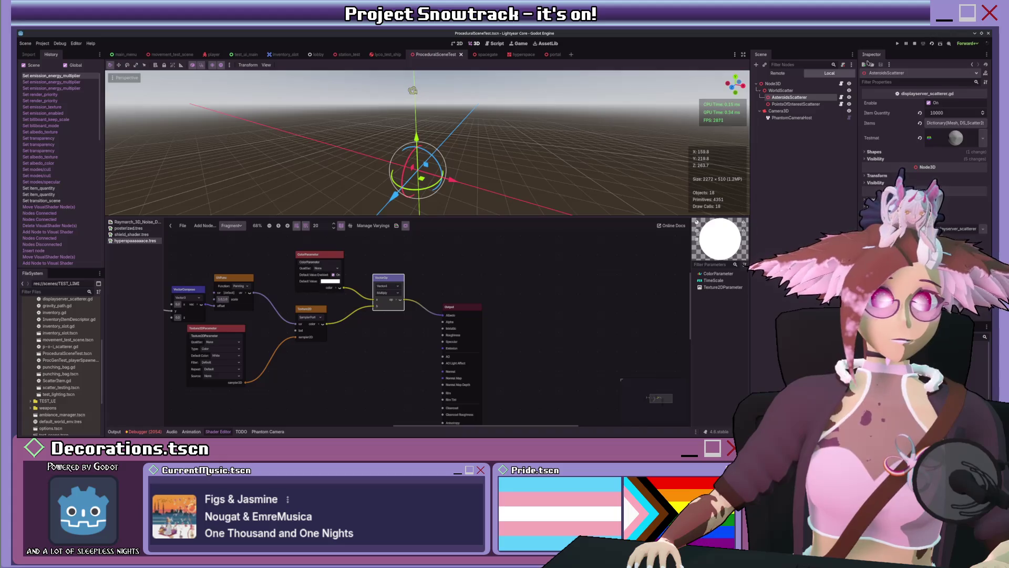
{"action": "left_click", "coordinate": [842, 84]}
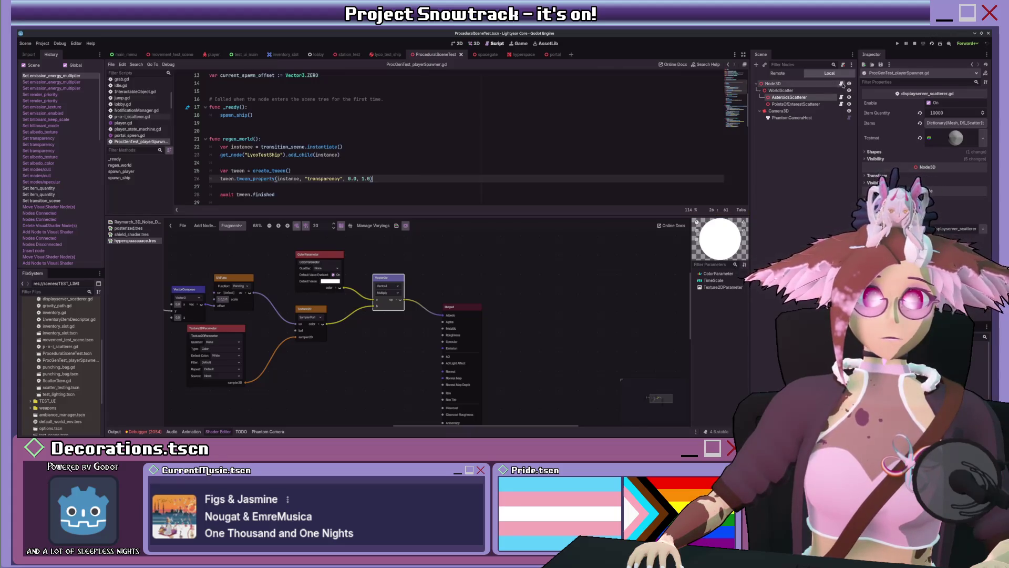
{"action": "scroll", "coordinate": [371, 142], "scroll_direction": "down", "scroll_amount": 3}
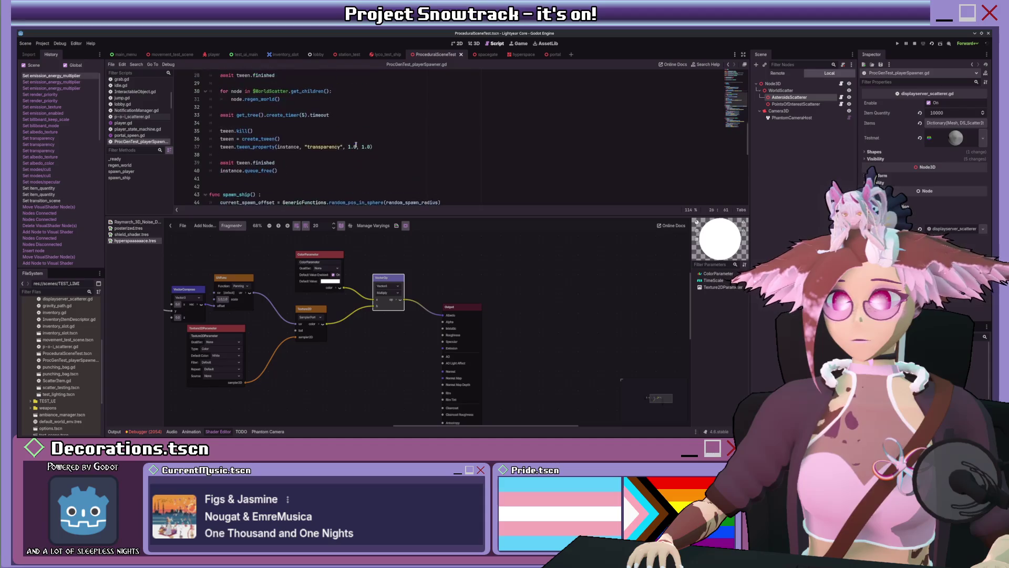
{"action": "left_click", "coordinate": [218, 432]}
Go to the timer wait line in regen_world and run the project.
{"action": "scroll", "coordinate": [177, 122], "scroll_direction": "up", "scroll_amount": 4}
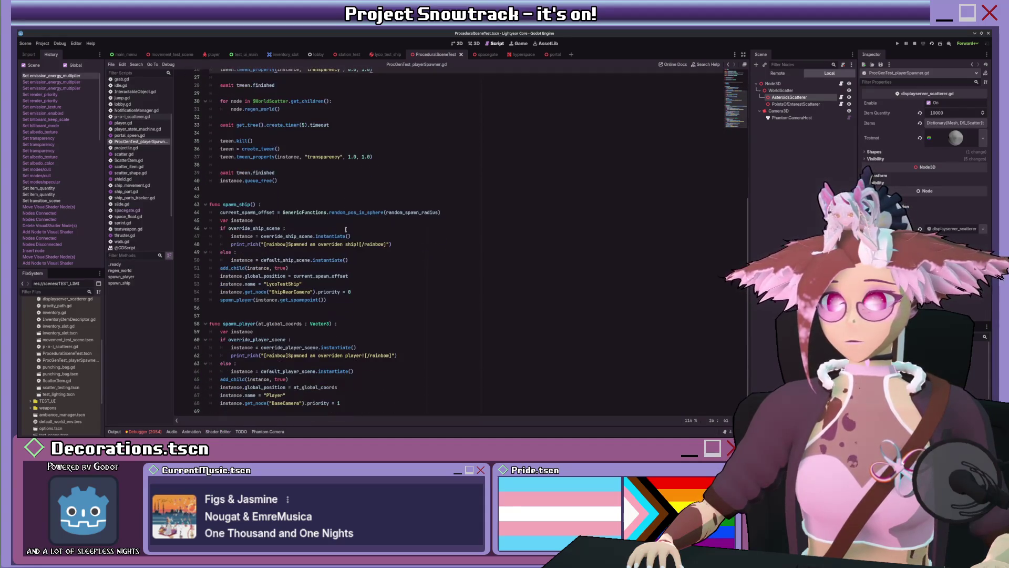
{"action": "scroll", "coordinate": [263, 227], "scroll_direction": "down", "scroll_amount": 5}
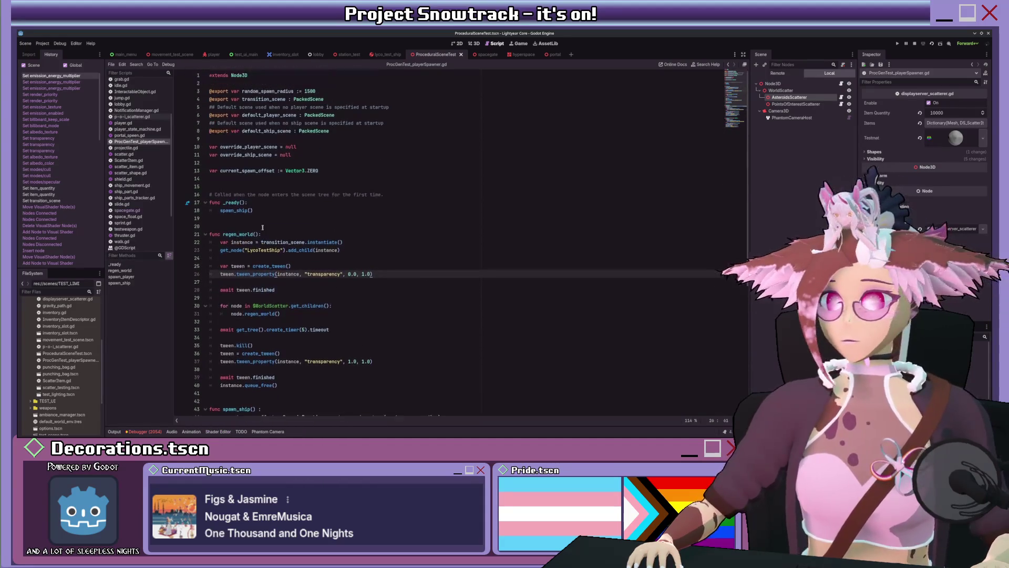
{"action": "left_click", "coordinate": [304, 210]}
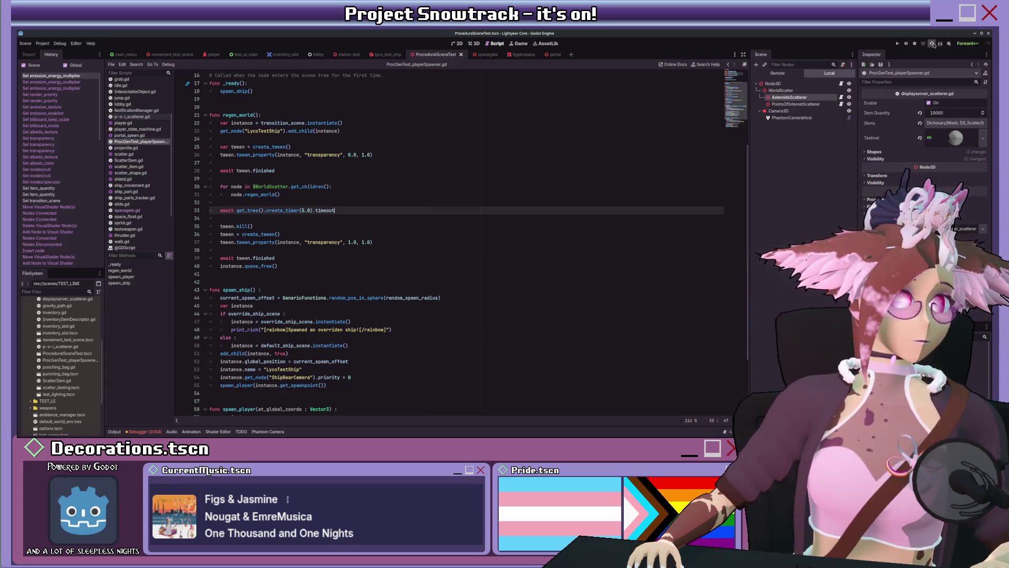
{"action": "key", "text": "F6"}
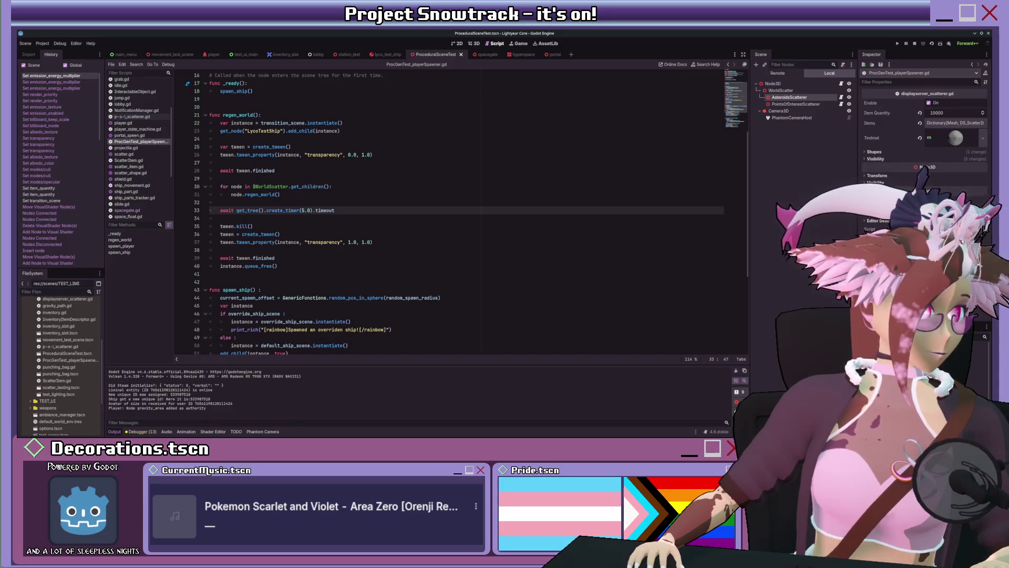
Walk and sprint the player past the red cube into the ship's cockpit.
{"action": "key", "text": "alt+Tab"}
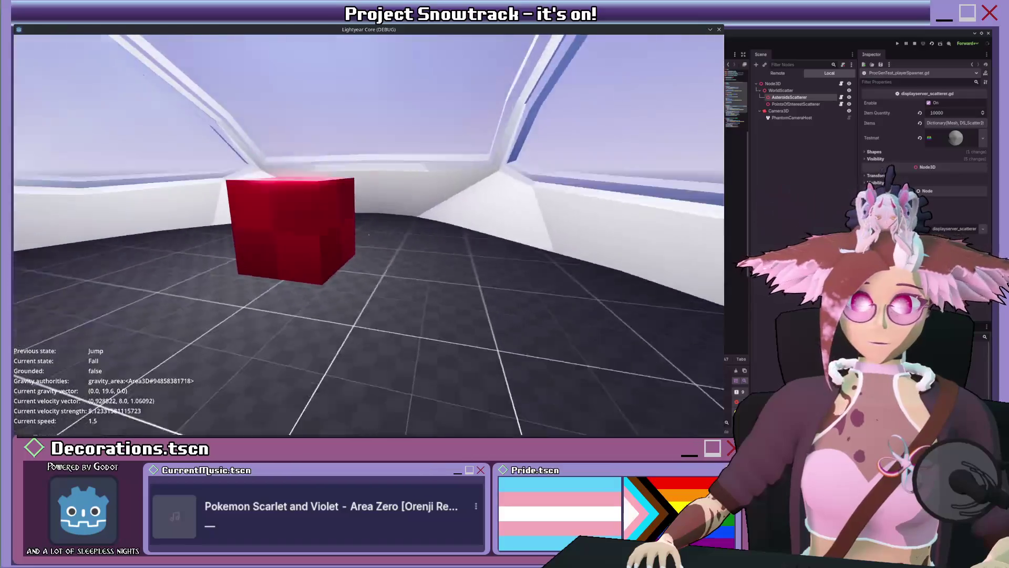
{"action": "key", "text": "w"}
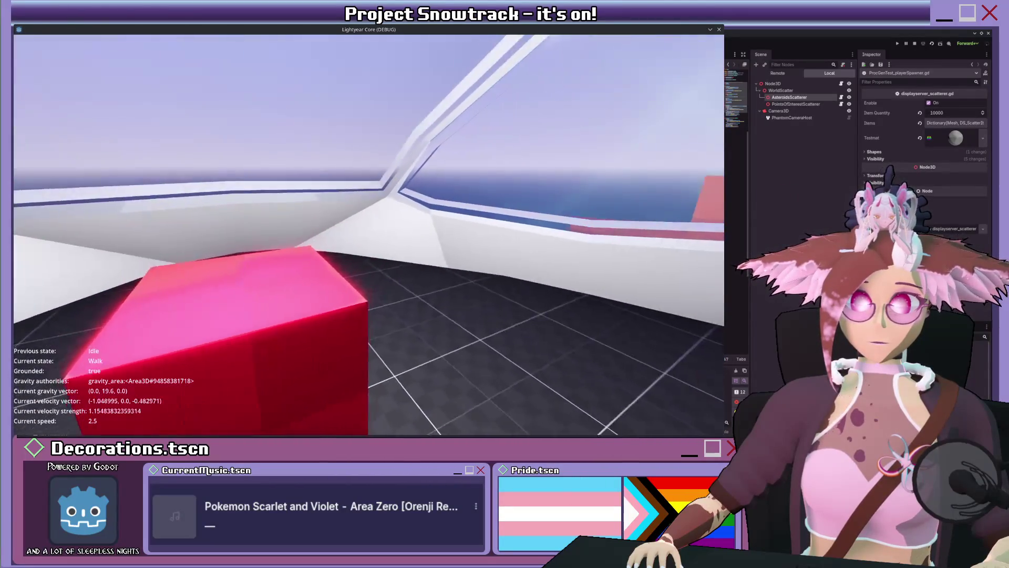
{"action": "key", "text": "shift"}
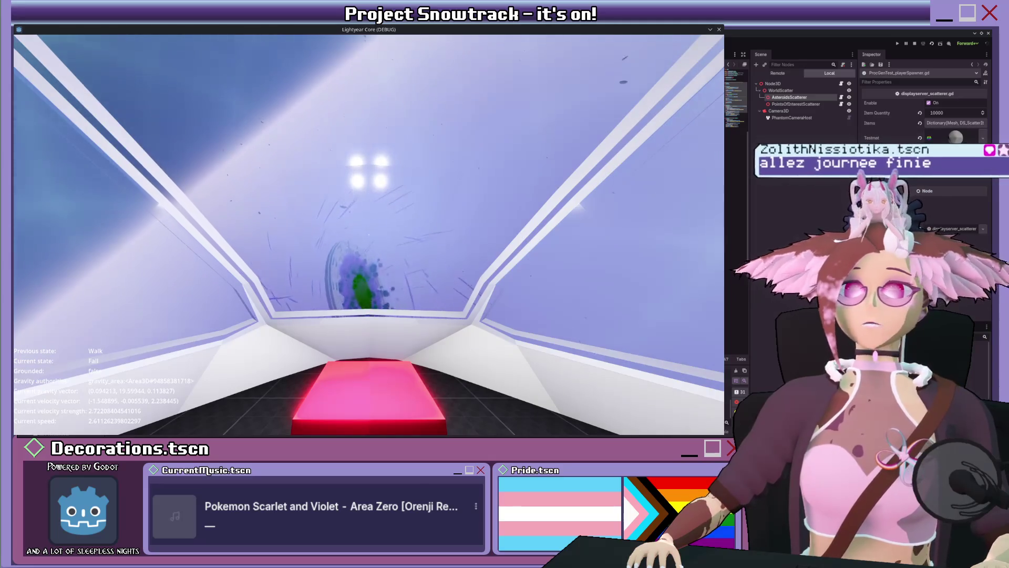
{"action": "key", "text": "ctrl+Tab"}
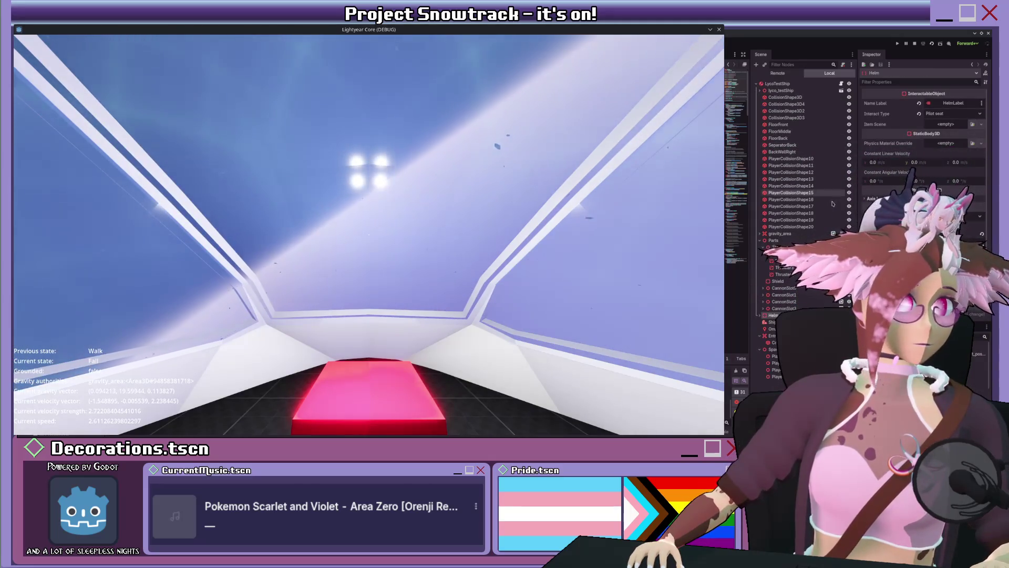
Inspect the live LycoTestShip node in the Remote scene tree, then close the running game.
{"action": "left_click", "coordinate": [788, 83]}
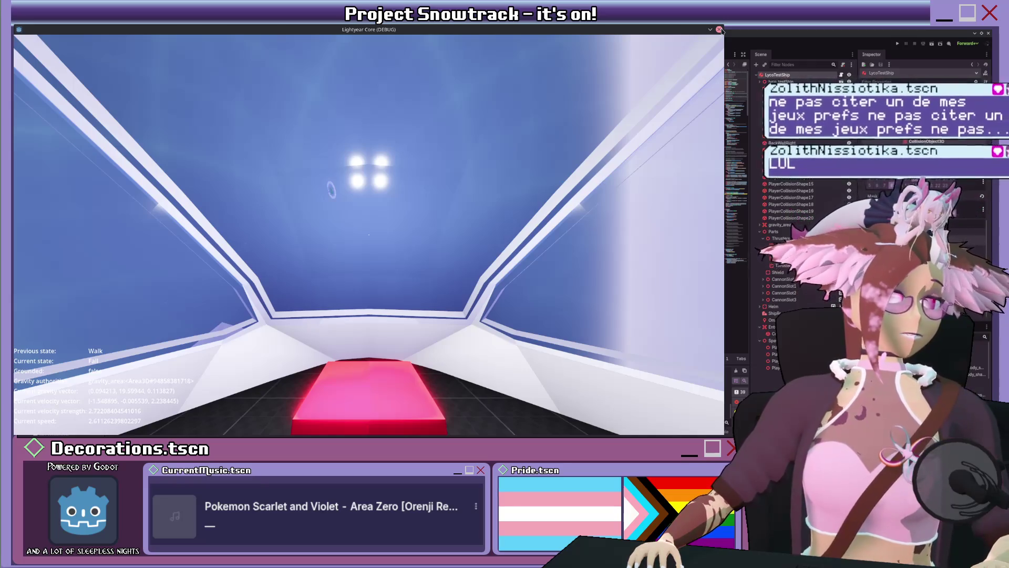
{"action": "left_click", "coordinate": [719, 30]}
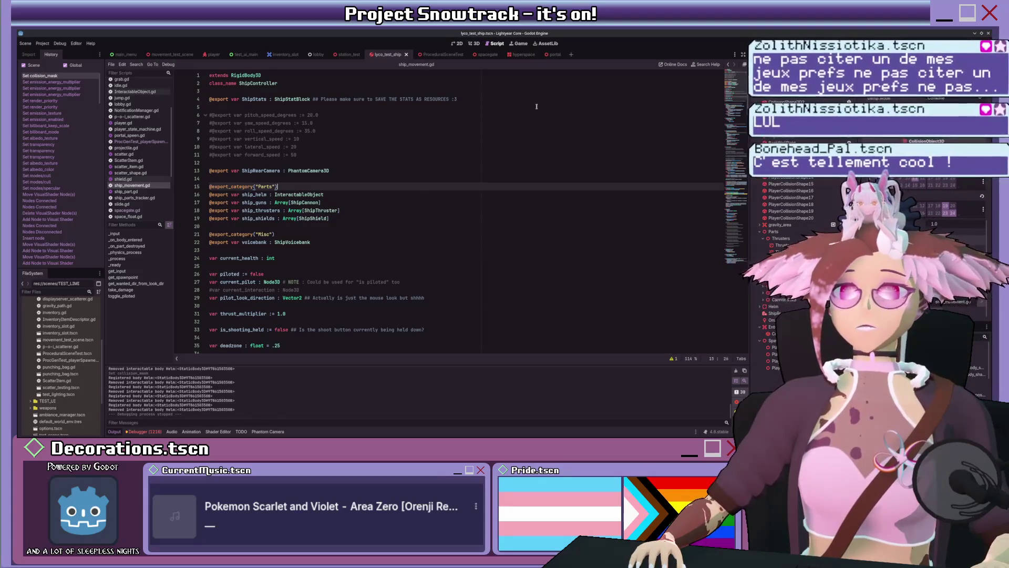
Scroll through ship_movement.gd to review the take_damage, _on_body_entered and _on_part_destroyed functions.
{"action": "scroll", "coordinate": [537, 108], "scroll_direction": "down", "scroll_amount": 20}
{"action": "scroll", "coordinate": [476, 103], "scroll_direction": "down", "scroll_amount": 20}
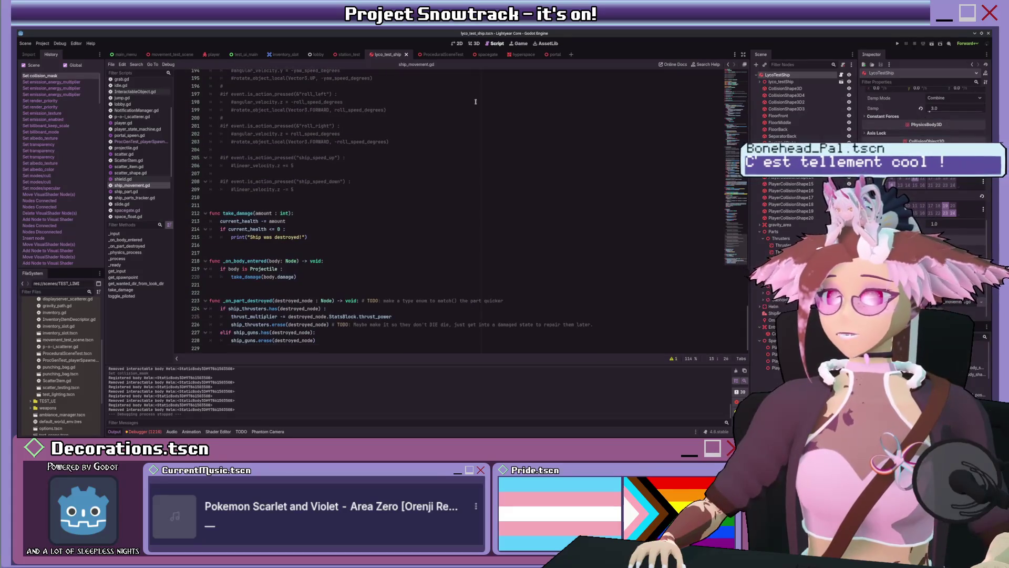
{"action": "scroll", "coordinate": [476, 101], "scroll_direction": "up", "scroll_amount": 20}
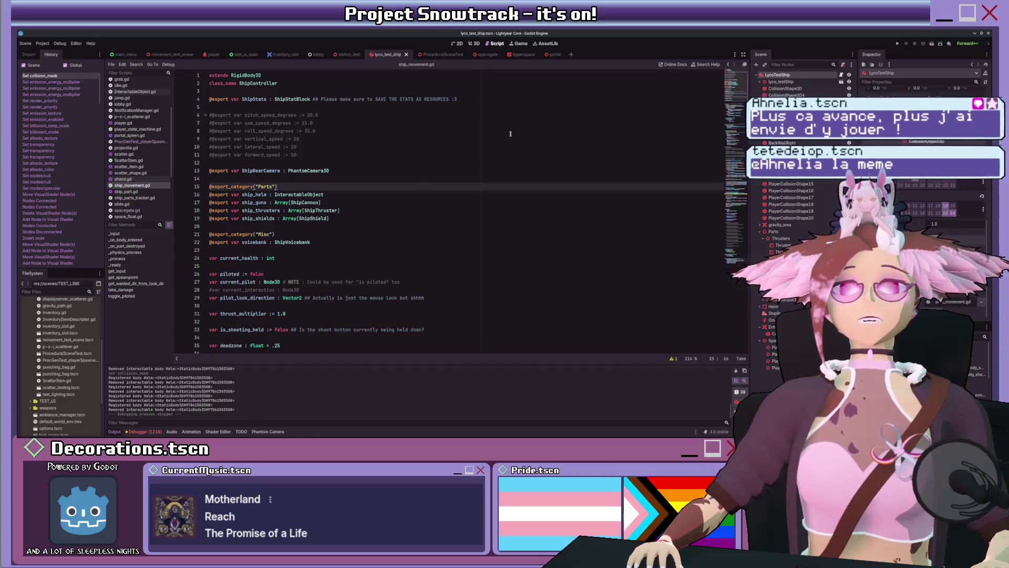